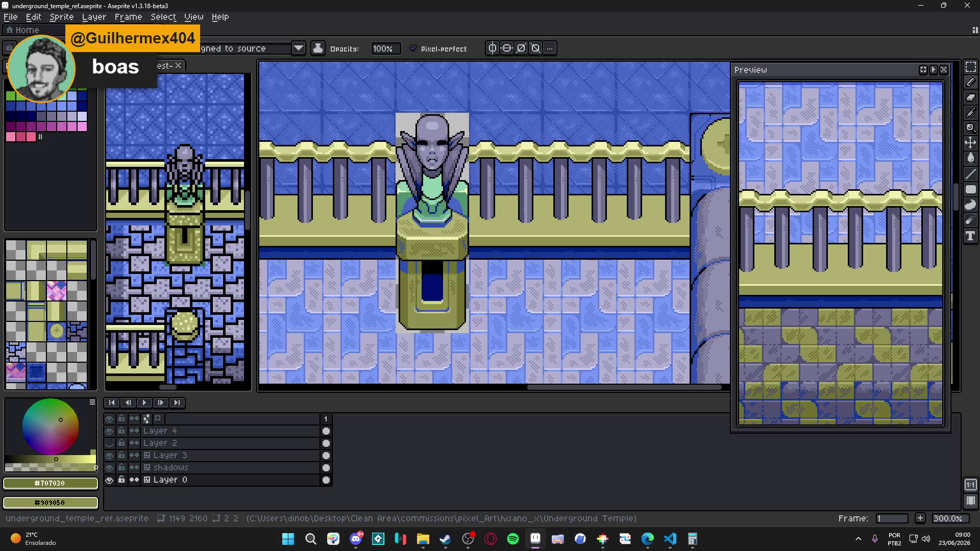
Step: Switch between open programs, briefly nudging the Aseprite view across the statue
click(469, 539)
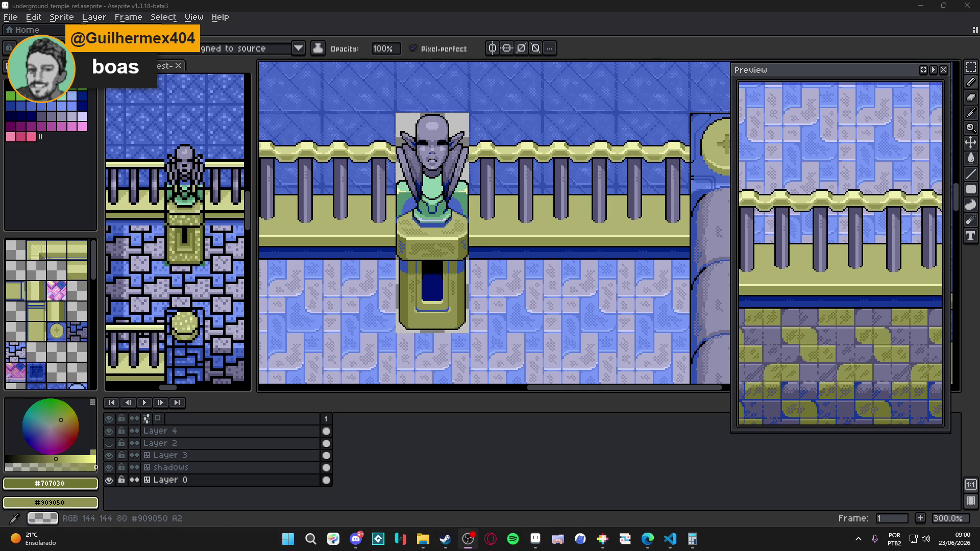
key(alt+Tab)
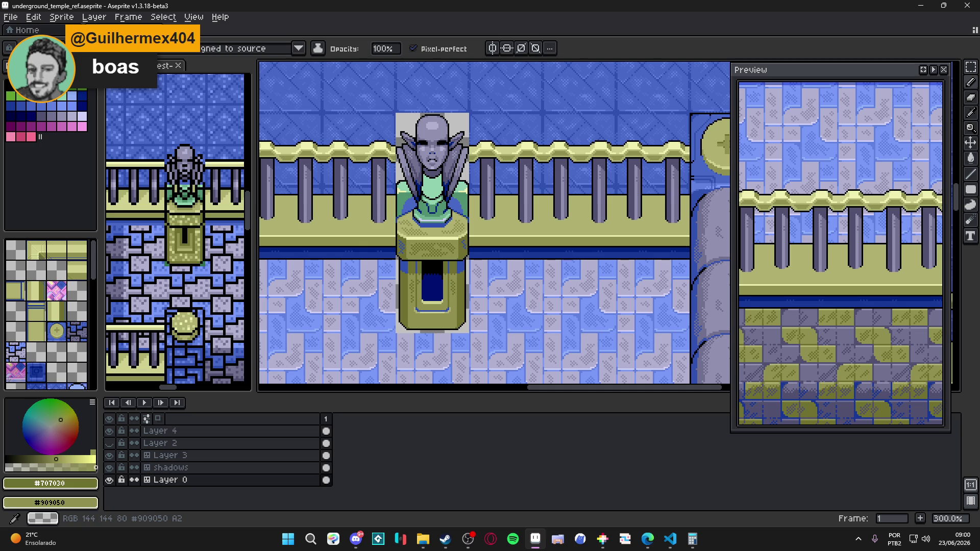
key(alt+Tab)
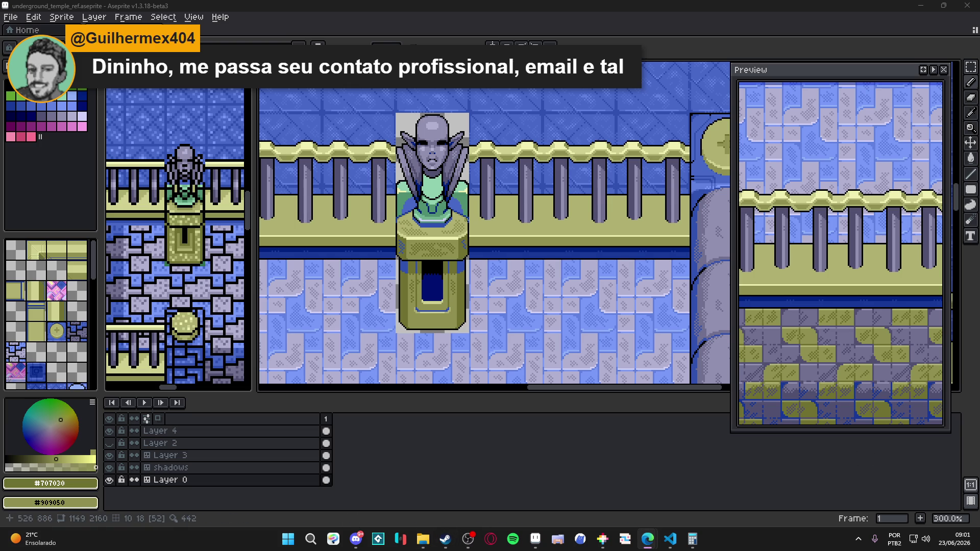
drag(288, 209, 302, 201)
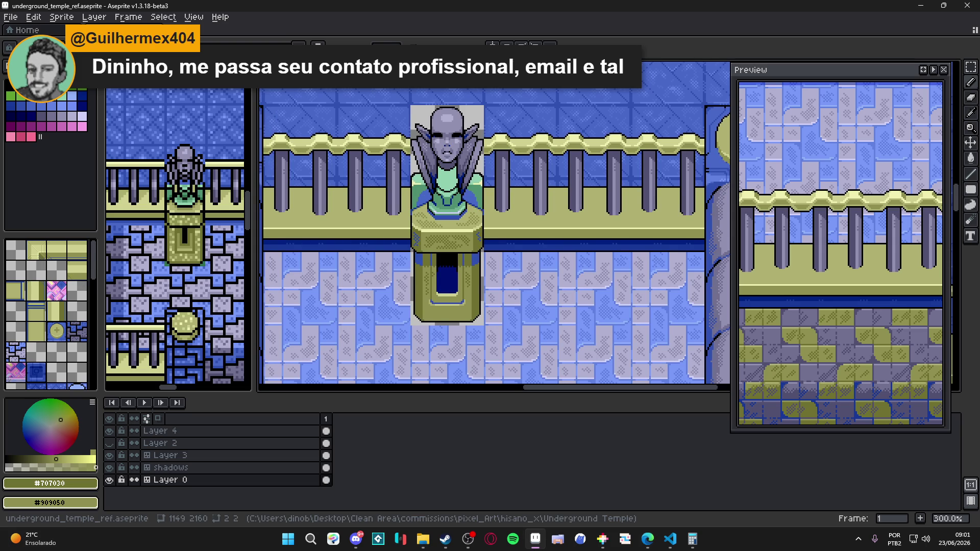
key(alt+Tab)
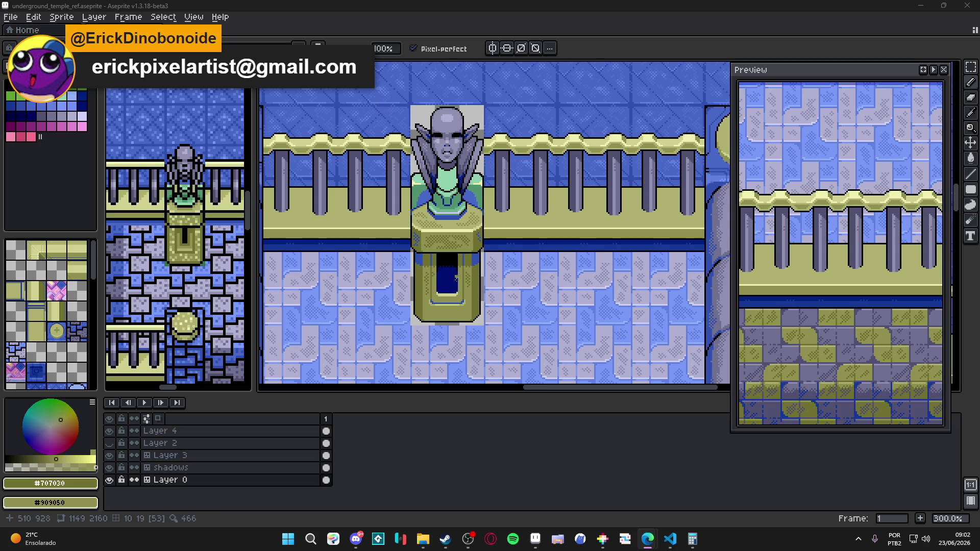
Step: Zoom in and magic-wand select the statue's green chest area
scroll(438, 276, up, 3)
scroll(444, 260, up, 3)
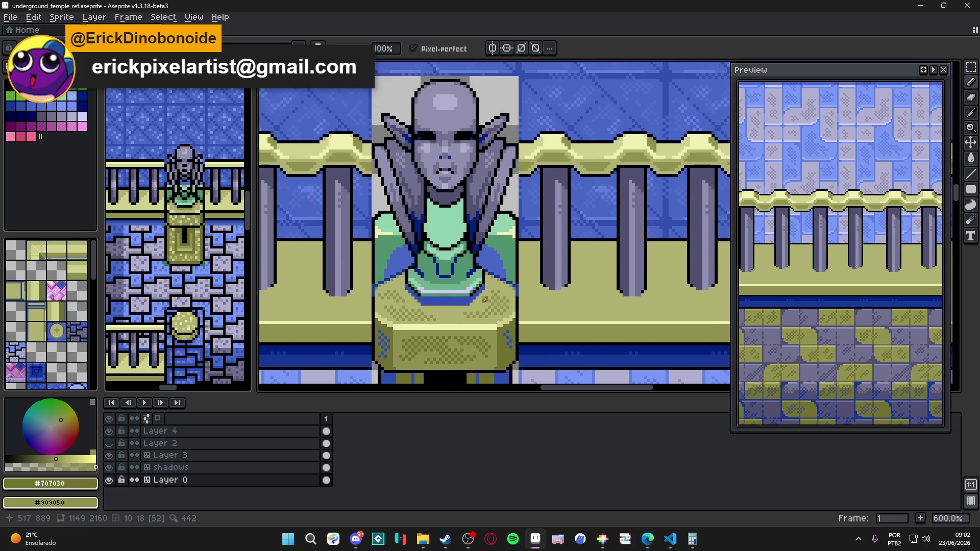
scroll(460, 240, down, 1)
scroll(462, 235, up, 1)
scroll(449, 236, down, 1)
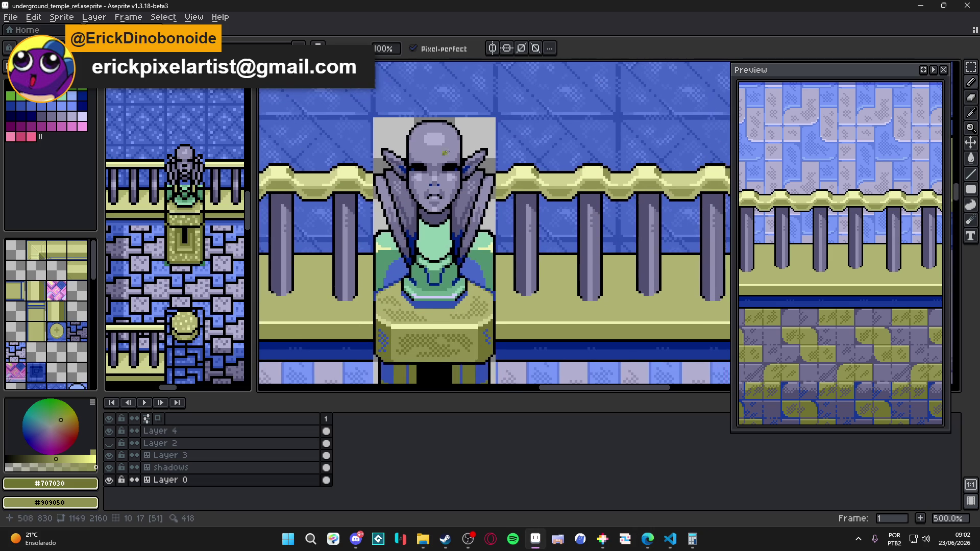
scroll(436, 238, up, 1)
key(w)
click(431, 245)
Step: With vertical symmetry on, paint a mirrored darker green (#509070) stroke down the chest
scroll(429, 270, up, 3)
key(b)
alt+click(419, 173)
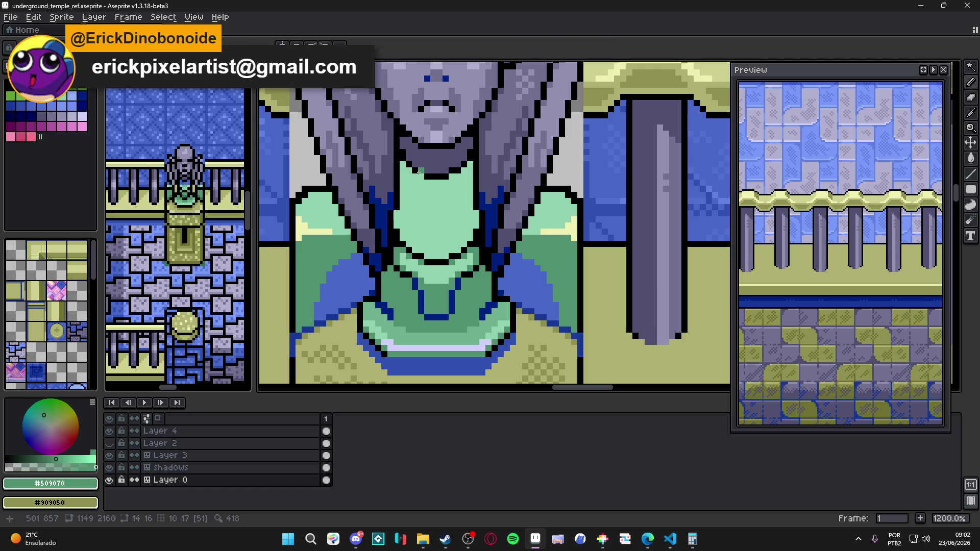
click(282, 45)
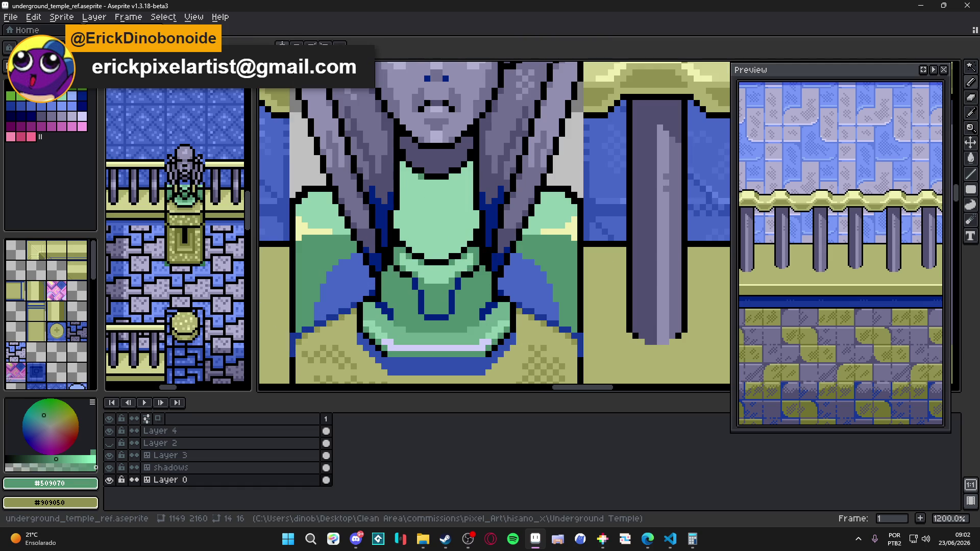
drag(420, 177, 424, 252)
key(ctrl+z)
drag(414, 171, 411, 250)
Step: With the fill tool, sample the chest's light mint green and then the dark blue
key(g)
scroll(409, 226, up, 5)
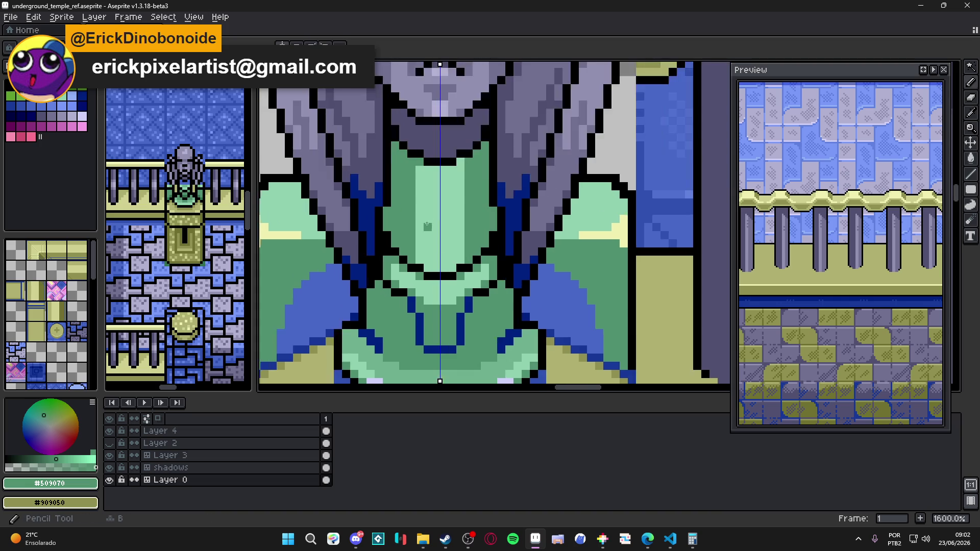
scroll(497, 115, down, 5)
scroll(468, 227, up, 3)
alt+click(468, 227)
scroll(467, 227, down, 3)
scroll(467, 227, up, 2)
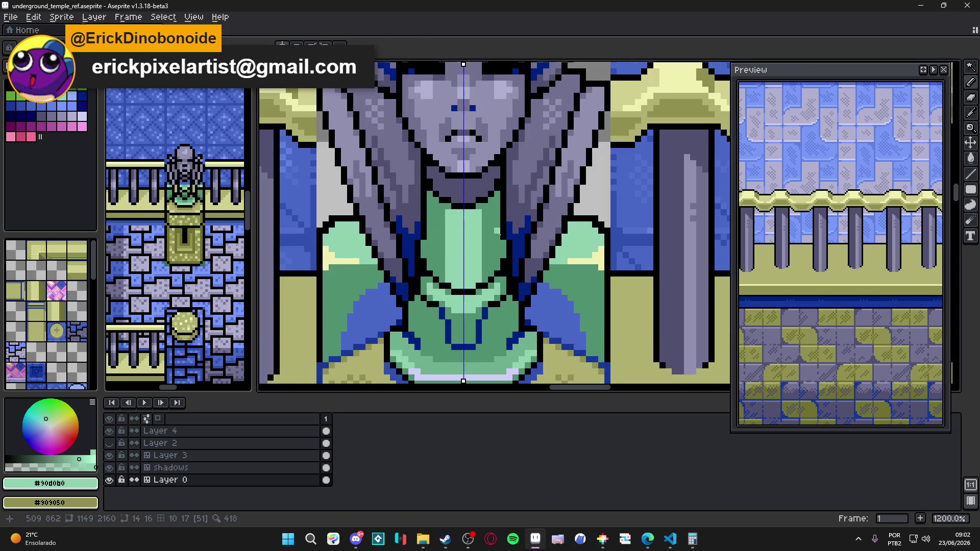
alt+click(475, 207)
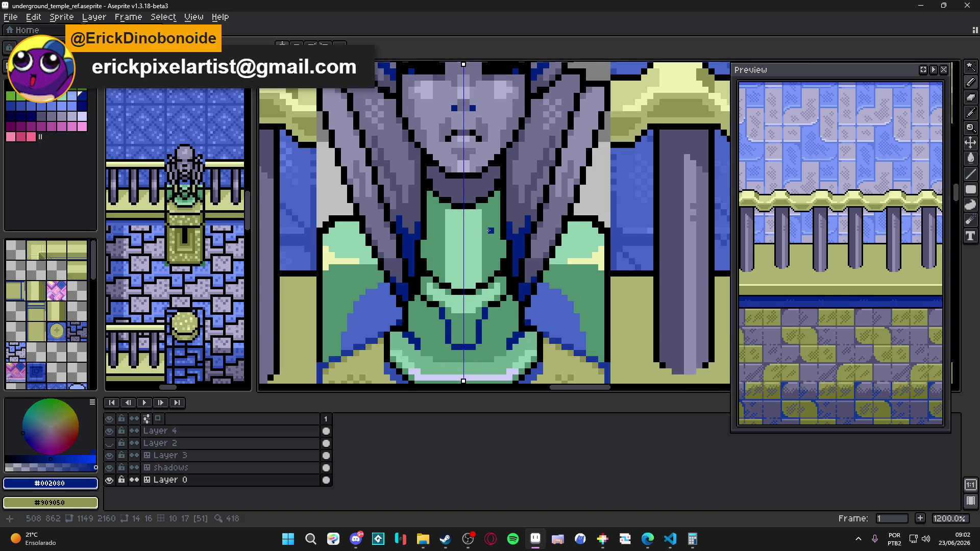
Step: Zoom around the chest to review the shading, then switch to another program
scroll(491, 229, down, 2)
scroll(496, 209, up, 2)
scroll(497, 209, down, 2)
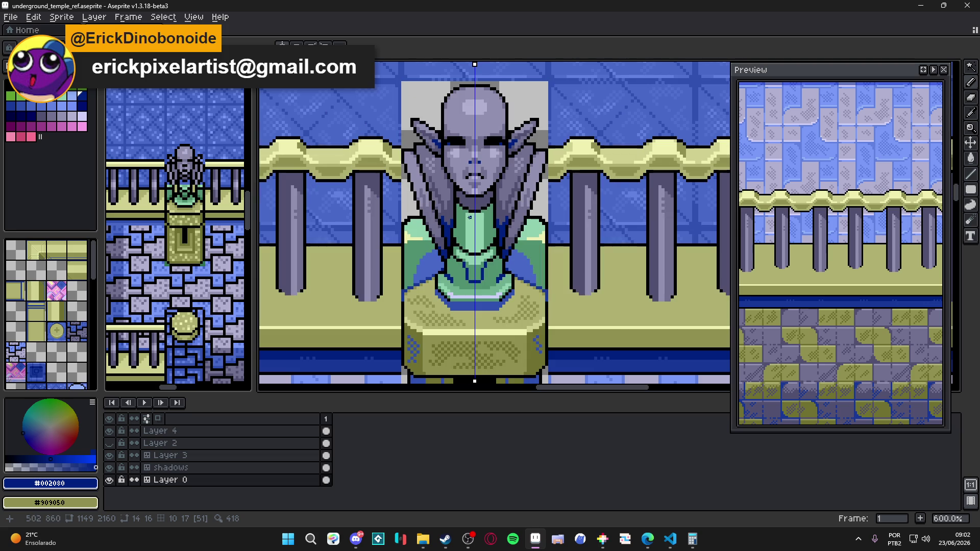
scroll(467, 232, down, 3)
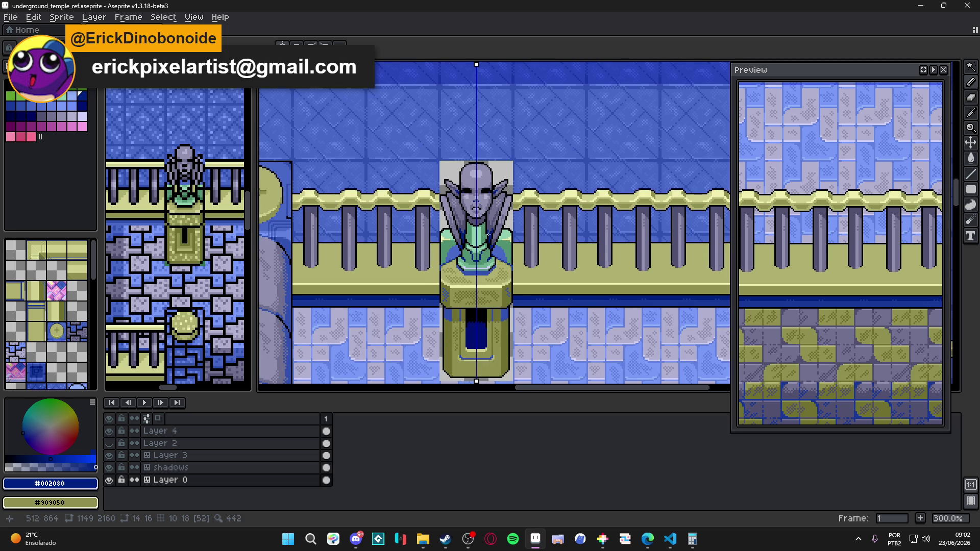
scroll(459, 222, up, 2)
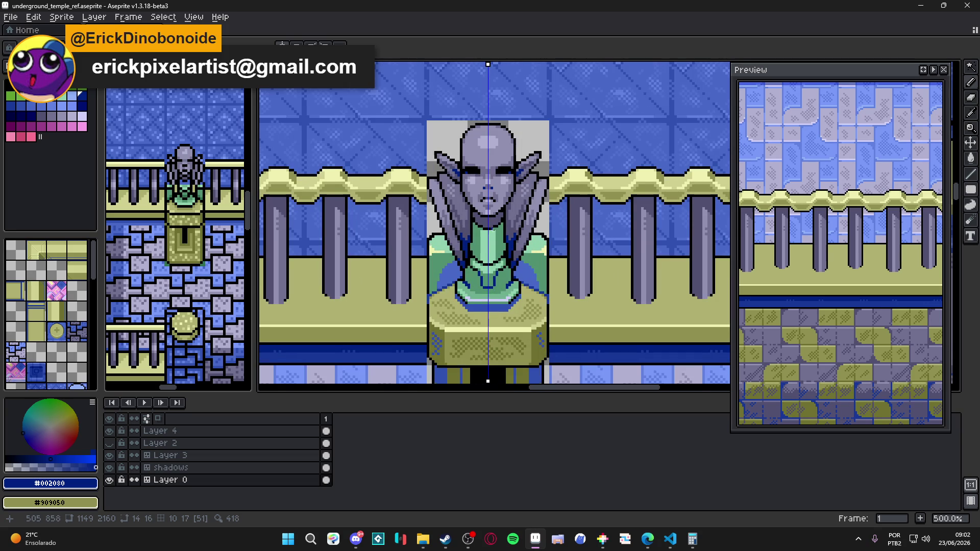
scroll(493, 229, down, 3)
scroll(479, 244, up, 2)
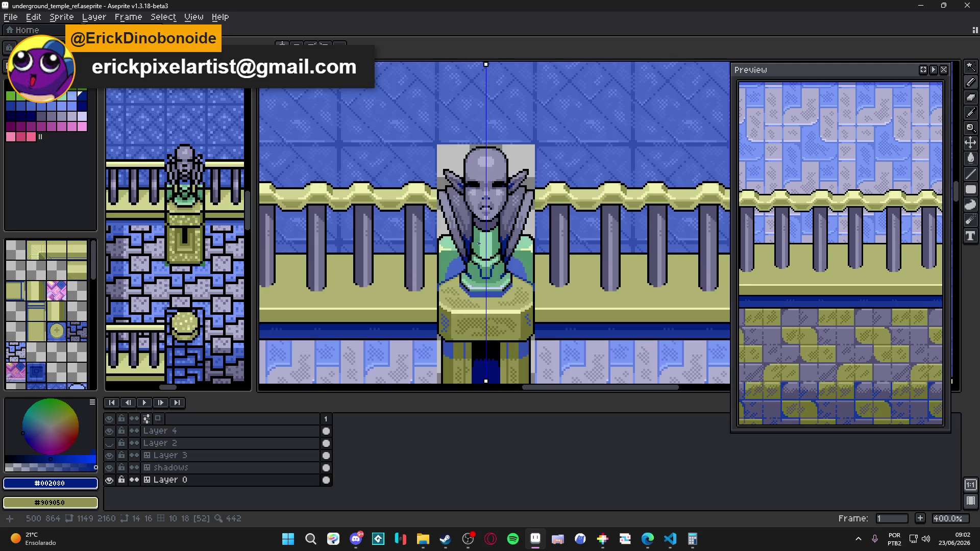
scroll(479, 243, up, 1)
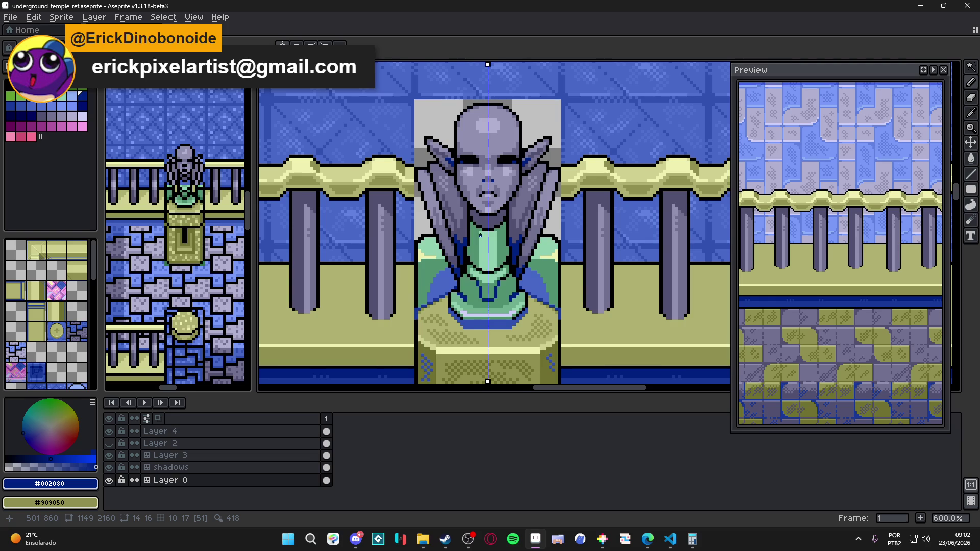
click(423, 539)
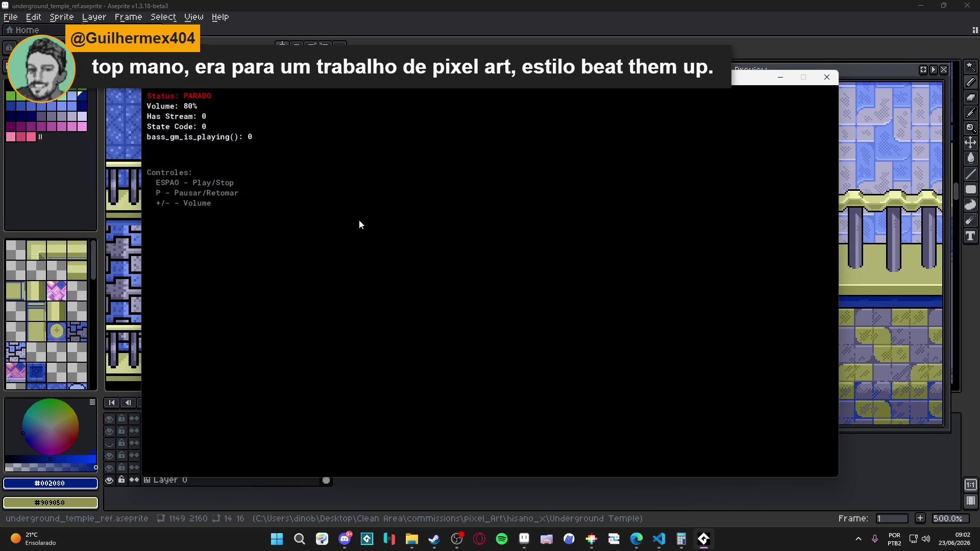
Step: Play the AudioTitan track at 10% volume and minimize its console window
key(space)
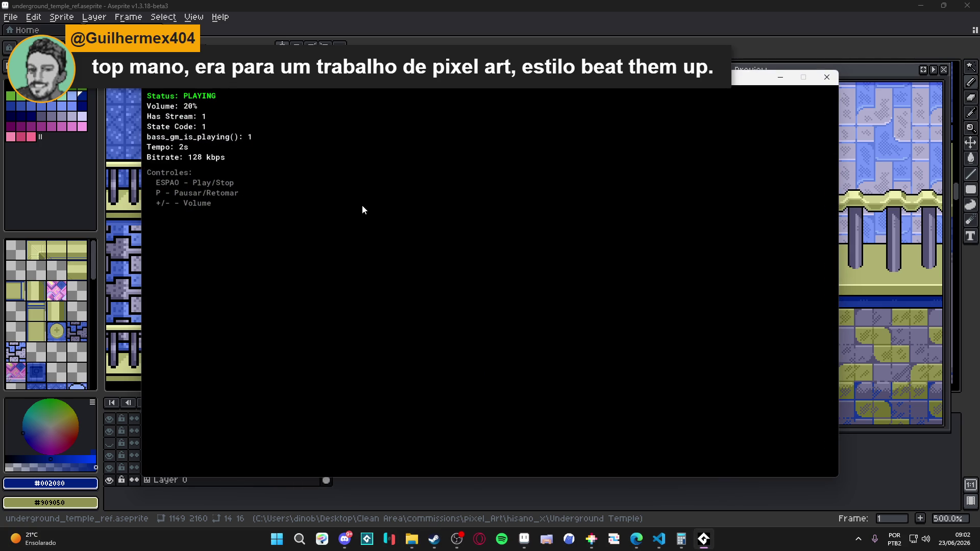
key(minus)
key(minus)
key(plus)
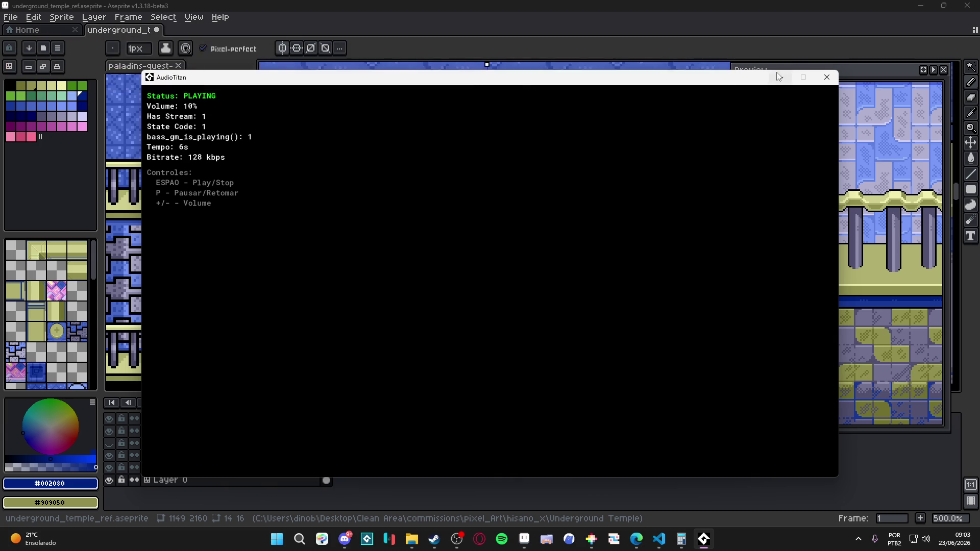
click(778, 77)
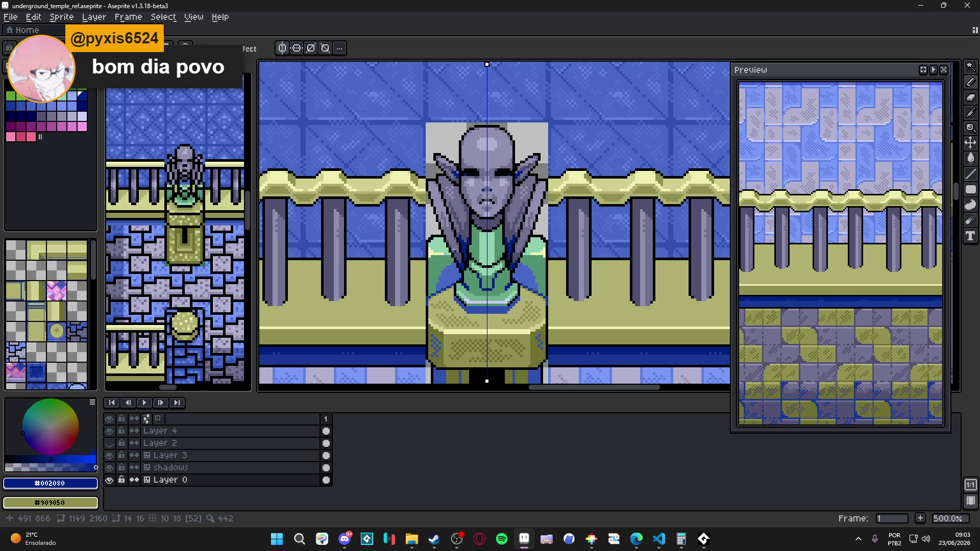
Step: Reframe the statue and sample the chest's mid green and the shoulder blue
scroll(488, 148, up, 3)
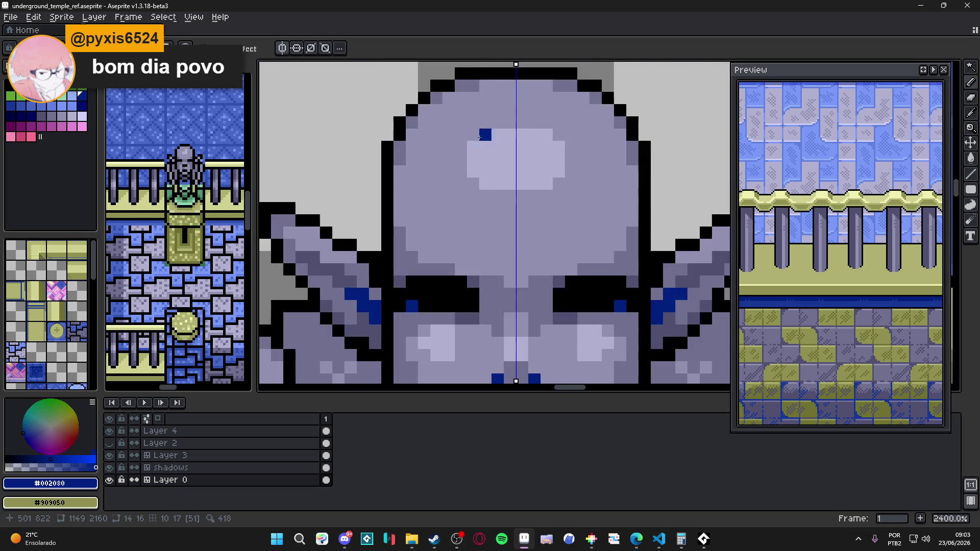
scroll(473, 201, down, 2)
drag(474, 200, 467, 185)
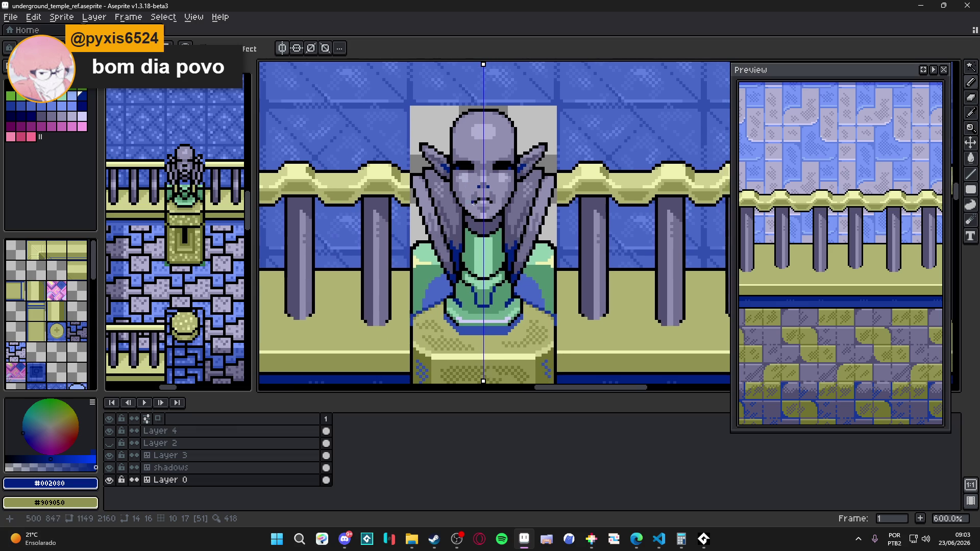
scroll(480, 278, up, 4)
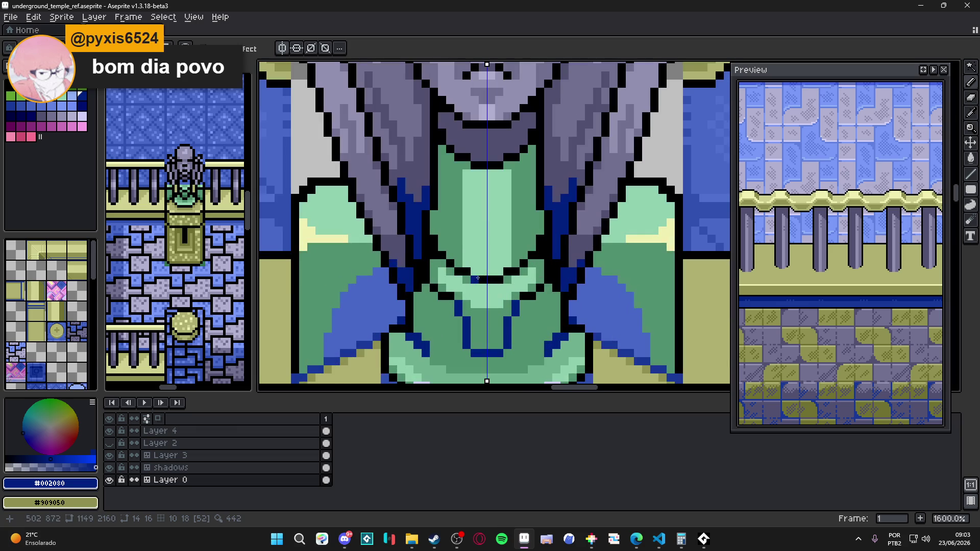
scroll(474, 270, down, 2)
alt+click(457, 247)
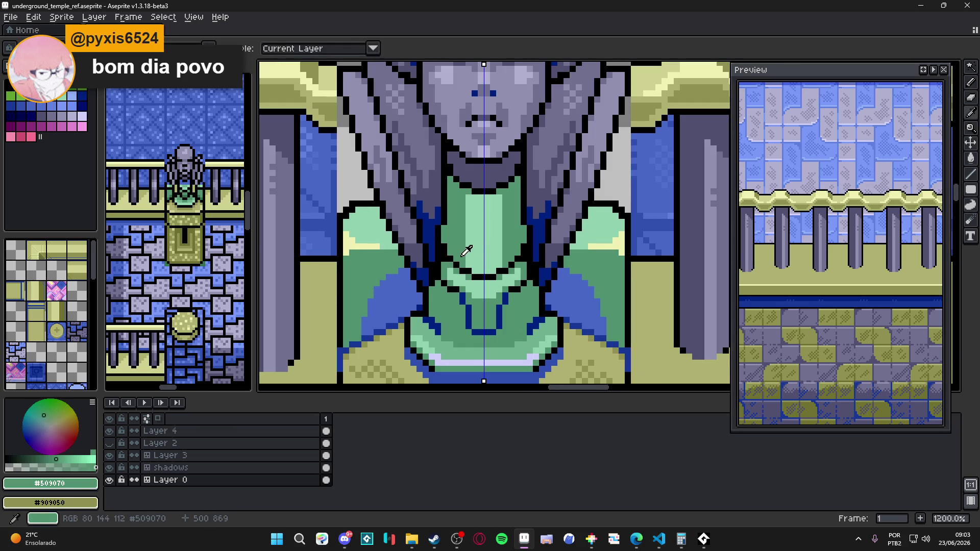
alt+click(447, 307)
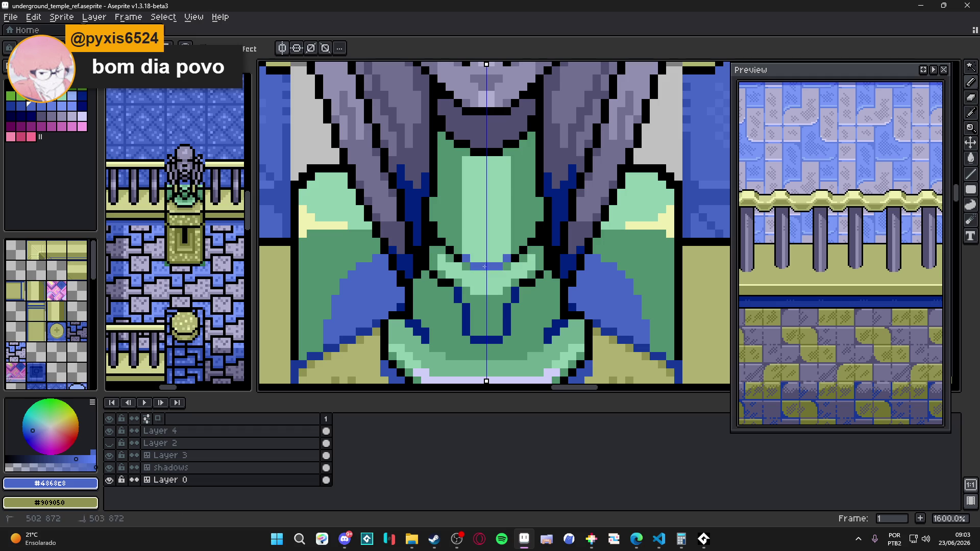
Step: Paint a row of mid blue (palette colour 17) pixels under the statue's chin
scroll(480, 272, down, 6)
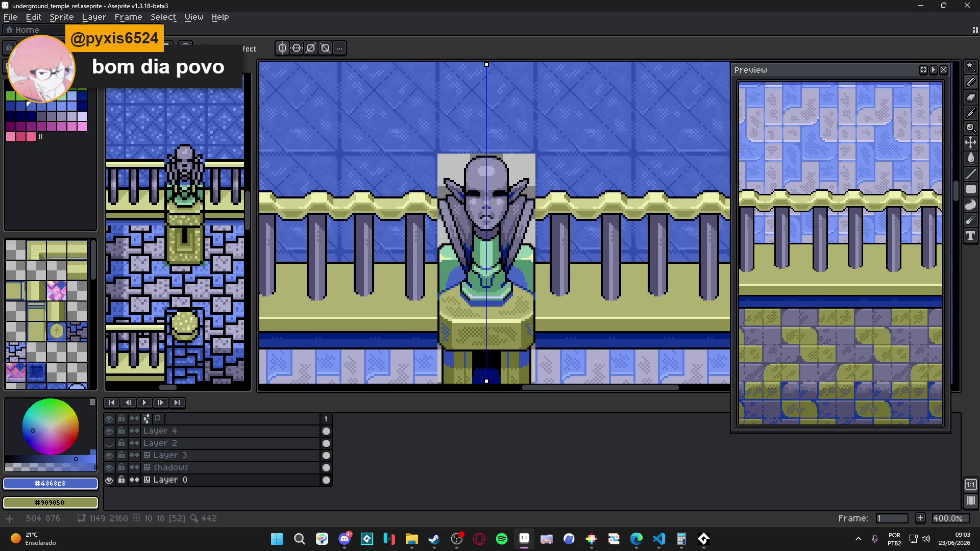
scroll(487, 257, up, 5)
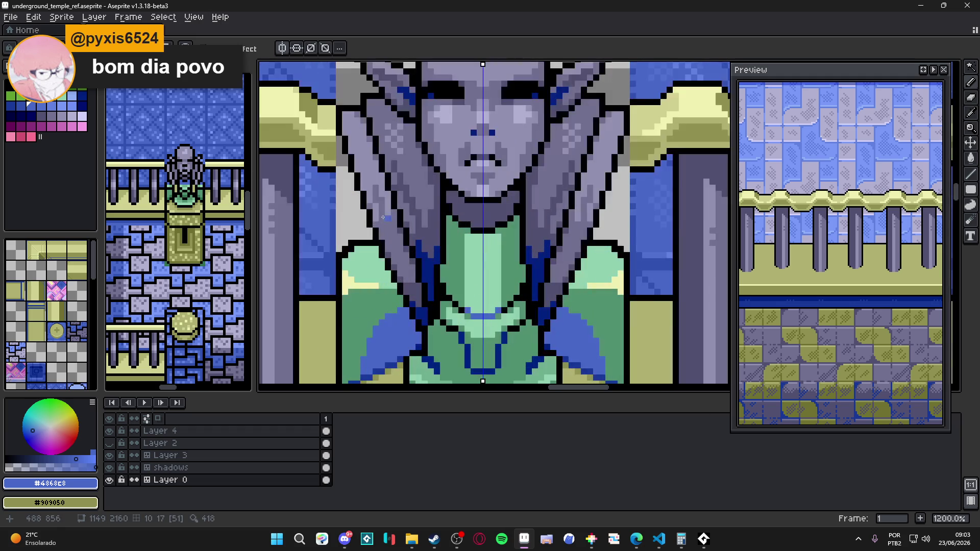
click(24, 113)
scroll(485, 230, up, 1)
mouse_move(467, 229)
mouse_down()
mouse_move(499, 230)
mouse_move(514, 251)
mouse_up()
Step: Sample the pedestal's pale olive yellow and save underground_temple_ref.aseprite
scroll(516, 234, down, 5)
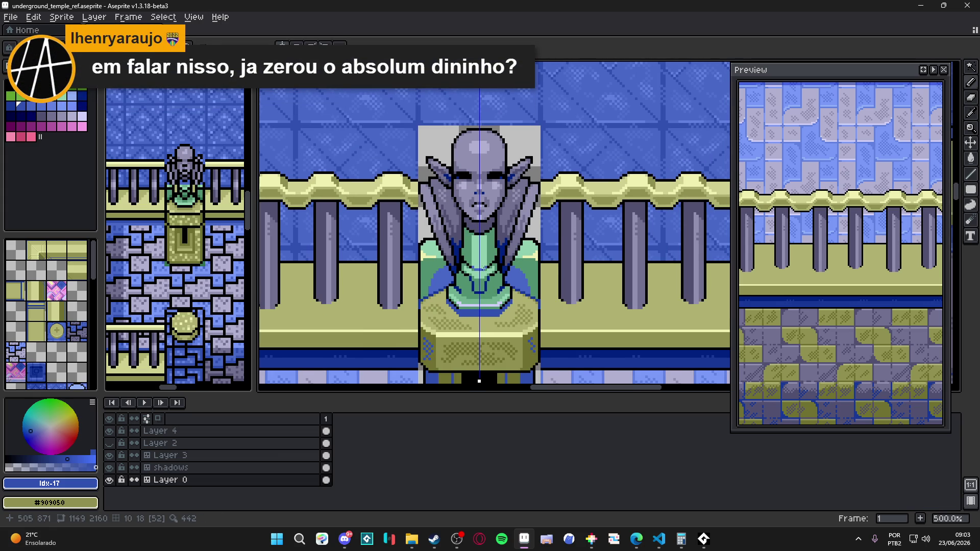
scroll(470, 297, up, 1)
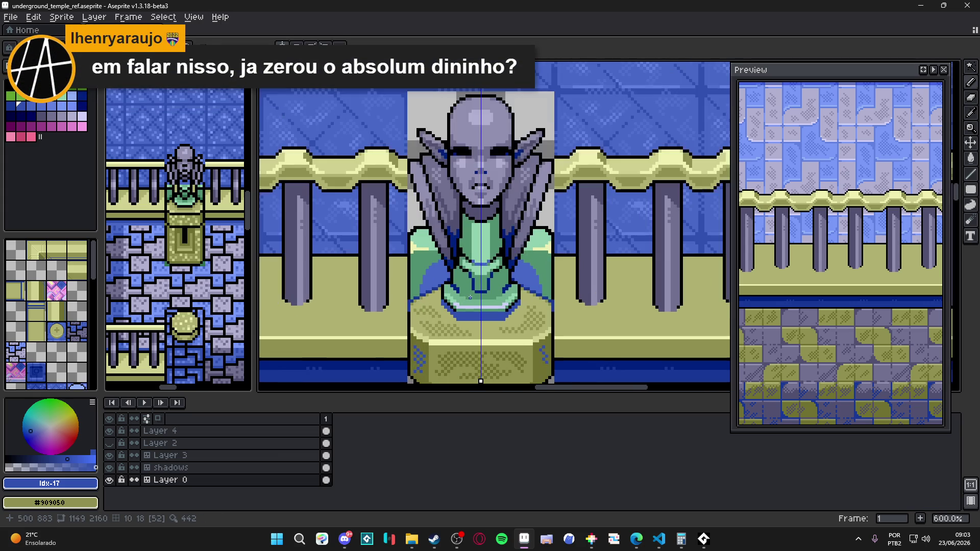
scroll(470, 297, up, 3)
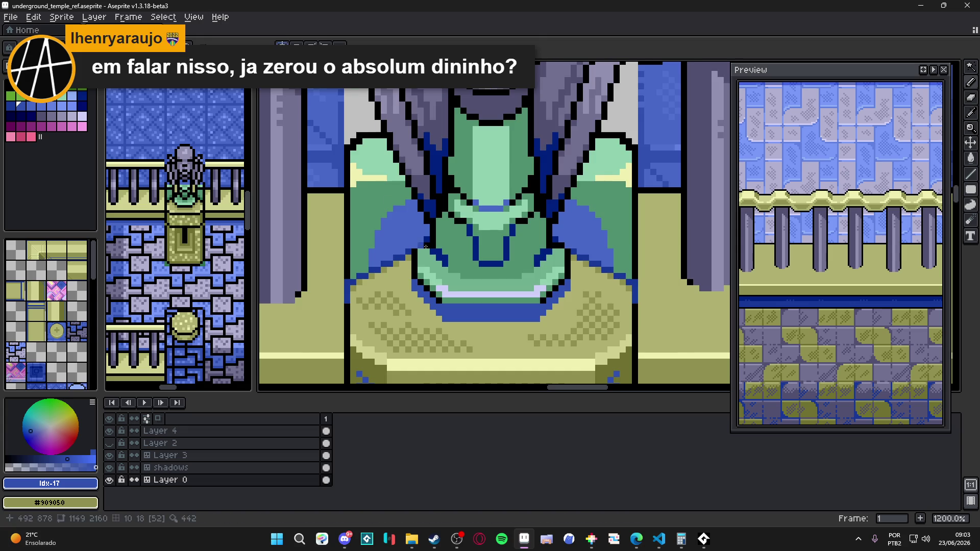
scroll(455, 328, up, 3)
alt+click(455, 327)
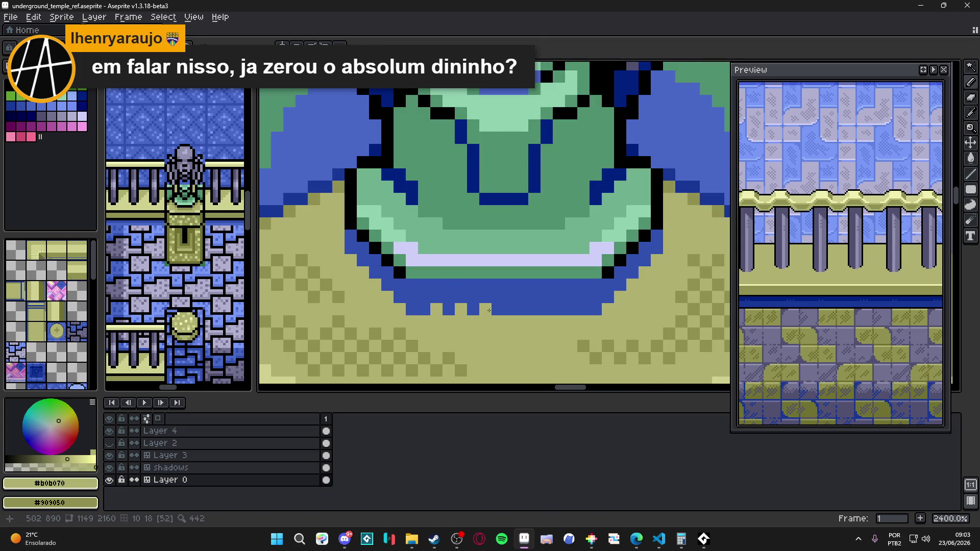
scroll(461, 307, down, 8)
key(ctrl+s)
mouse_move(513, 333)
mouse_down()
mouse_move(513, 253)
mouse_move(505, 255)
mouse_up()
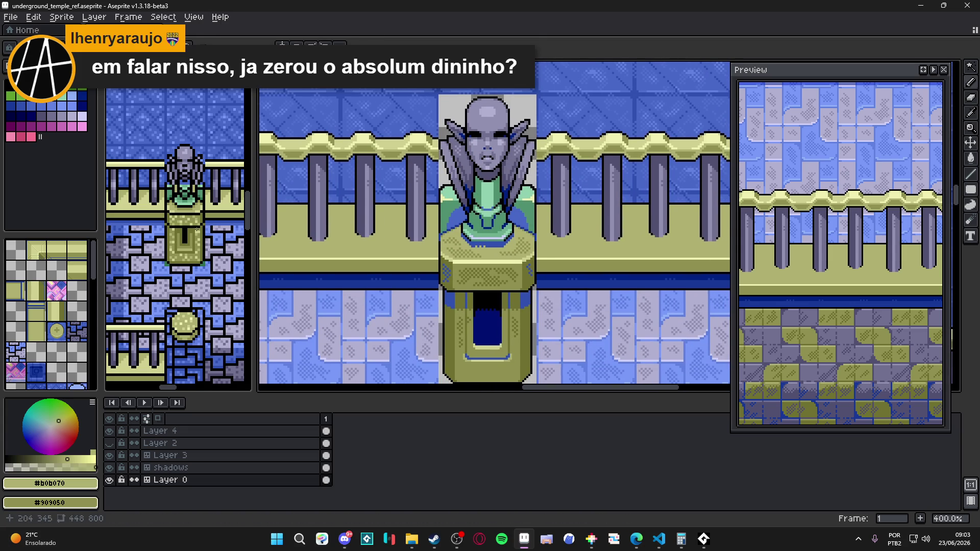
key(alt+Tab)
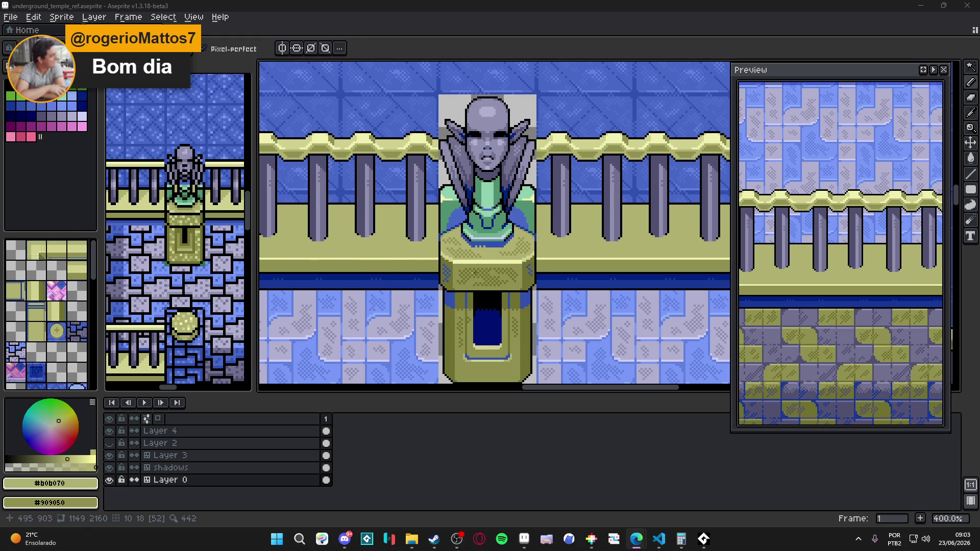
Step: Zoom around the statue and save the temple map
scroll(474, 259, down, 1)
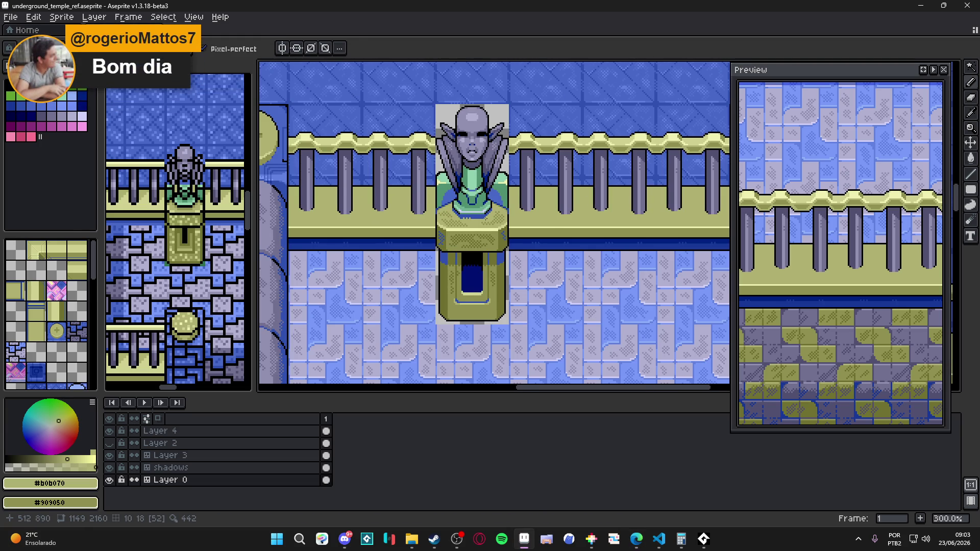
scroll(479, 252, down, 1)
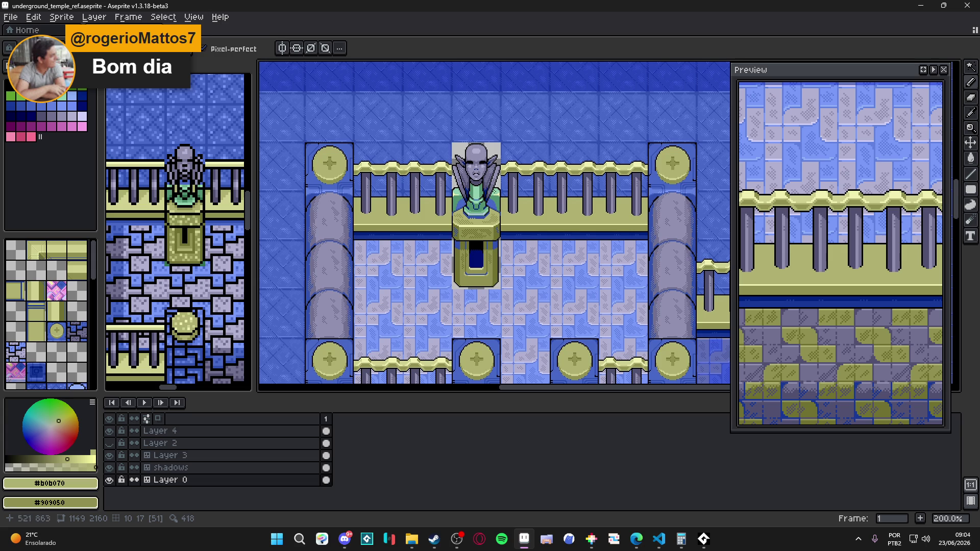
scroll(484, 230, up, 1)
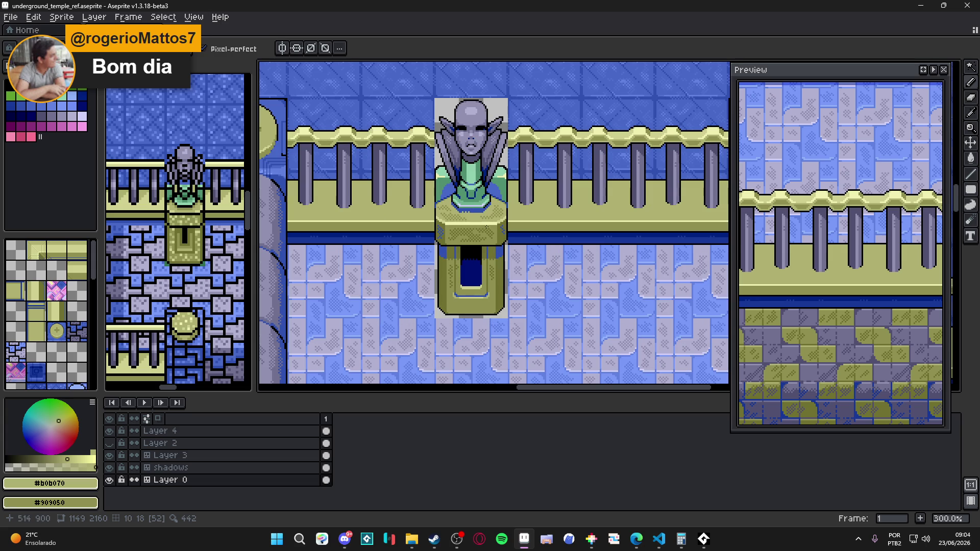
scroll(490, 153, up, 6)
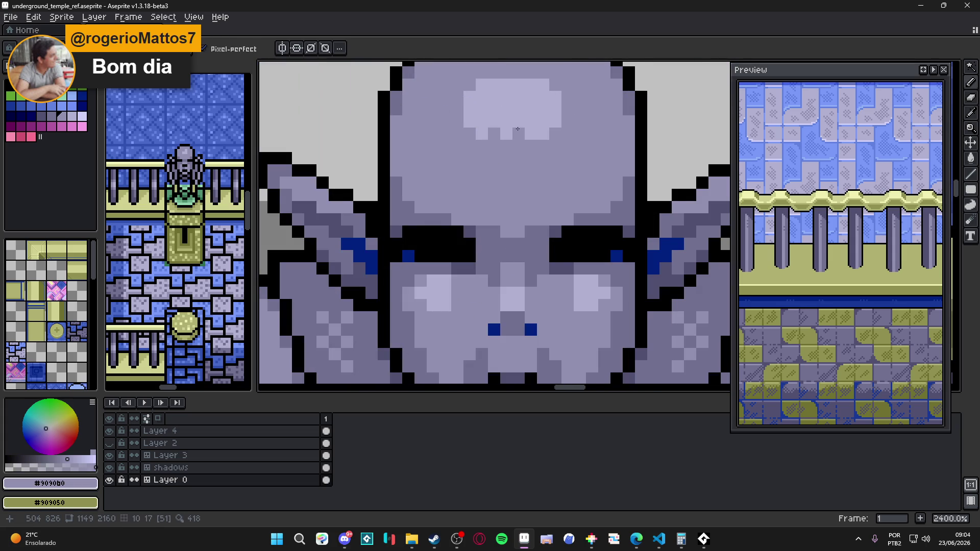
scroll(493, 128, down, 6)
key(ctrl+s)
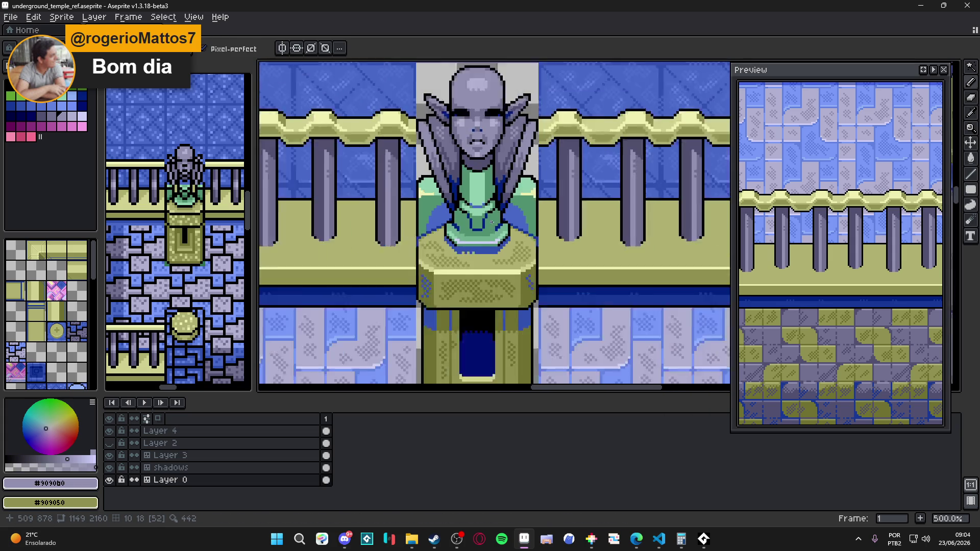
Step: Enable vertical symmetry and draw mirrored dark blue #3050b0 lines on the chest, undoing a stray stroke
scroll(485, 220, up, 4)
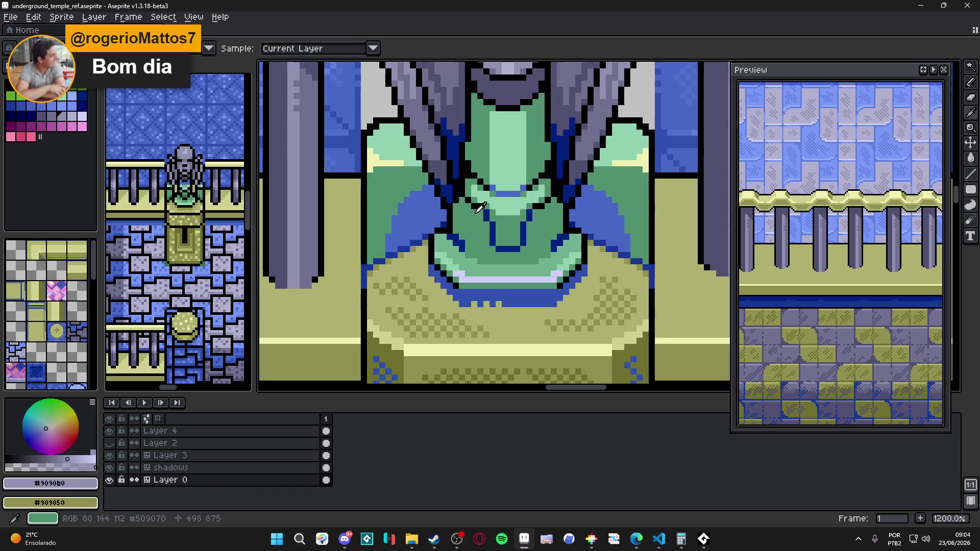
alt+click(498, 297)
click(469, 211)
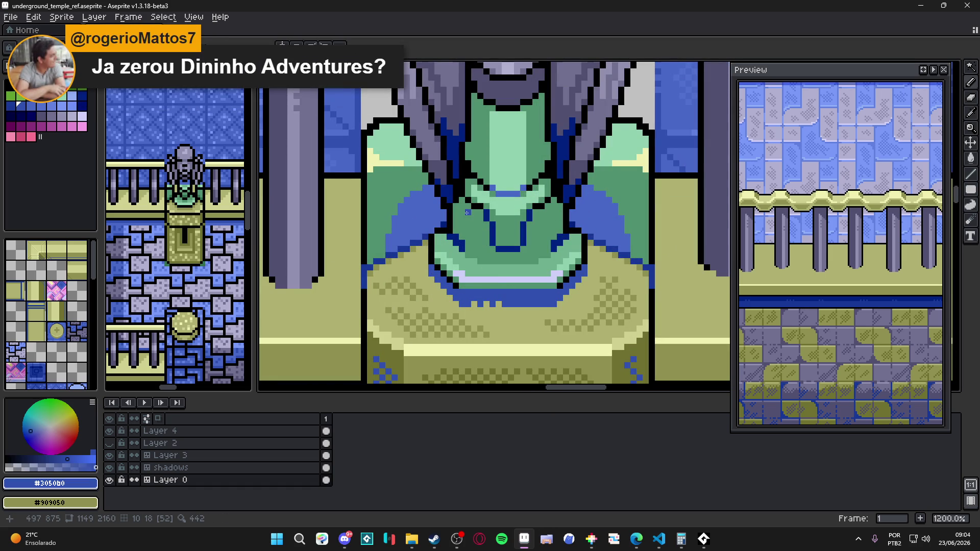
key(ctrl+shift+s)
scroll(496, 232, up, 1)
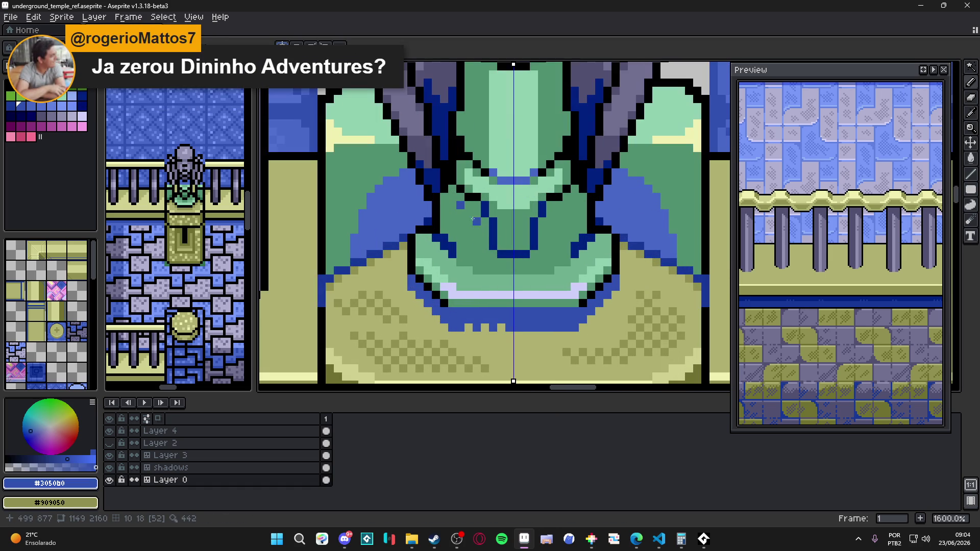
shift+click(464, 249)
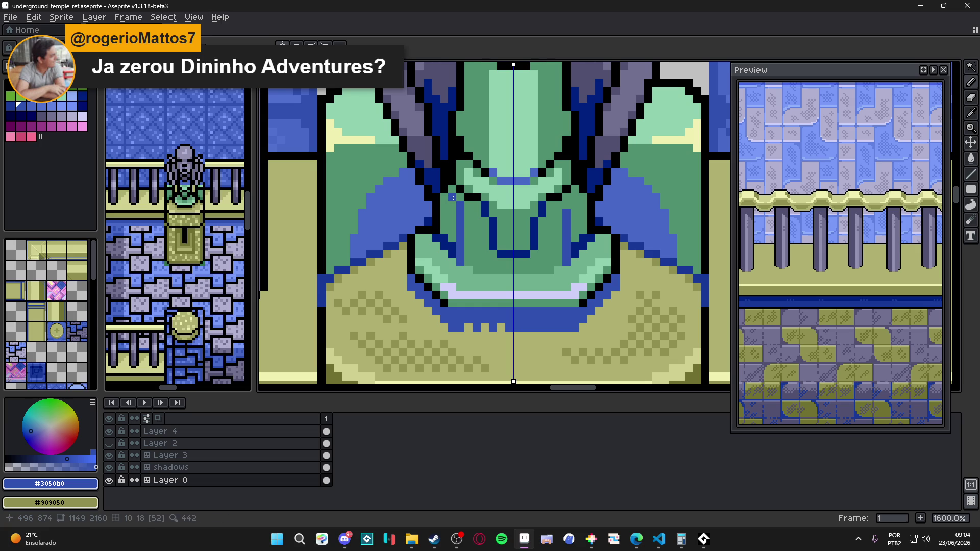
click(450, 216)
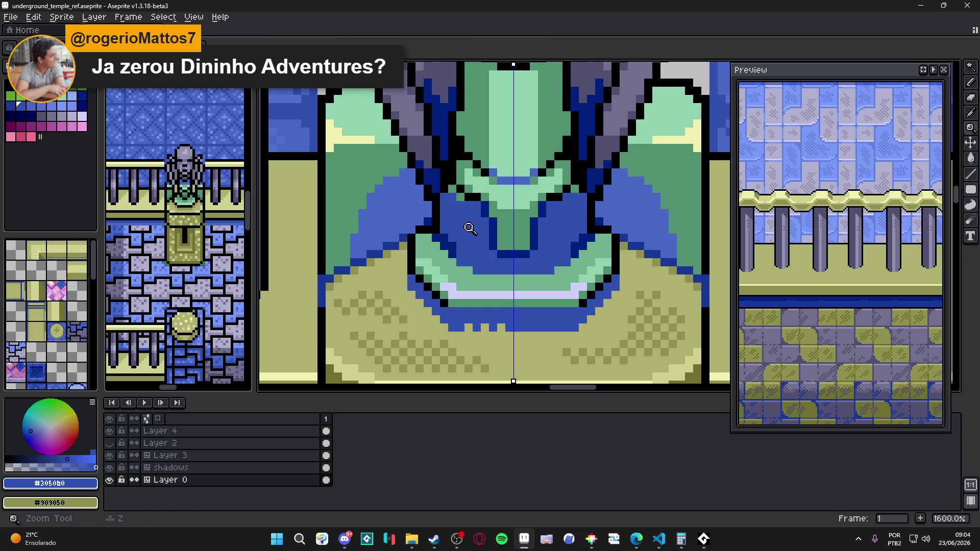
key(ctrl+z)
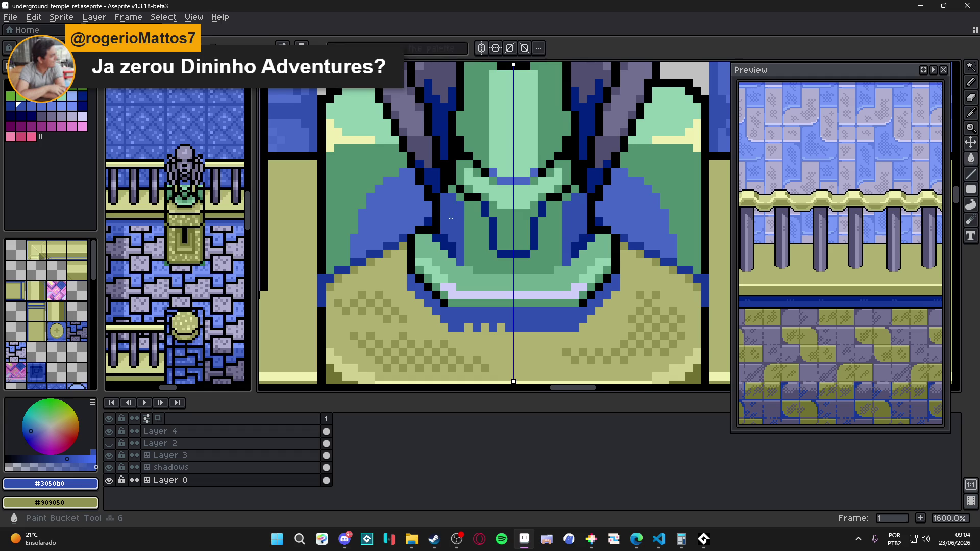
Step: Add mirrored blue pixels at three spots along the chest edges
scroll(491, 256, down, 4)
scroll(506, 228, up, 3)
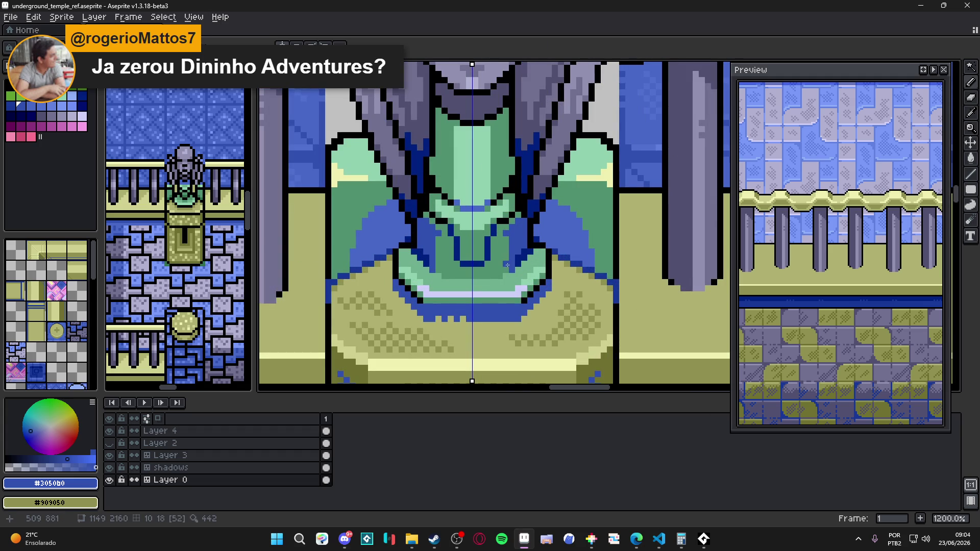
scroll(508, 265, down, 4)
scroll(516, 260, down, 1)
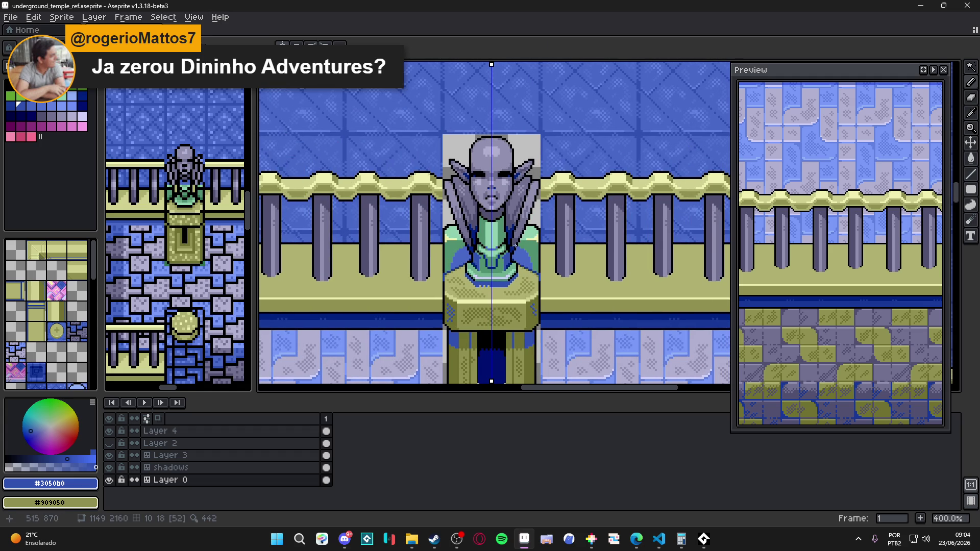
scroll(515, 247, up, 2)
scroll(540, 253, down, 2)
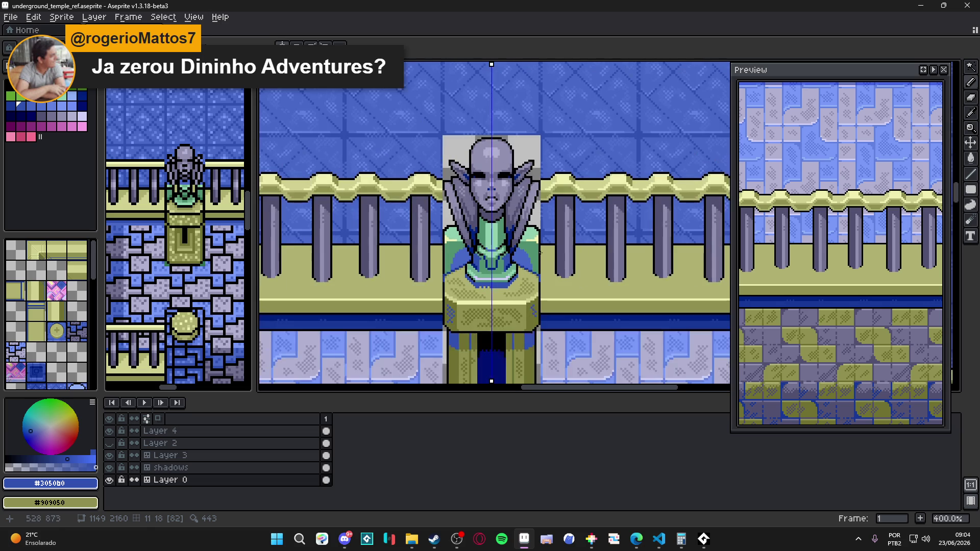
scroll(477, 237, up, 3)
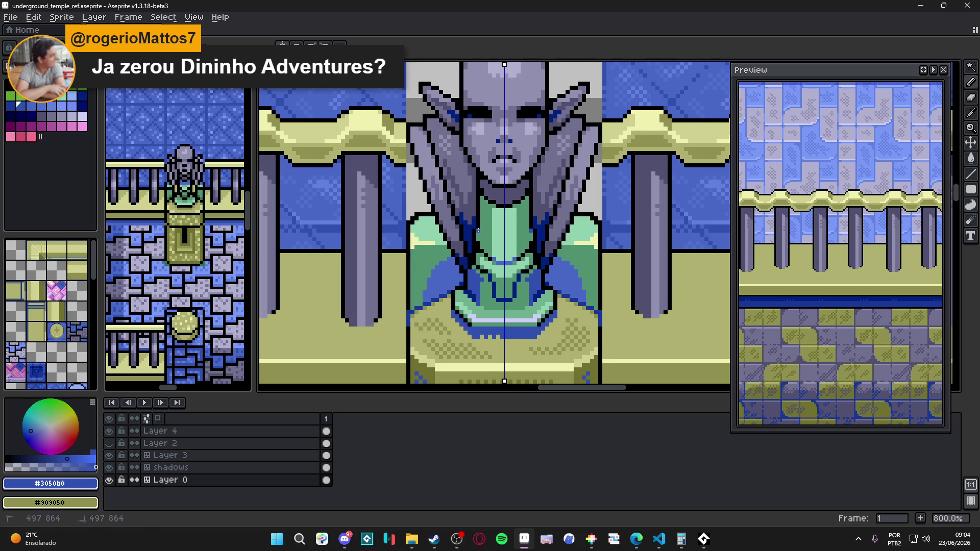
scroll(479, 240, up, 3)
click(481, 232)
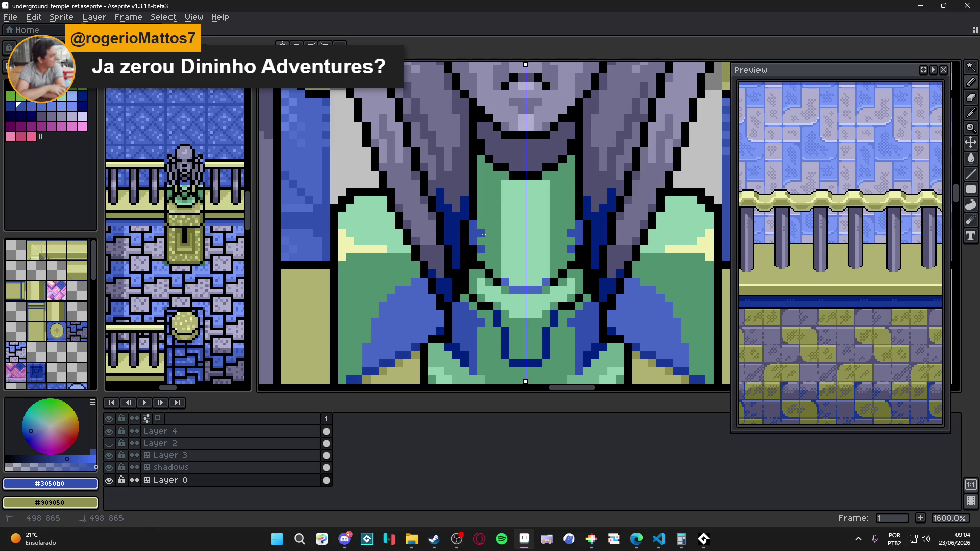
click(481, 216)
click(480, 200)
Step: Save underground_temple_ref.aseprite again
scroll(424, 153, down, 5)
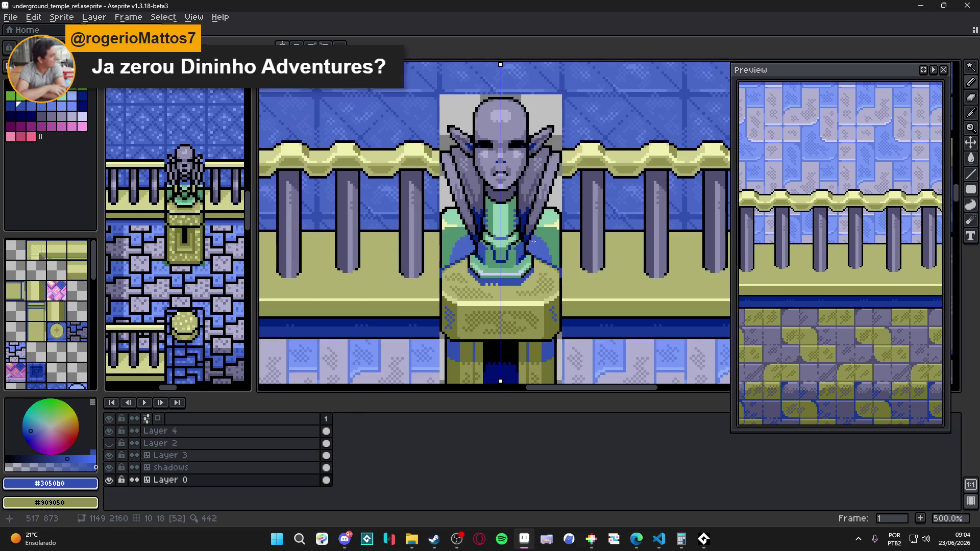
scroll(366, 114, down, 3)
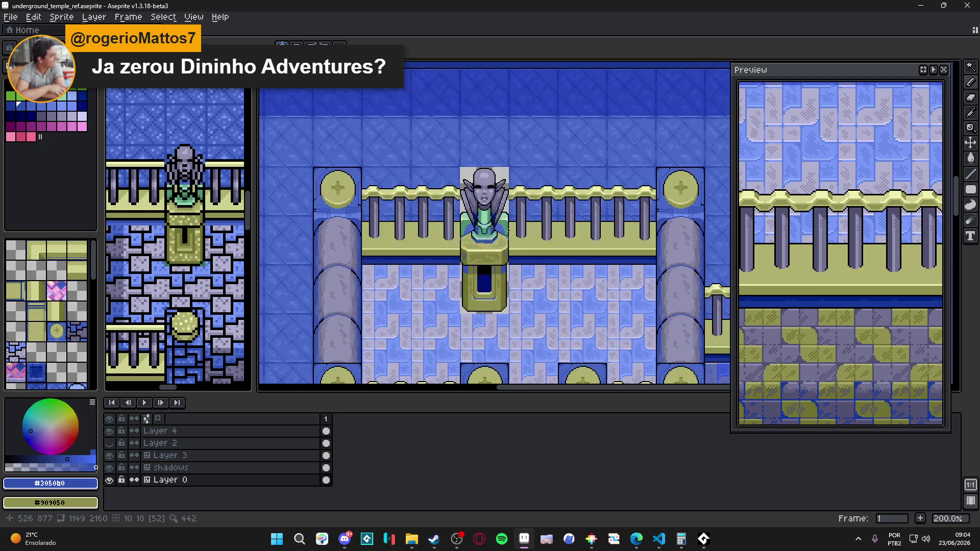
key(ctrl+s)
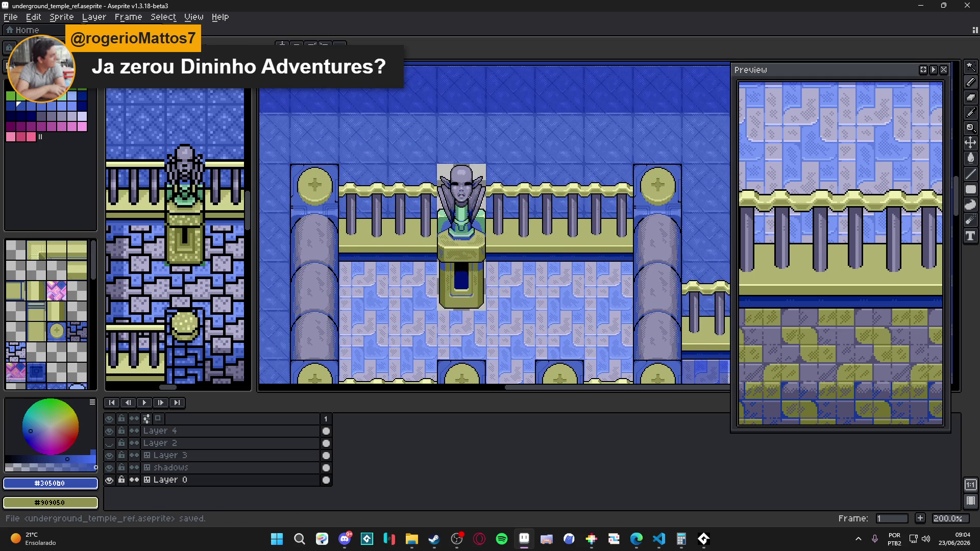
Step: Turn vertical mirror symmetry back on and frame the statue's face
scroll(473, 196, up, 8)
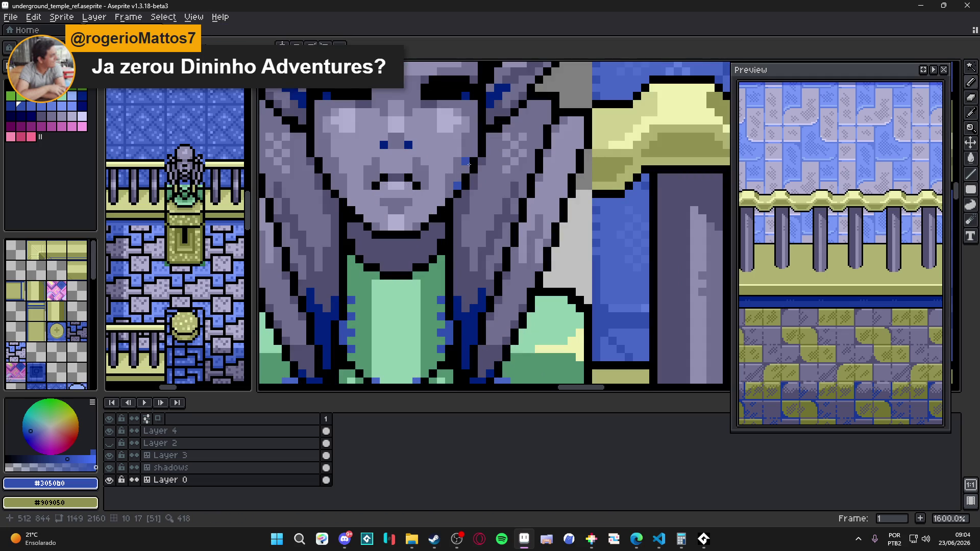
scroll(468, 169, down, 6)
click(281, 45)
scroll(458, 212, up, 9)
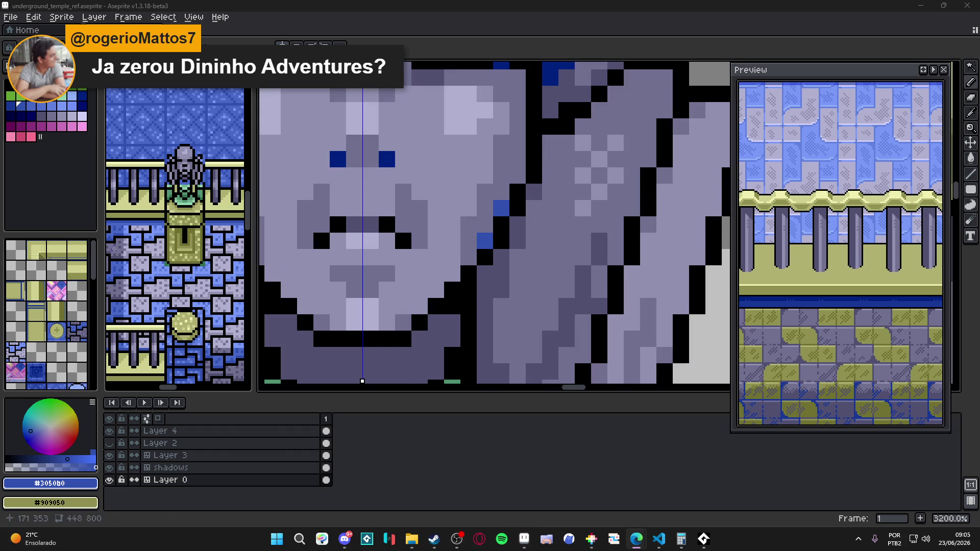
scroll(336, 272, down, 4)
scroll(326, 252, down, 1)
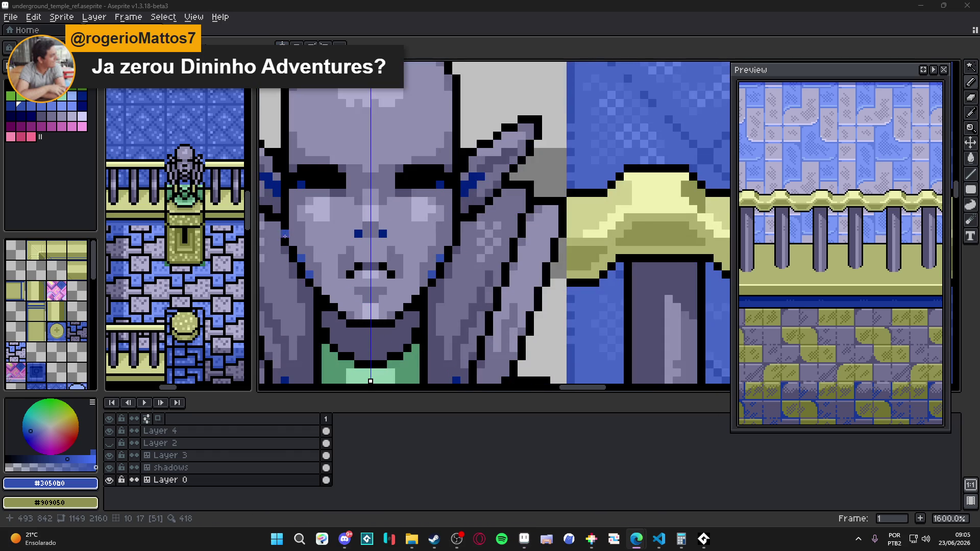
scroll(359, 282, down, 1)
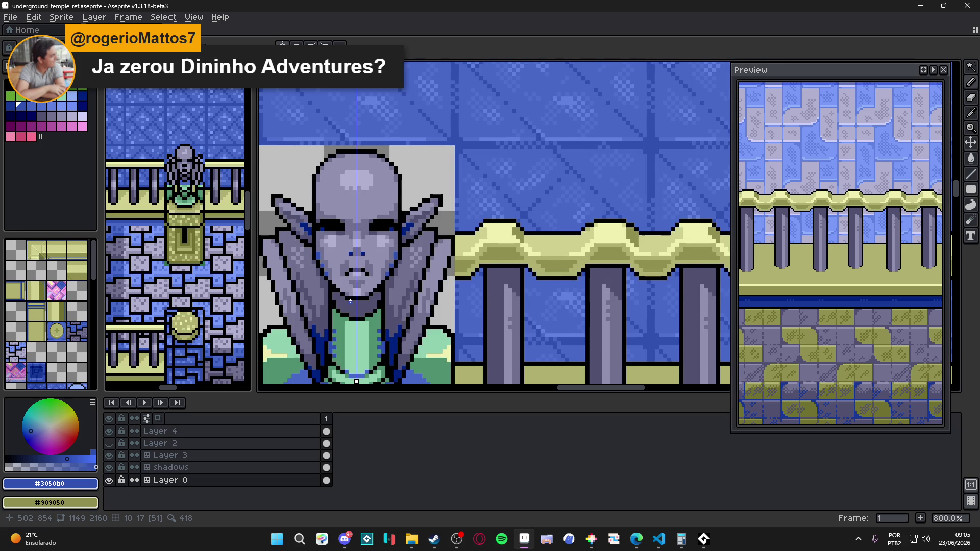
drag(334, 249, 354, 268)
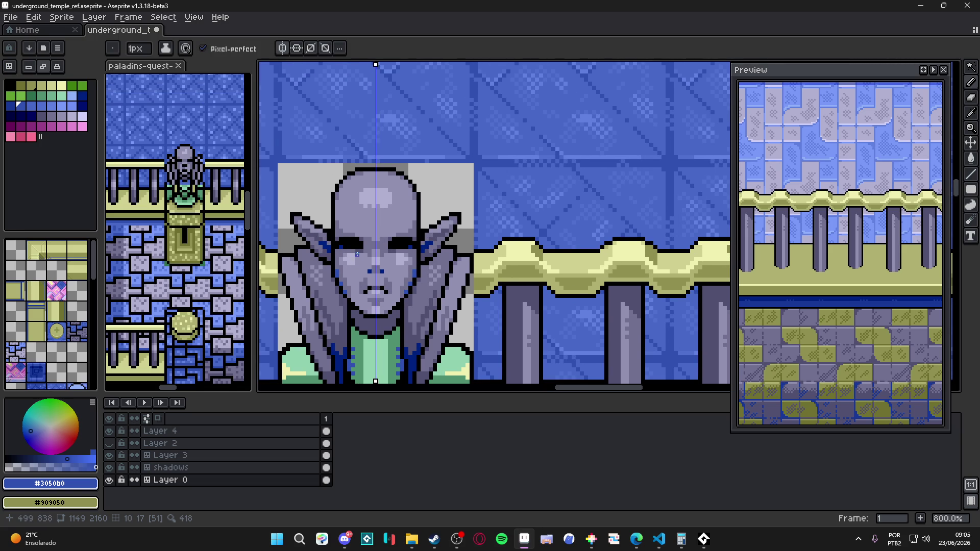
Step: Sample the head's dark blue and paint a mirrored pixel on the head outline
scroll(334, 236, up, 3)
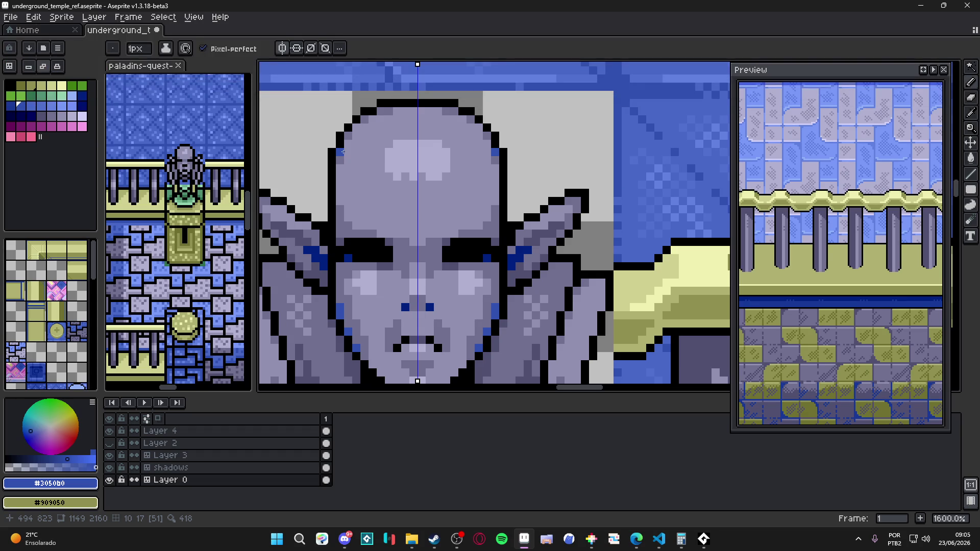
scroll(394, 197, down, 4)
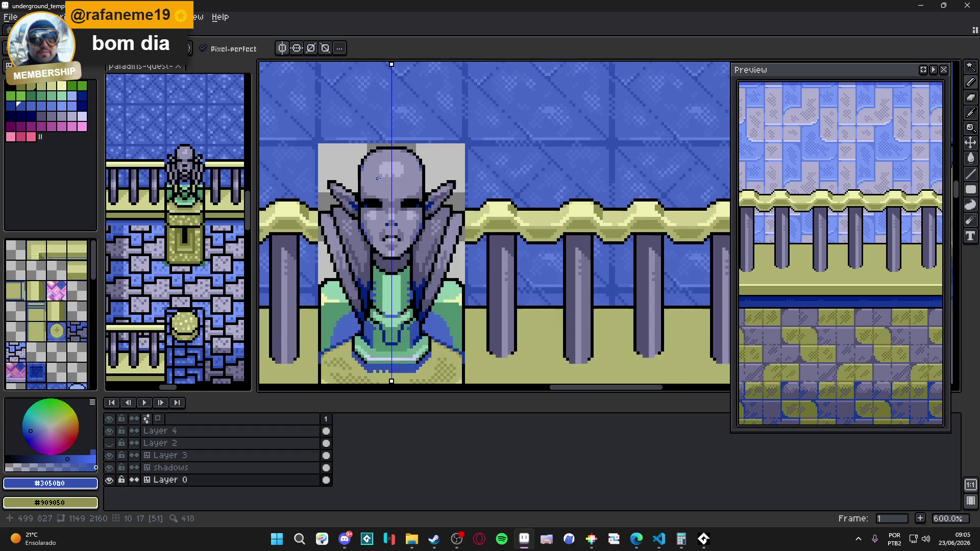
scroll(406, 176, up, 4)
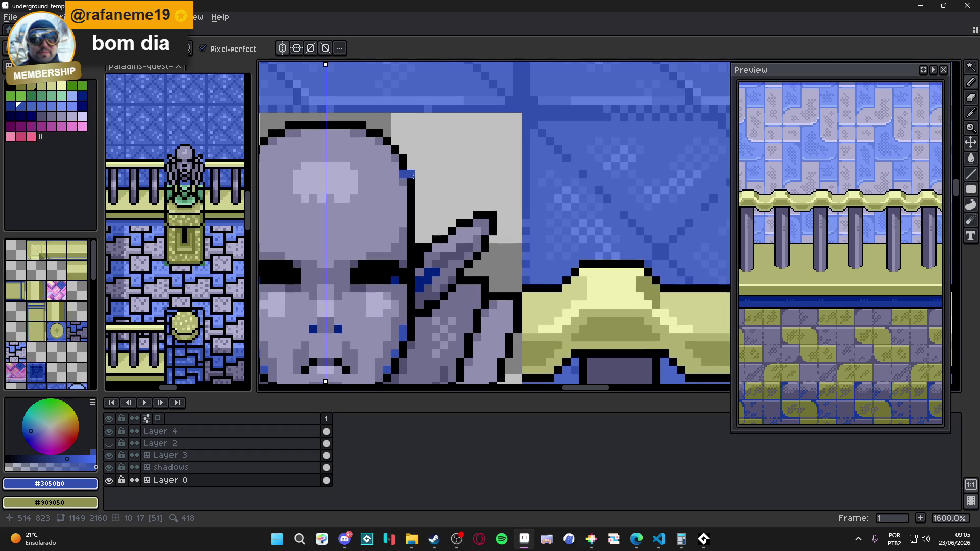
alt+click(401, 177)
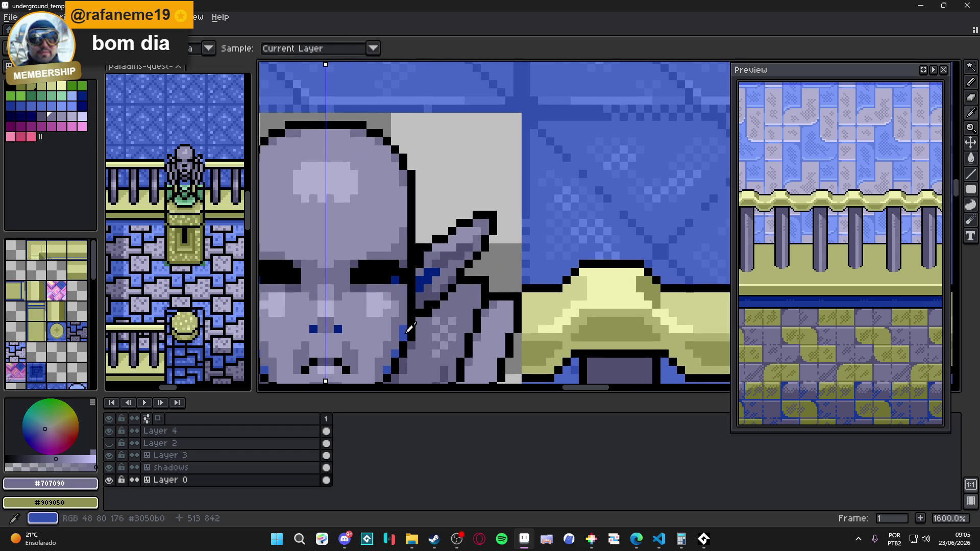
alt+click(404, 329)
click(402, 167)
Step: Add a second mirrored blue accent pixel to the head outline
scroll(401, 168, down, 1)
scroll(399, 169, down, 4)
scroll(358, 153, up, 5)
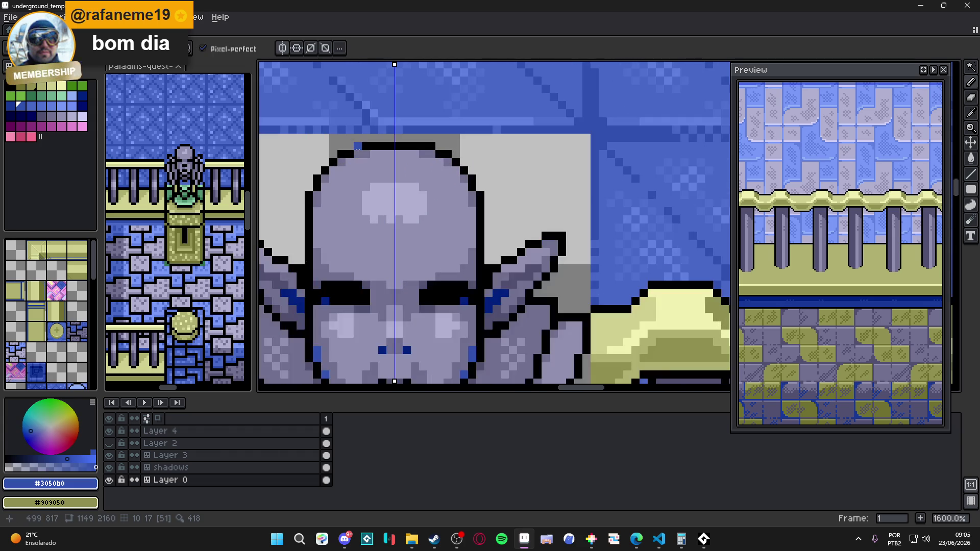
scroll(445, 184, down, 3)
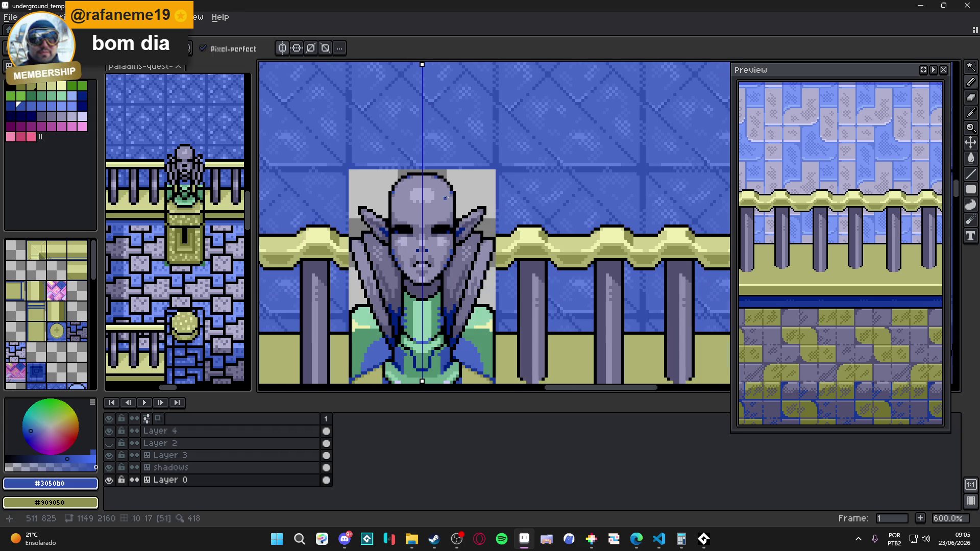
scroll(446, 199, up, 4)
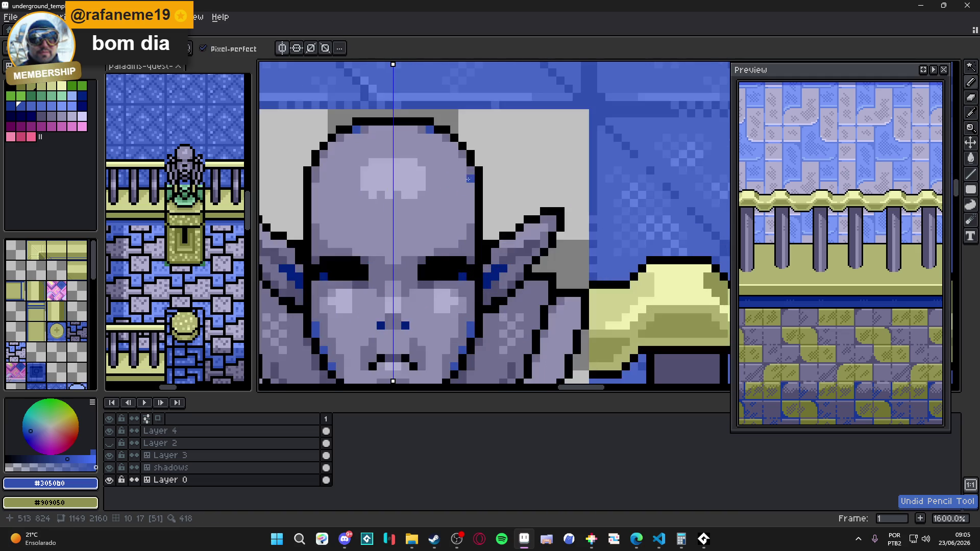
click(471, 171)
Step: Zoom around to review the head accents and recentre the preview on the statue
scroll(471, 171, down, 4)
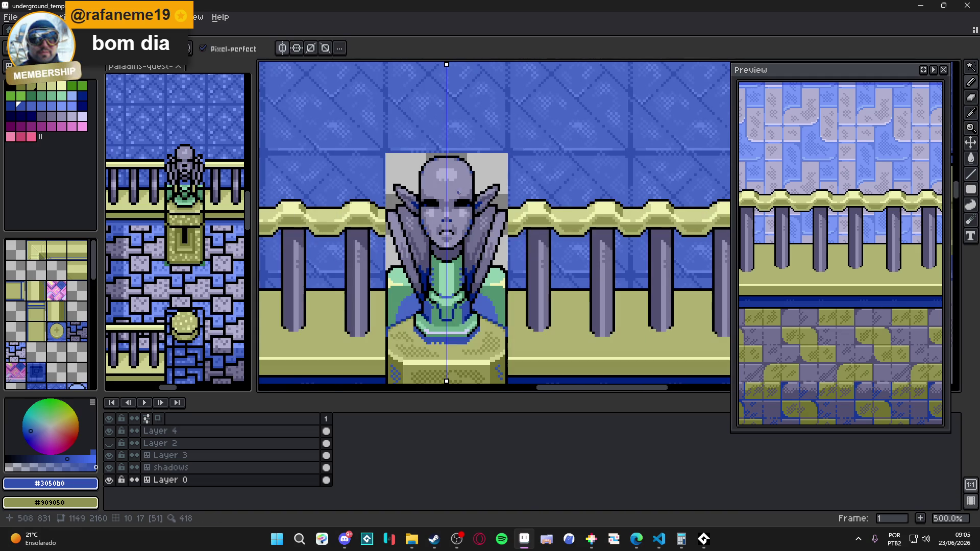
scroll(400, 199, up, 3)
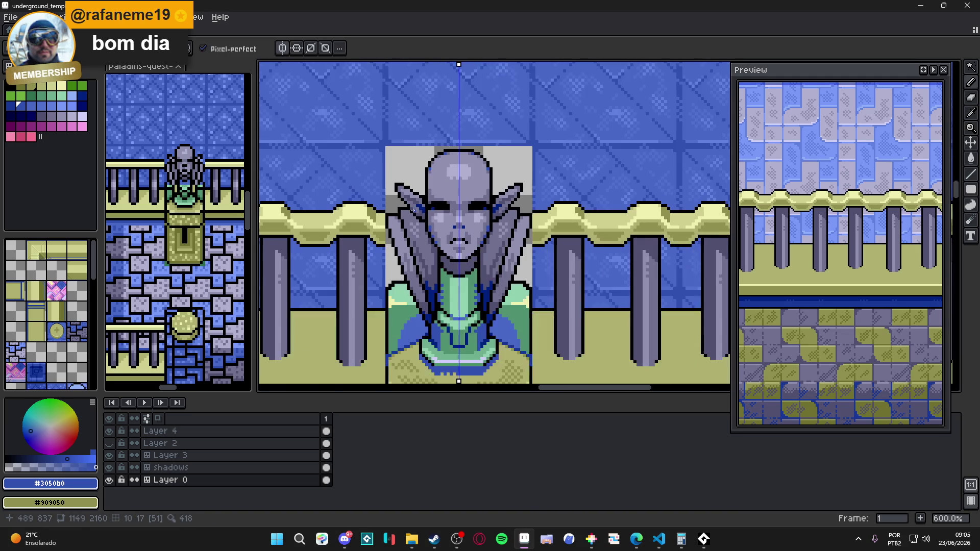
scroll(430, 245, up, 3)
scroll(449, 235, down, 5)
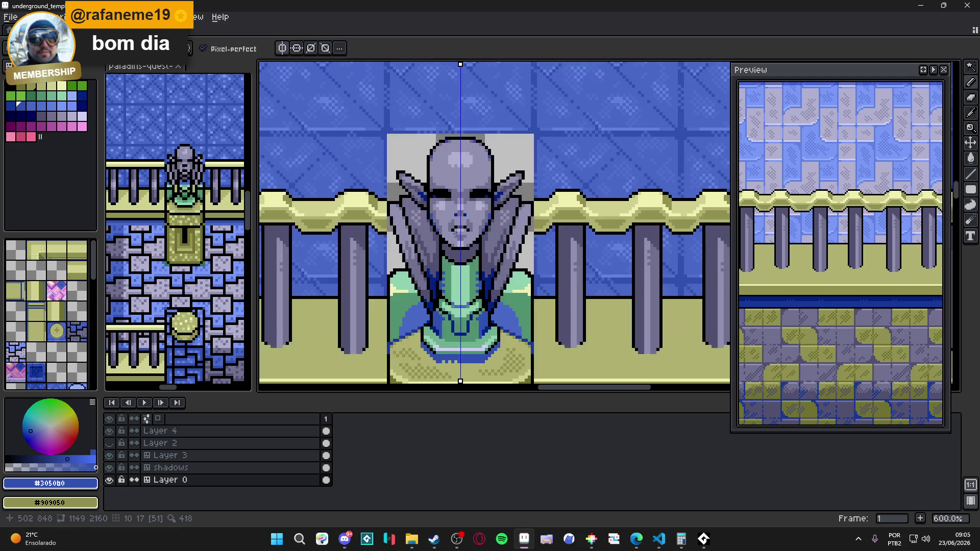
scroll(460, 225, up, 5)
scroll(482, 227, down, 1)
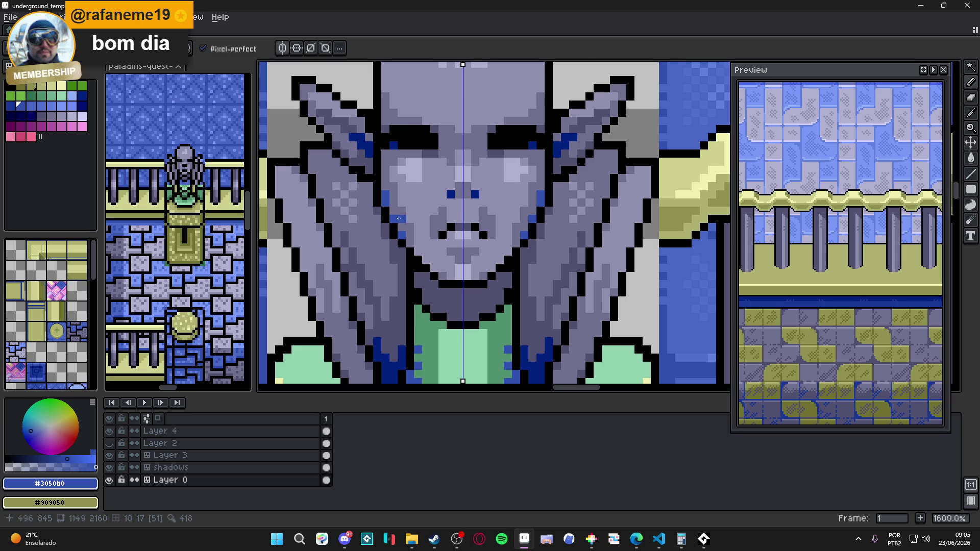
scroll(431, 226, up, 1)
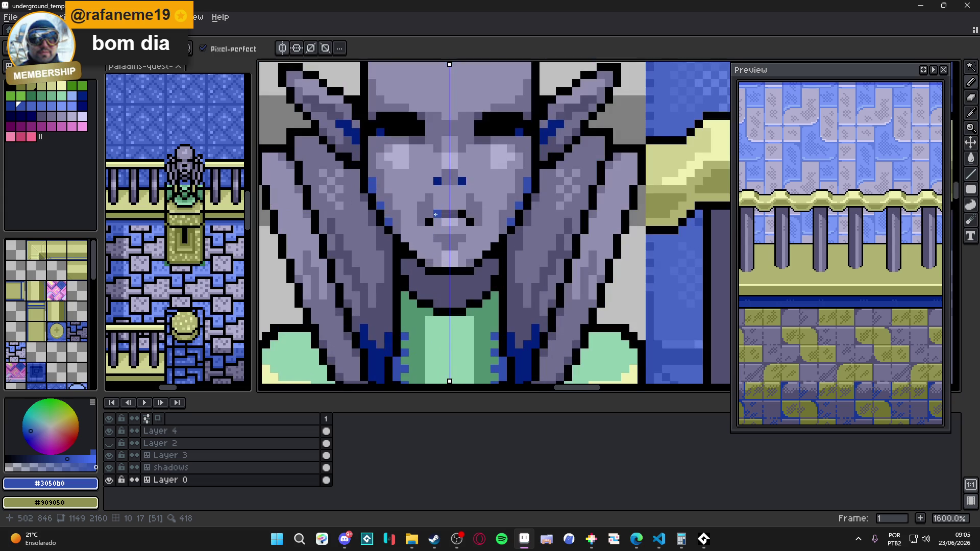
scroll(487, 230, down, 2)
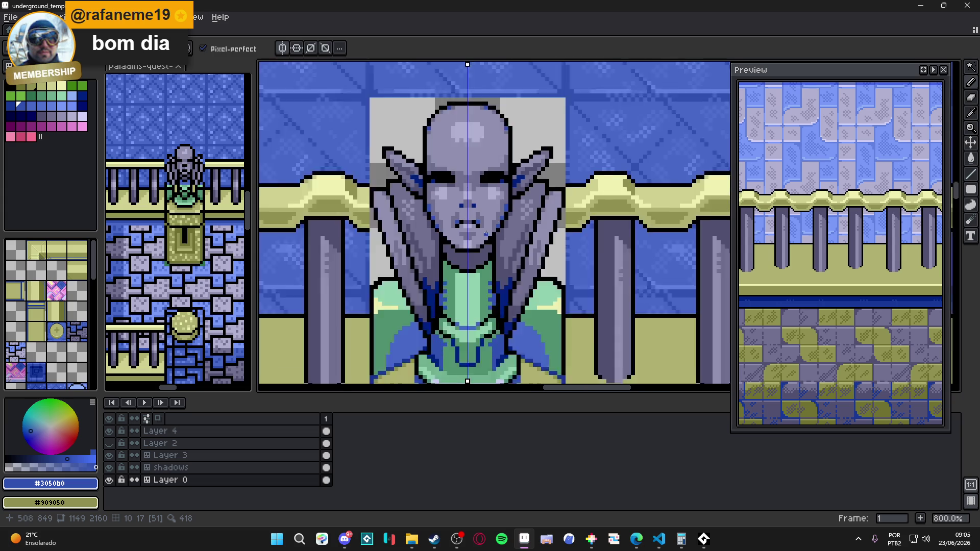
scroll(491, 232, down, 1)
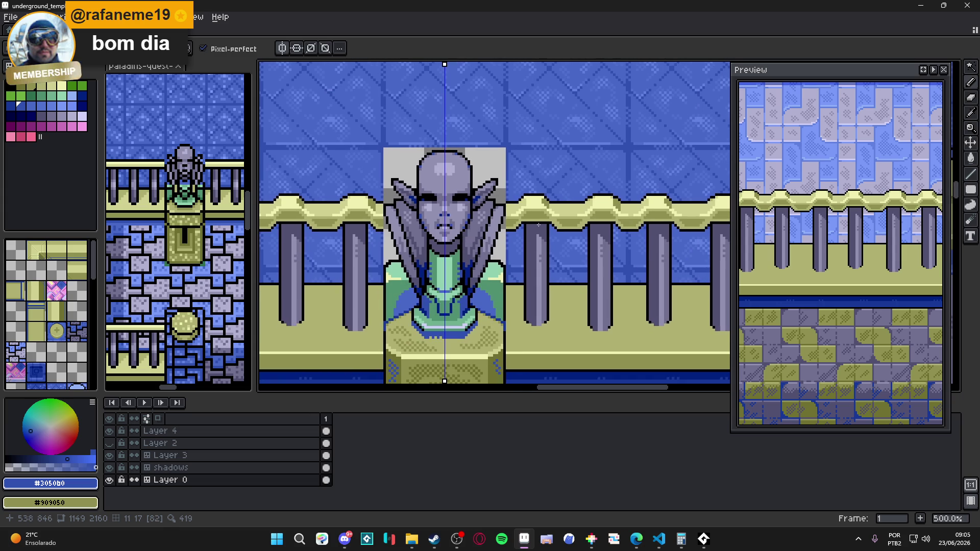
click(928, 72)
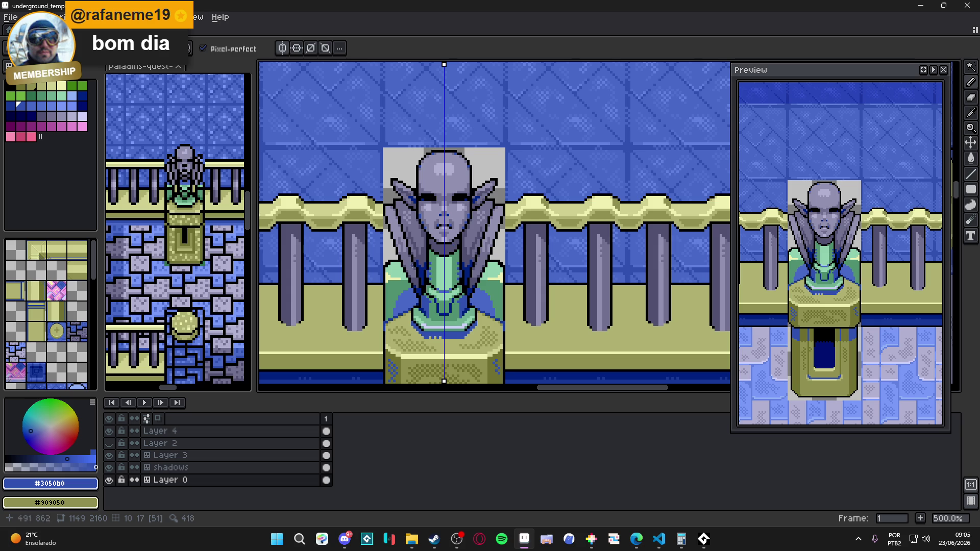
Step: Paint mirrored blue pixels around the bust's eyes using the robe's blue
scroll(400, 290, up, 7)
alt+click(408, 314)
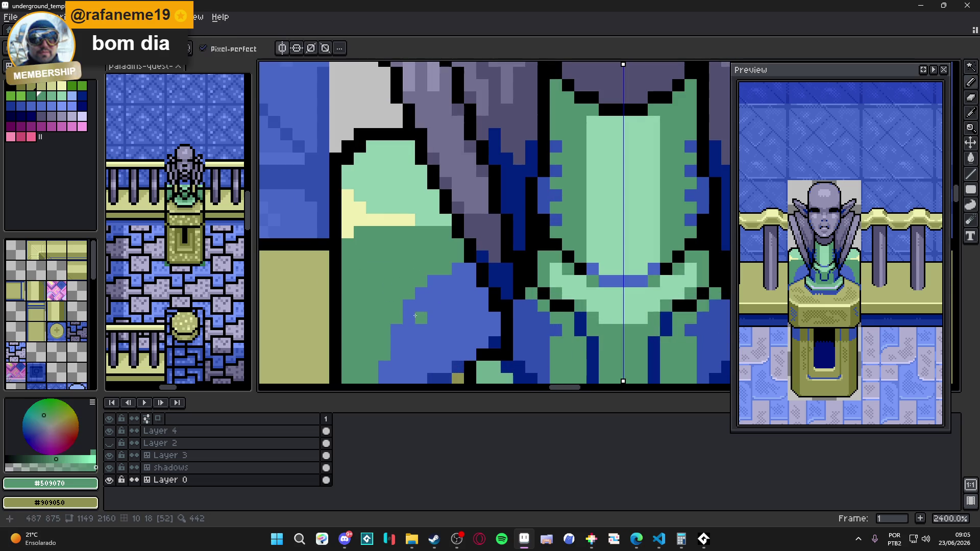
alt+click(419, 316)
scroll(438, 316, down, 6)
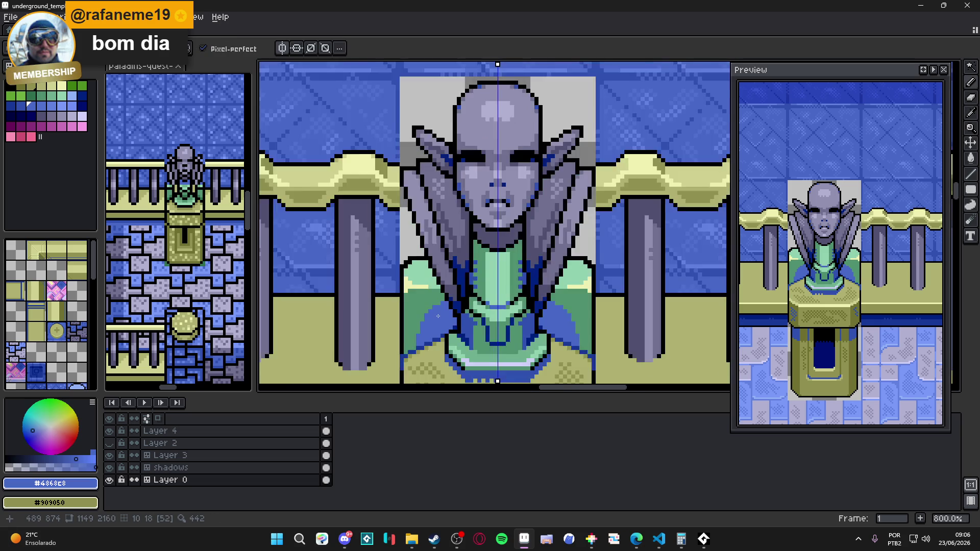
scroll(438, 316, down, 1)
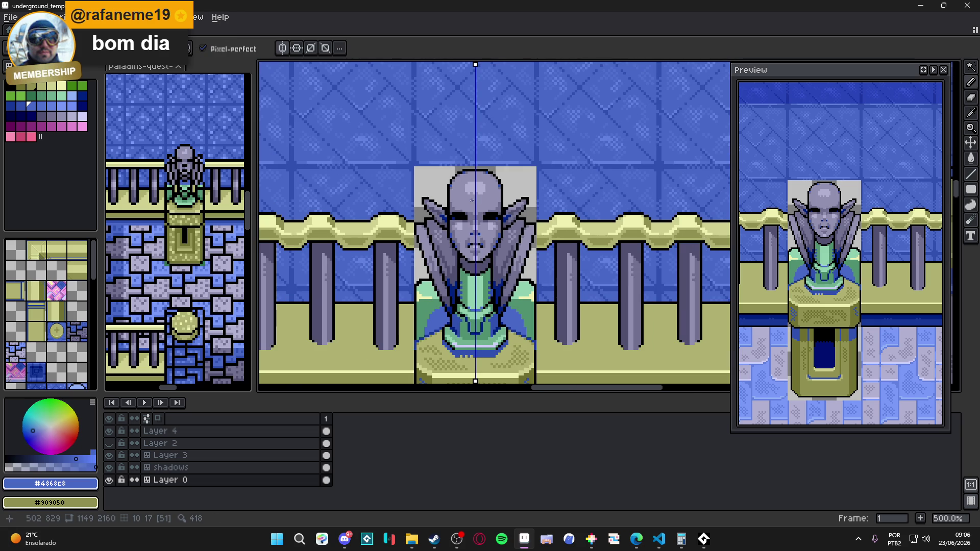
scroll(465, 200, up, 4)
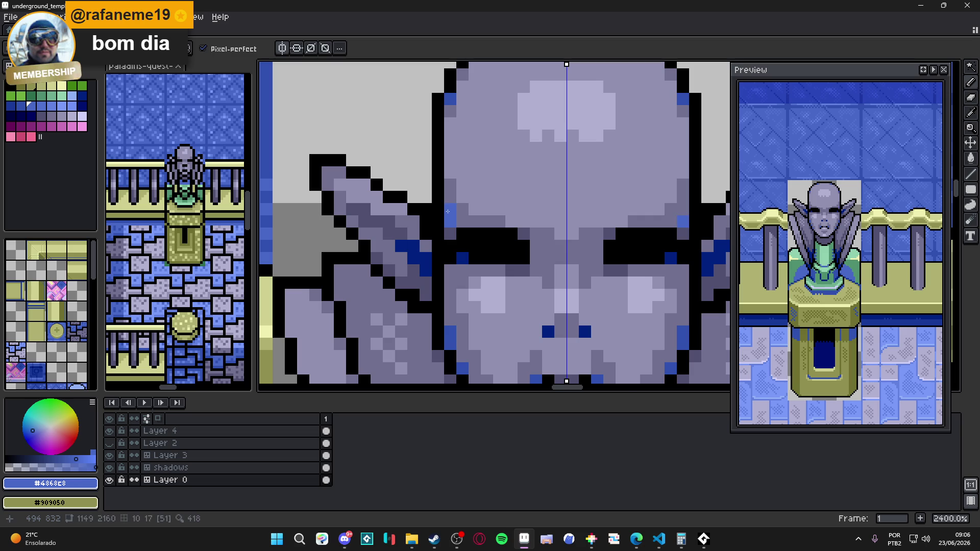
scroll(447, 212, up, 1)
scroll(448, 211, down, 6)
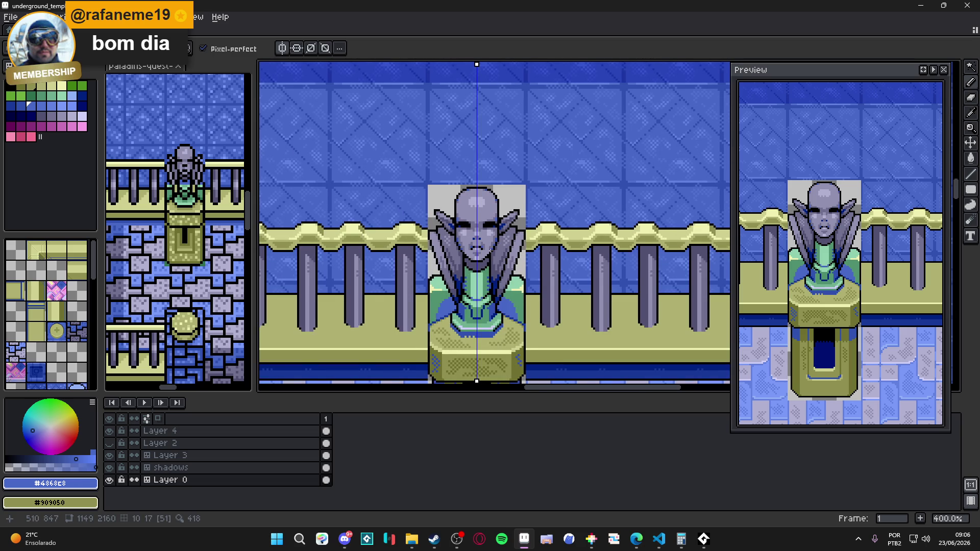
scroll(497, 264, up, 1)
scroll(476, 235, up, 4)
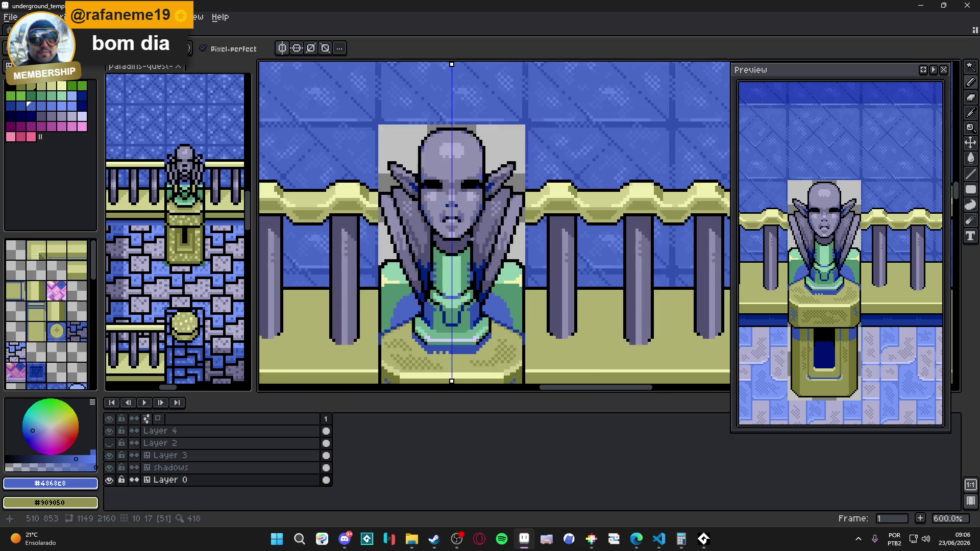
scroll(479, 225, down, 4)
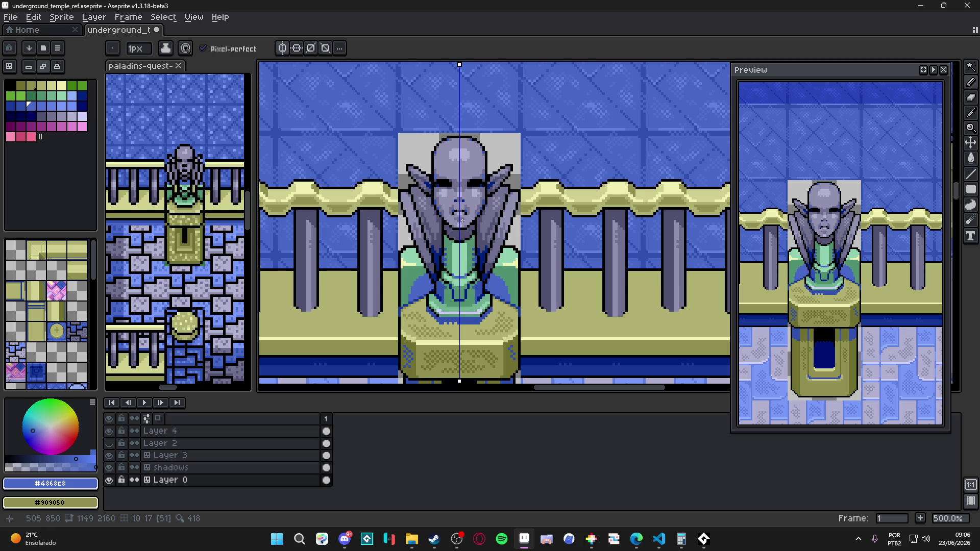
scroll(456, 223, up, 4)
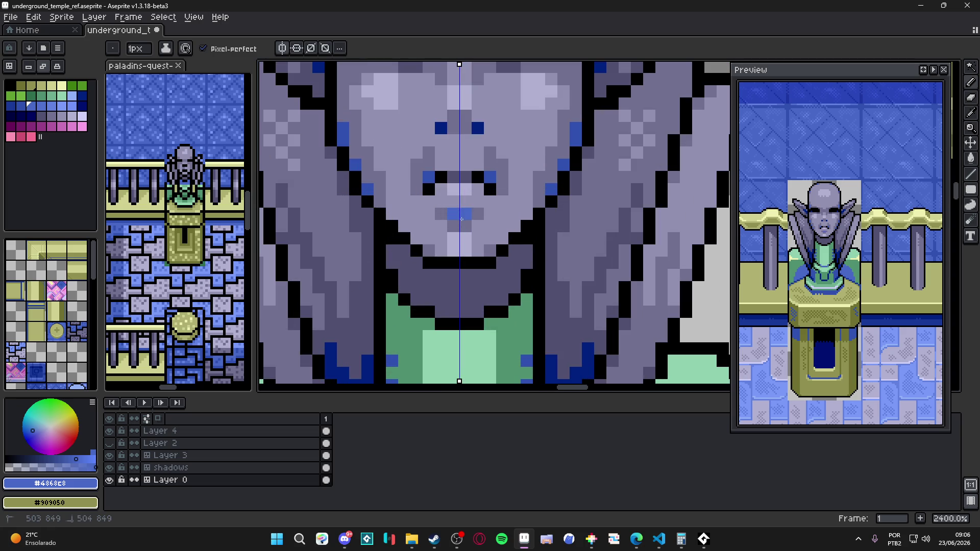
scroll(464, 225, down, 4)
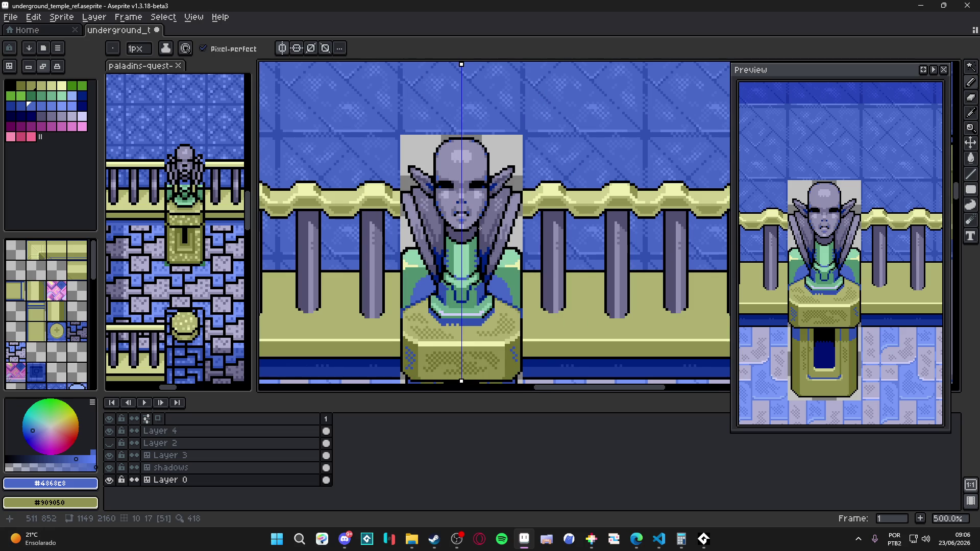
drag(472, 219, 471, 228)
scroll(457, 193, up, 7)
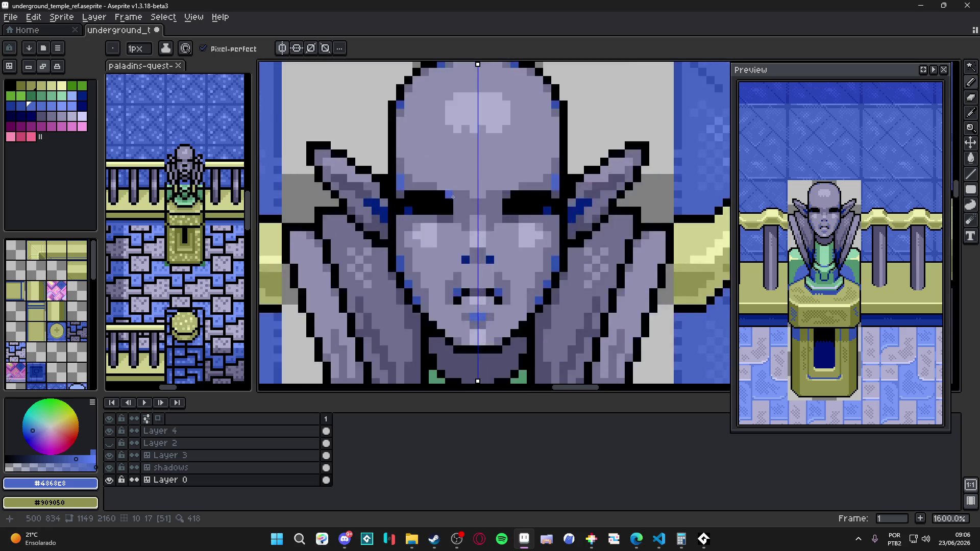
drag(472, 208, 477, 215)
scroll(479, 196, down, 4)
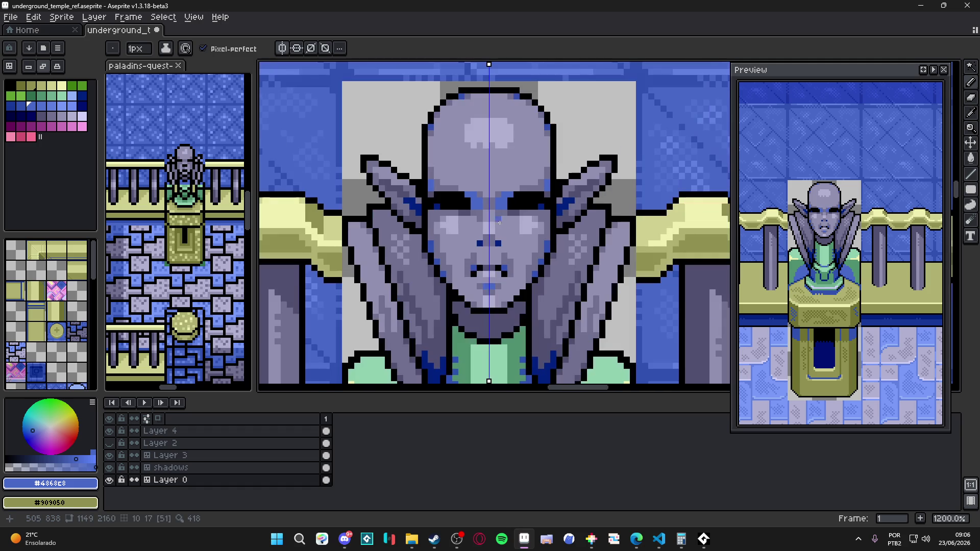
scroll(431, 187, up, 2)
click(442, 191)
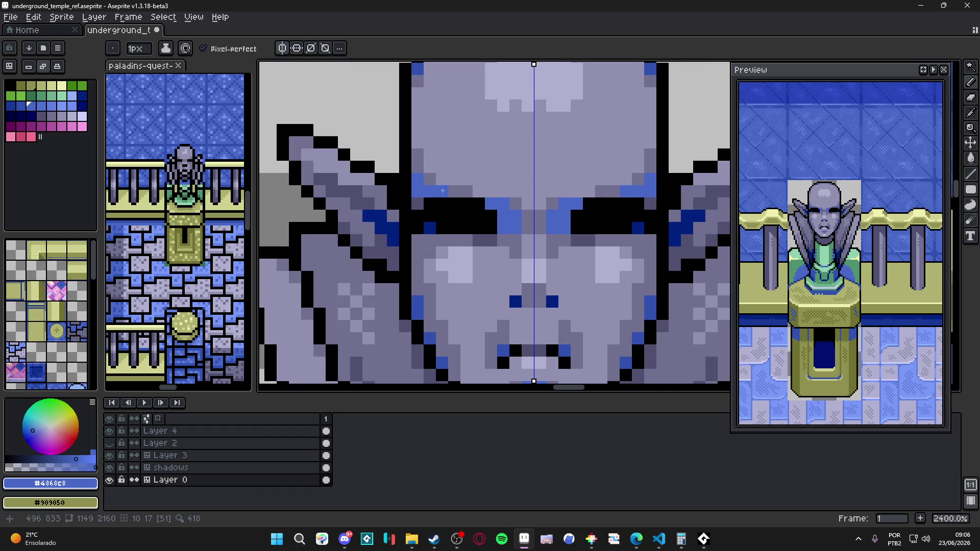
Step: Repaint a stray blue pixel on the face back to the face grey
scroll(443, 191, down, 2)
scroll(460, 194, up, 1)
alt+click(480, 200)
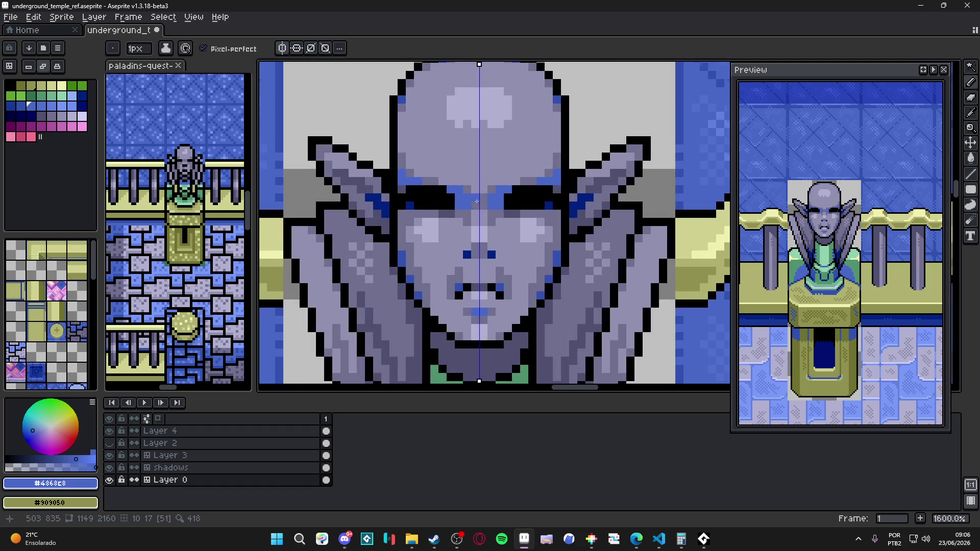
click(468, 205)
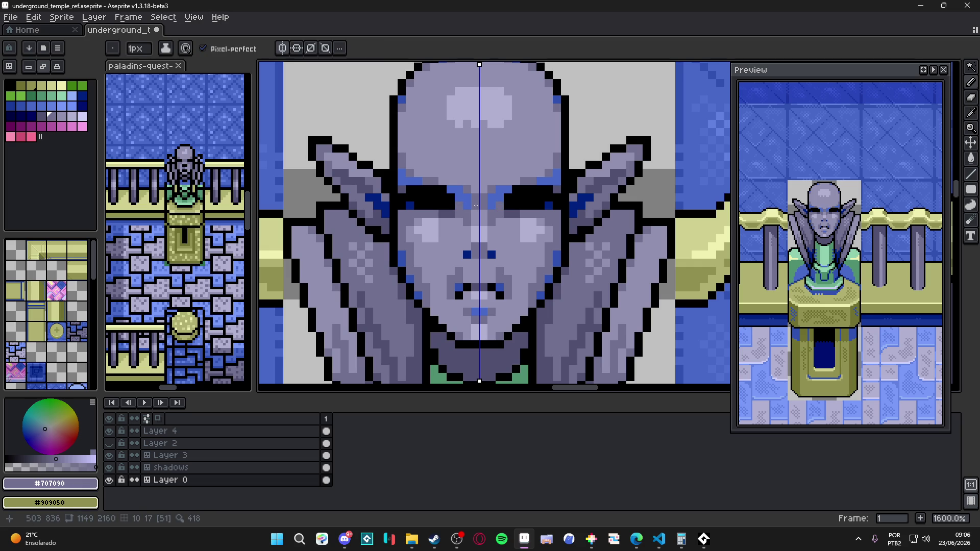
alt+click(456, 204)
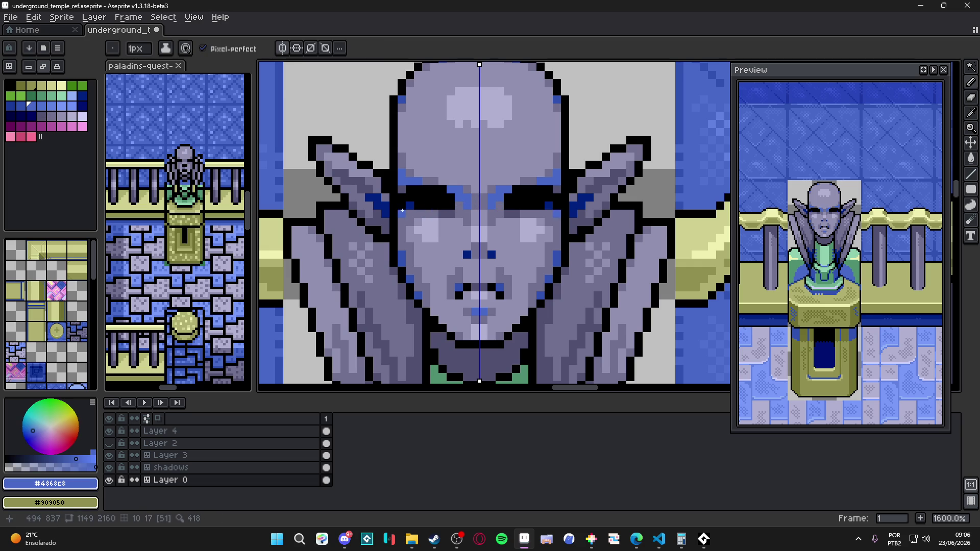
Step: Shade the head's edges with dark grey columns and extra dark pixels
scroll(434, 208, down, 4)
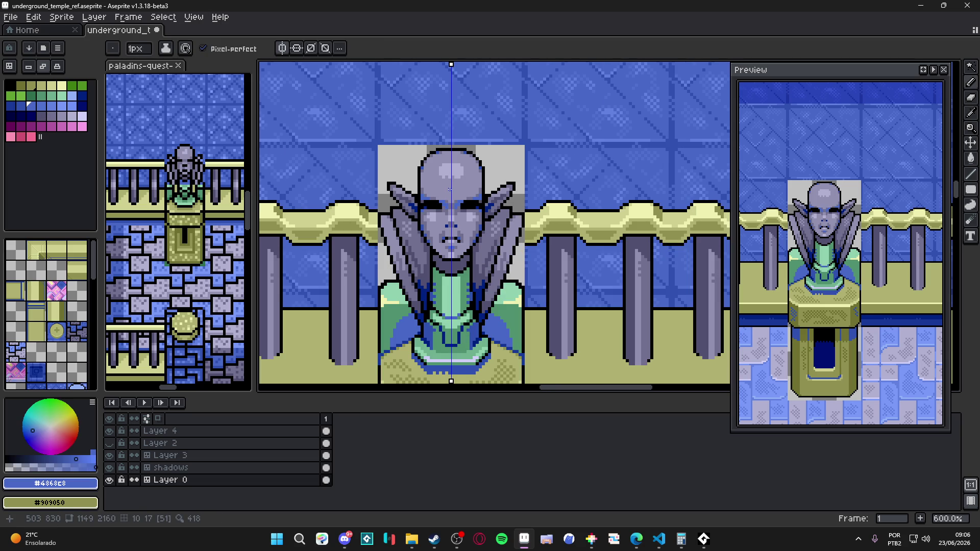
scroll(433, 173, down, 2)
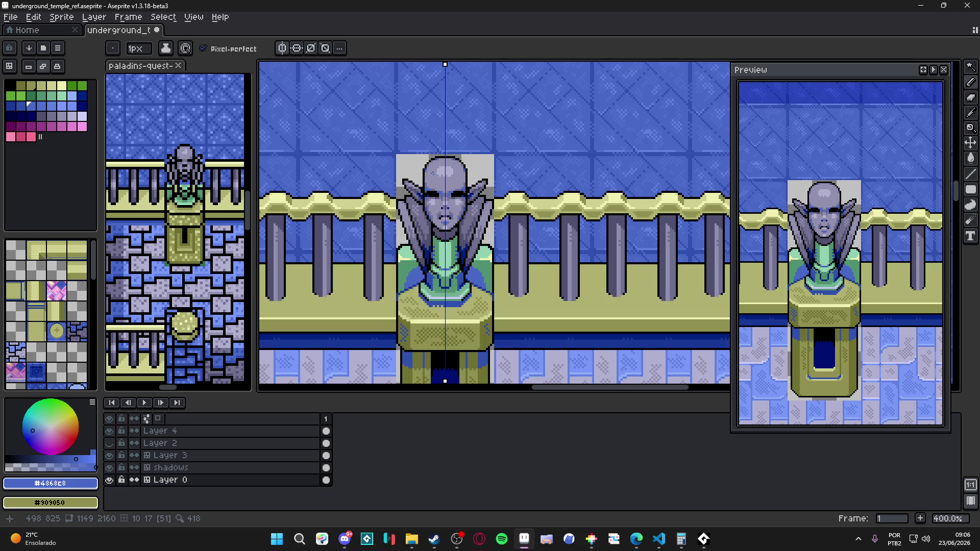
scroll(440, 182, up, 6)
alt+click(401, 175)
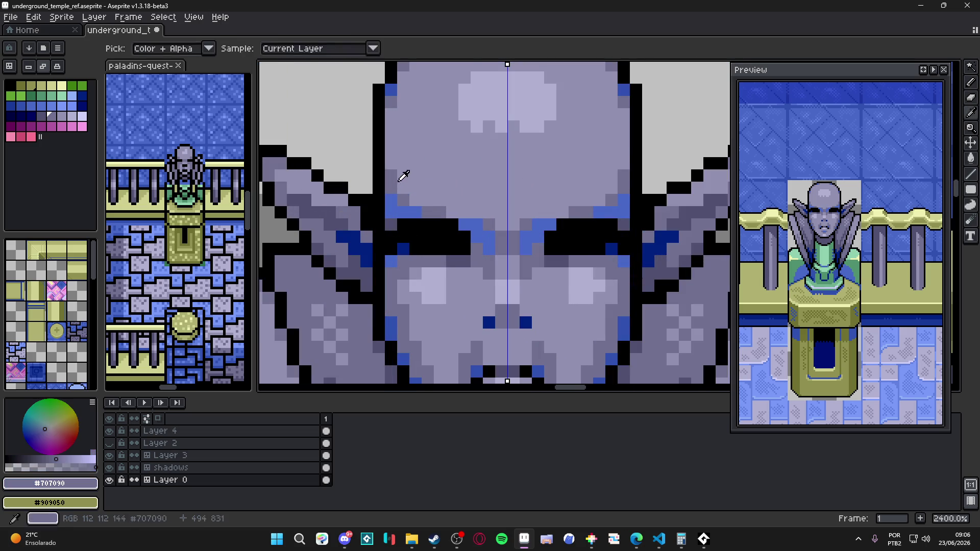
scroll(407, 134, down, 2)
scroll(407, 135, up, 3)
drag(402, 132, 400, 249)
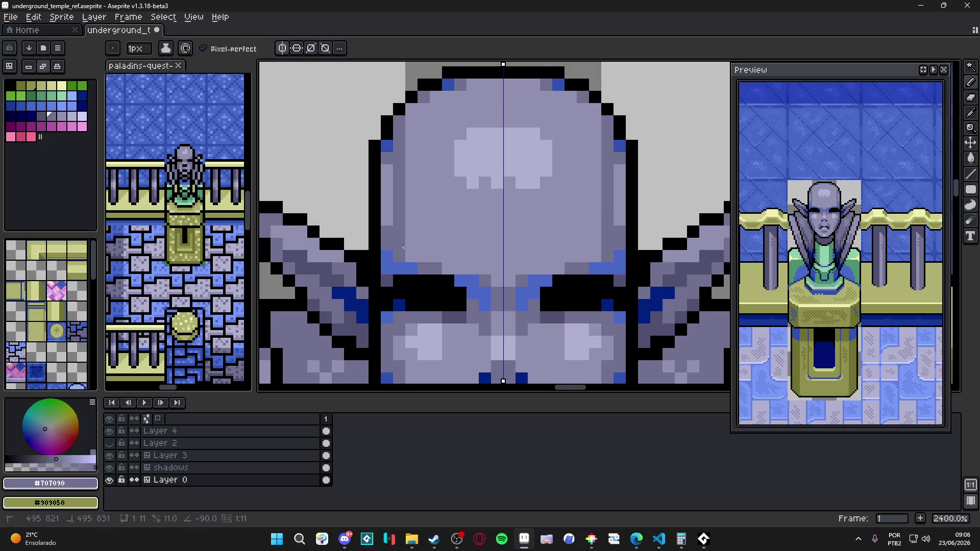
drag(387, 170, 387, 199)
drag(412, 255, 413, 234)
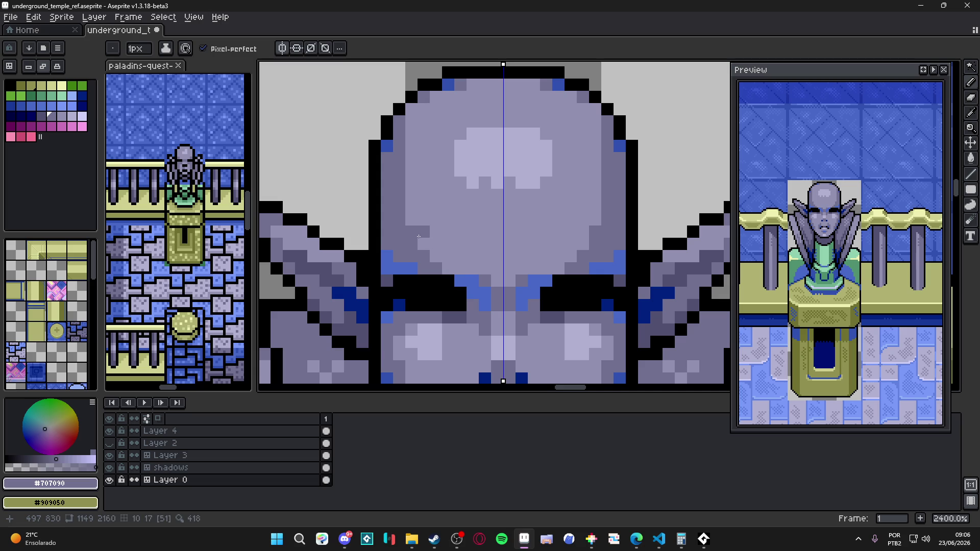
click(423, 244)
click(442, 266)
click(411, 219)
click(410, 210)
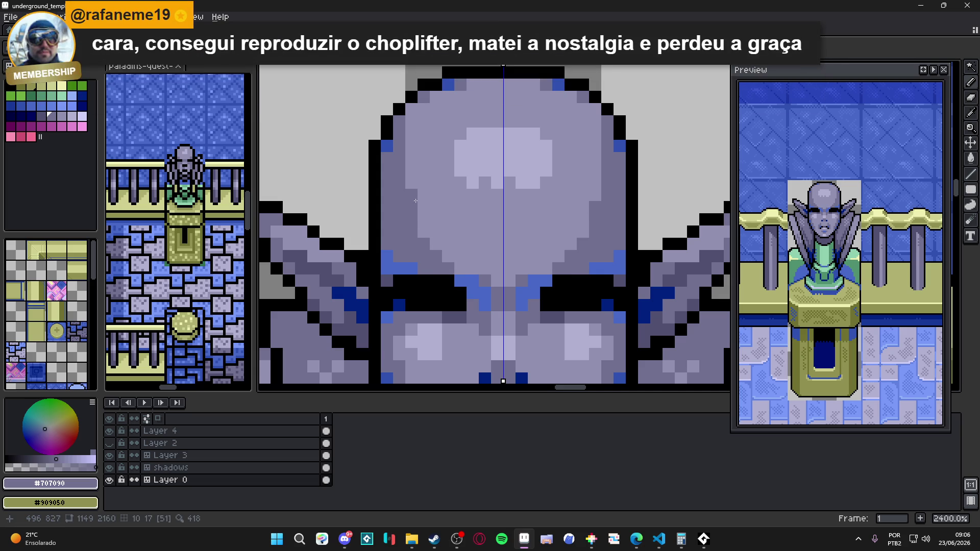
Step: Try and remove dark pixels near the highlight and centre line, then undo and redo the head fill
click(464, 178)
key(ctrl+z)
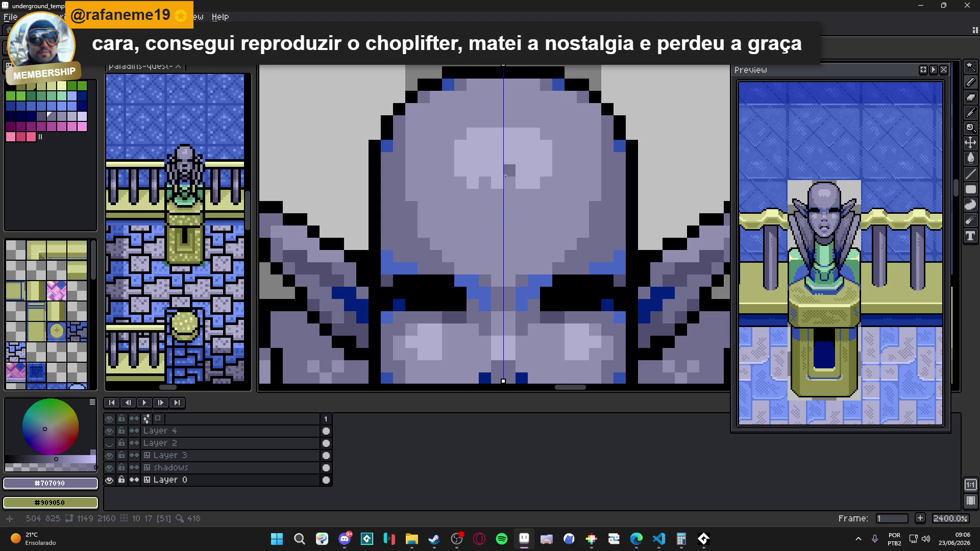
click(502, 177)
key(ctrl+z)
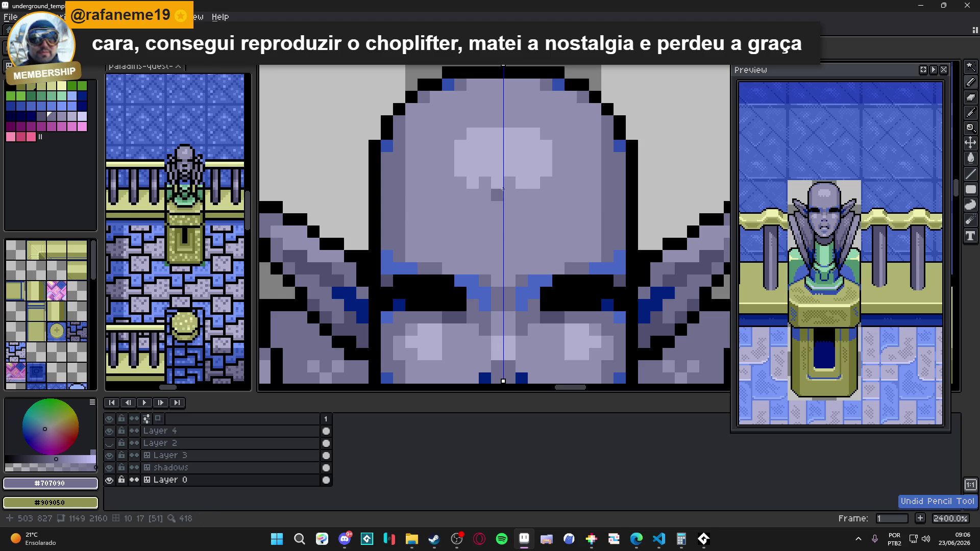
key(ctrl+z)
click(503, 192)
key(ctrl+y)
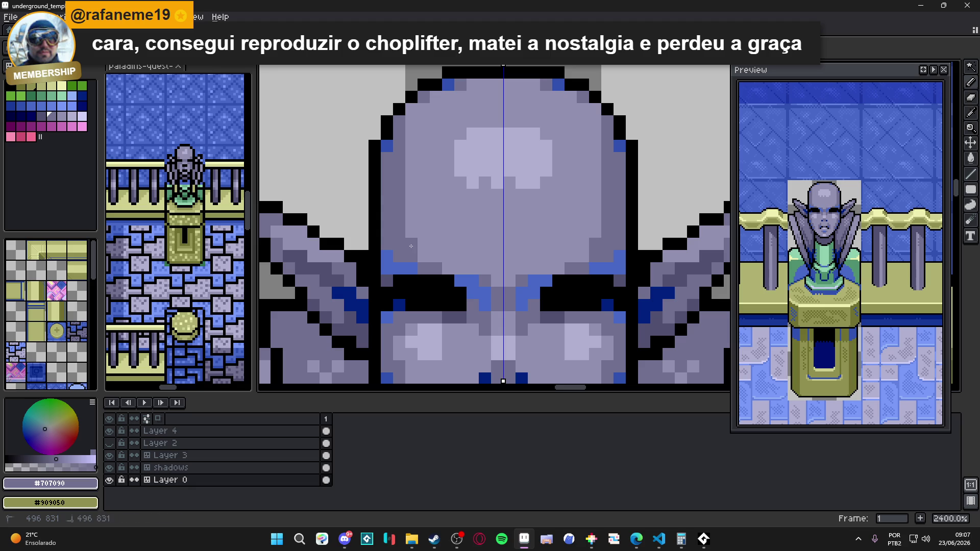
scroll(416, 237, down, 3)
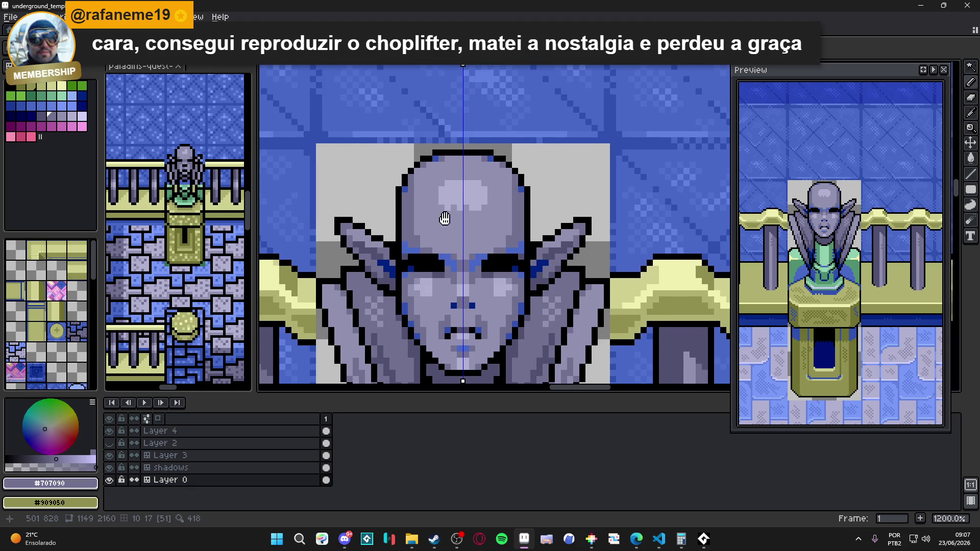
scroll(451, 204, down, 5)
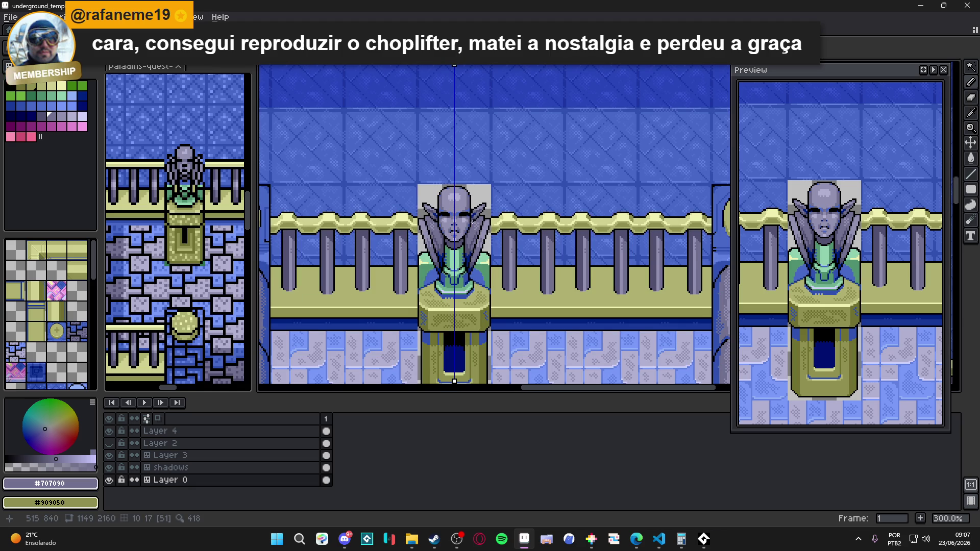
Step: Save underground_temple_ref.aseprite and pull back to view the whole temple room
key(ctrl+s)
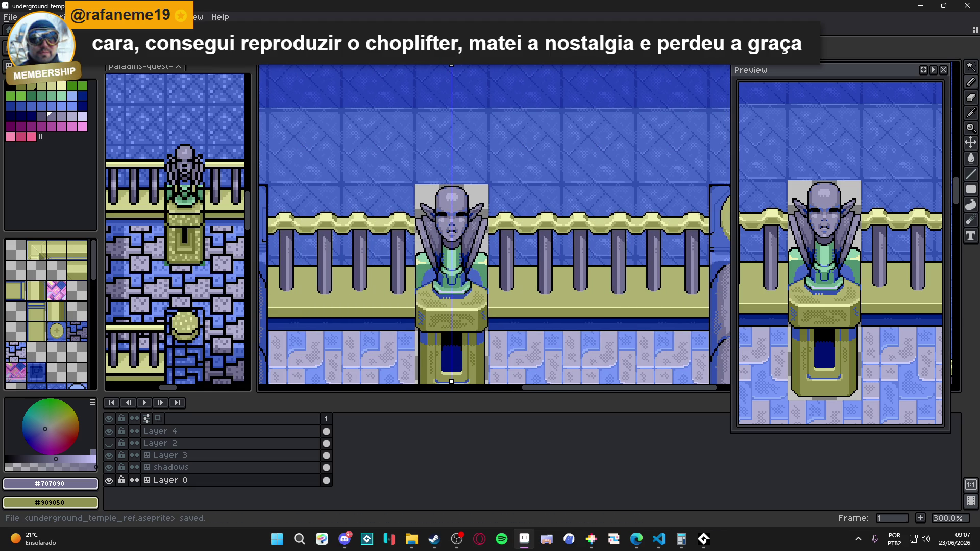
drag(490, 230, 481, 185)
key(ctrl+s)
scroll(480, 198, down, 1)
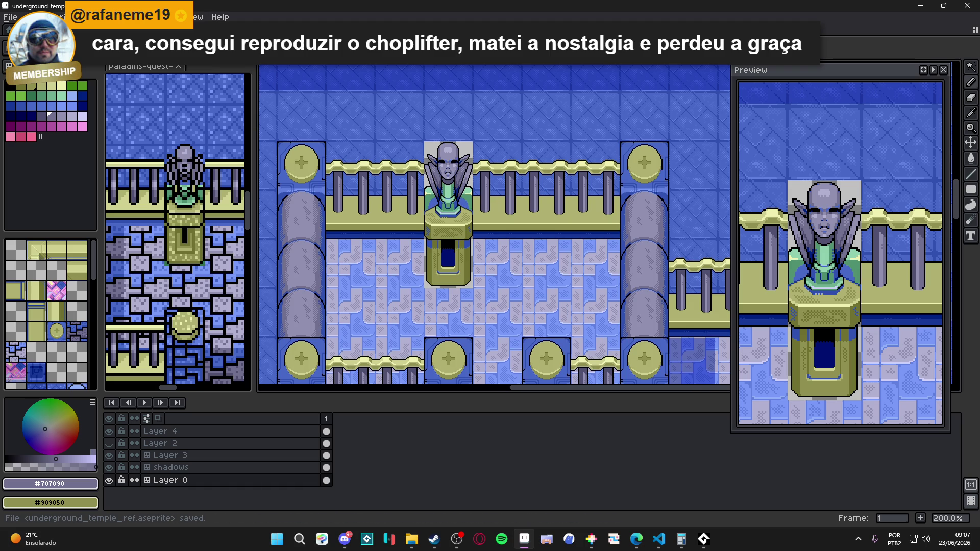
scroll(478, 196, down, 1)
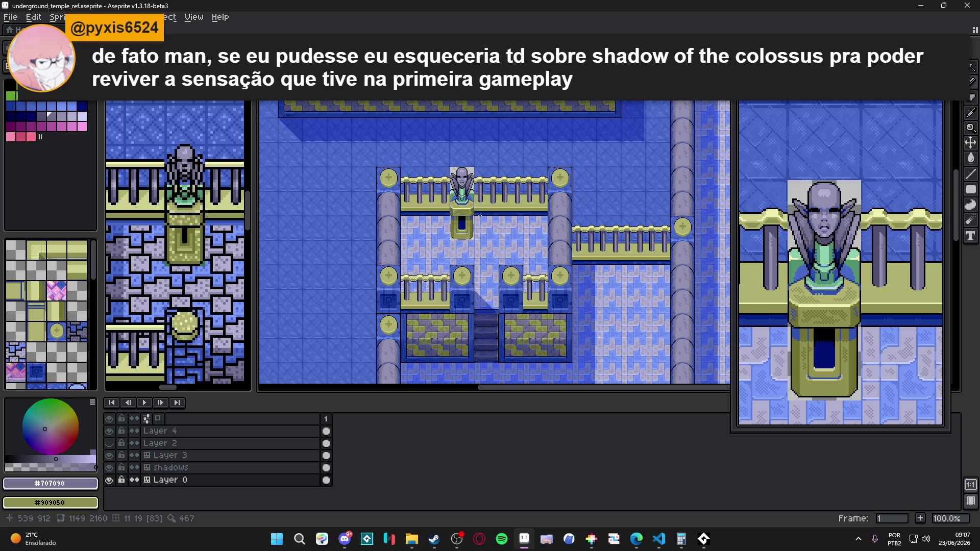
scroll(481, 217, up, 1)
Step: Bring the upper temple area into view and save the map again
scroll(469, 191, down, 1)
mouse_move(469, 192)
mouse_down()
mouse_move(501, 286)
mouse_move(497, 271)
mouse_up()
scroll(464, 242, down, 1)
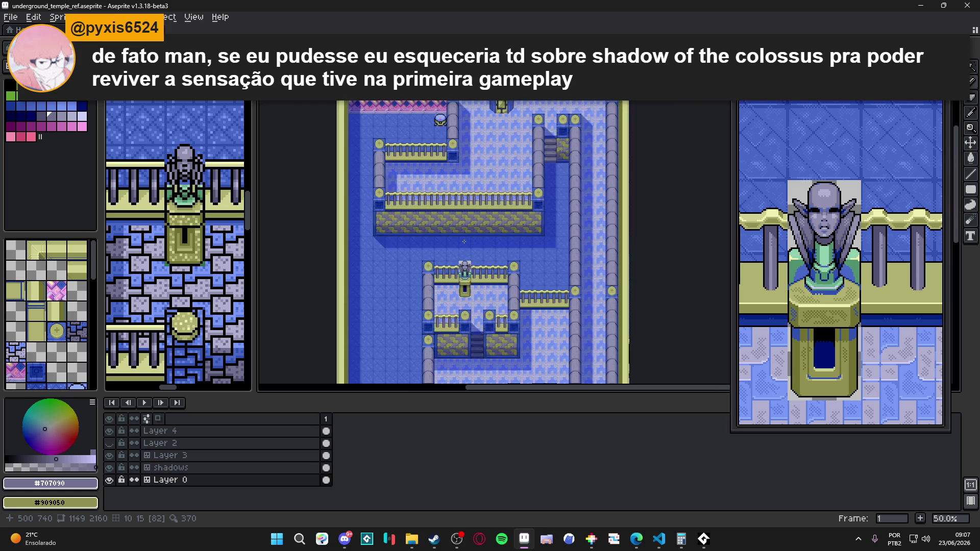
scroll(464, 242, up, 1)
scroll(474, 246, up, 2)
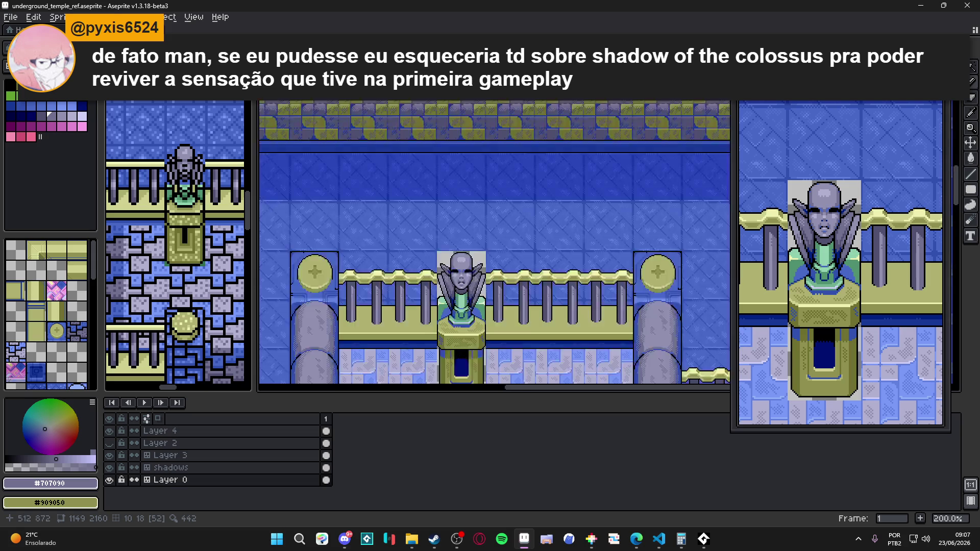
key(ctrl+s)
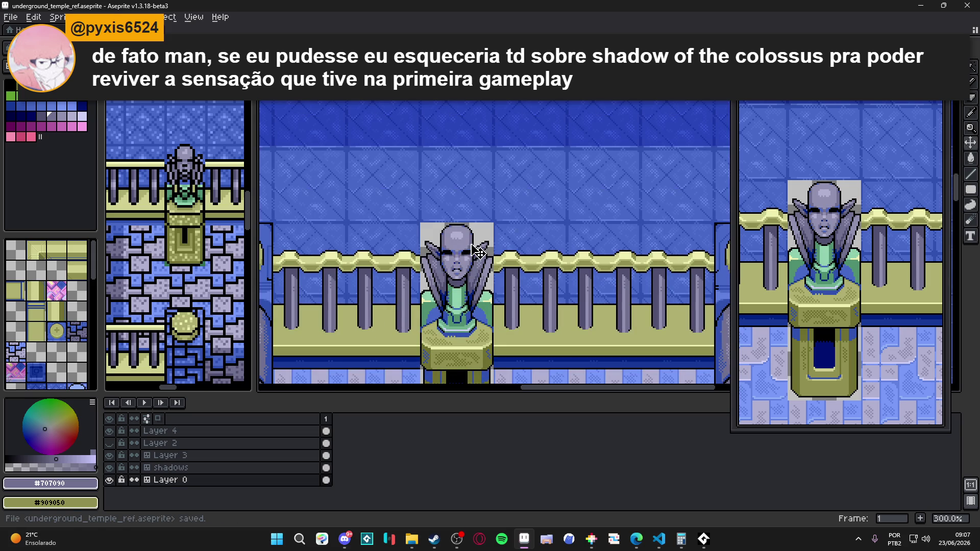
scroll(478, 252, down, 2)
scroll(475, 252, up, 2)
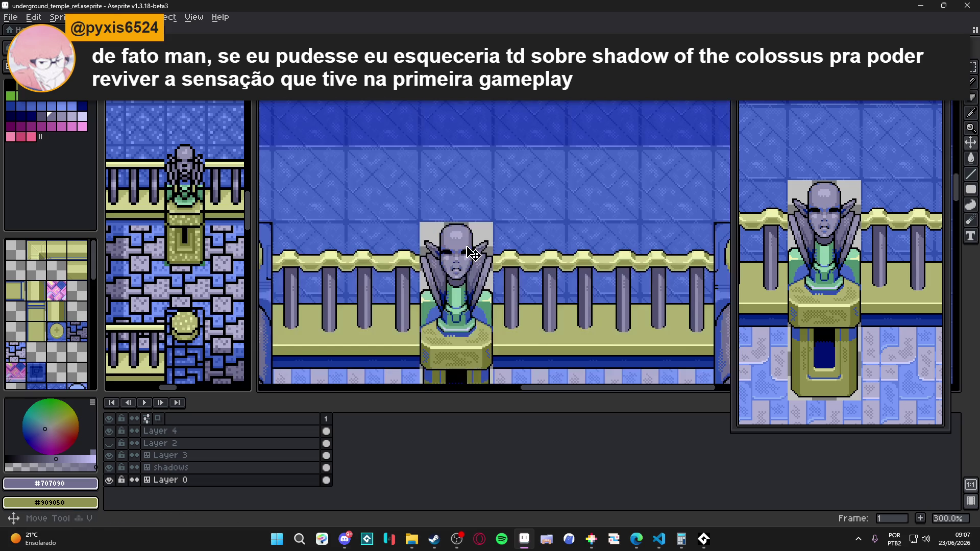
Step: Switch to the Rectangular Marquee and zoom to 300% on the bottom-left yellow ledge corner
key(m)
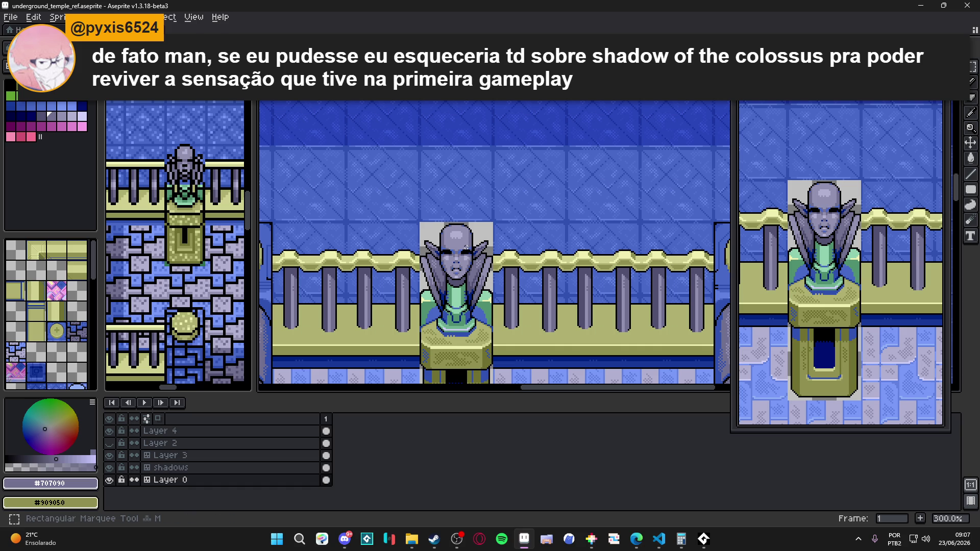
scroll(466, 248, down, 1)
scroll(467, 249, down, 1)
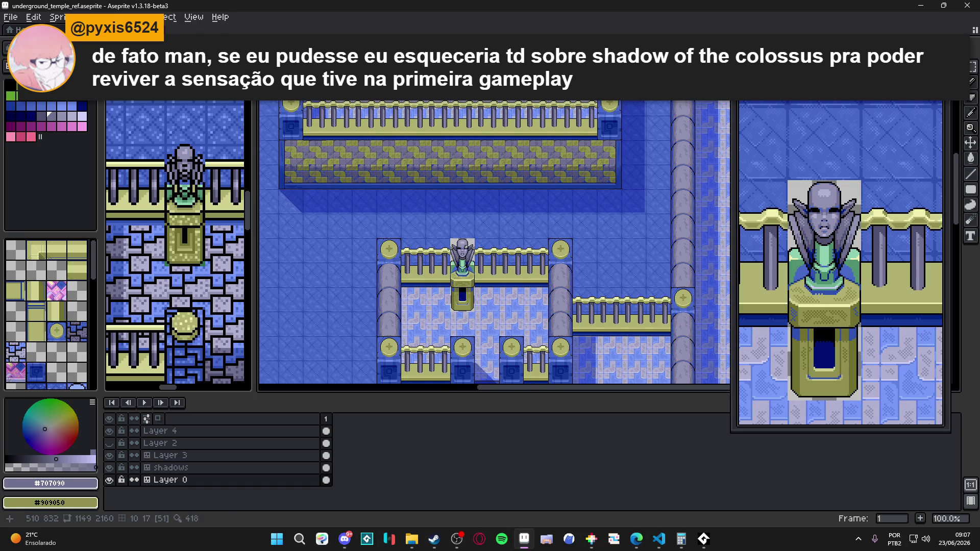
scroll(466, 248, down, 1)
drag(466, 248, 444, 265)
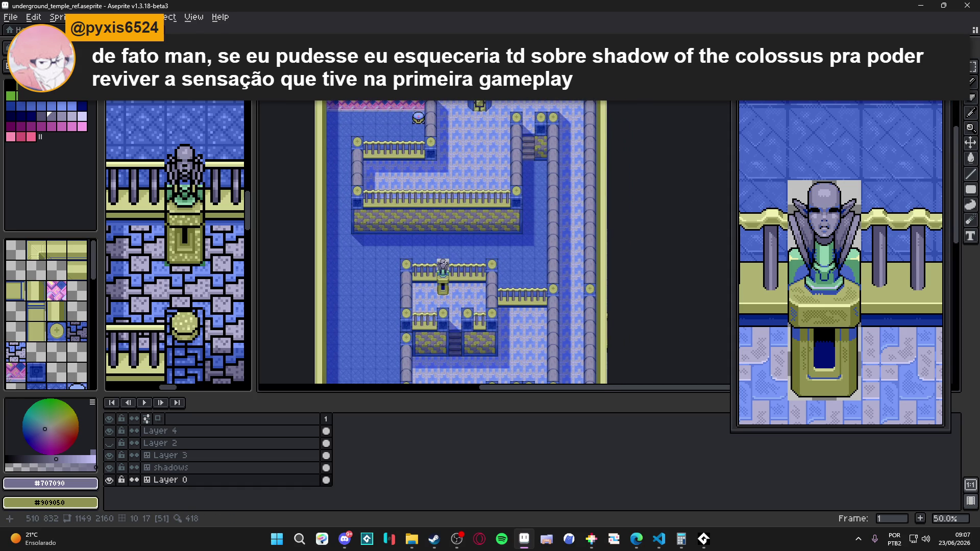
scroll(451, 252, down, 1)
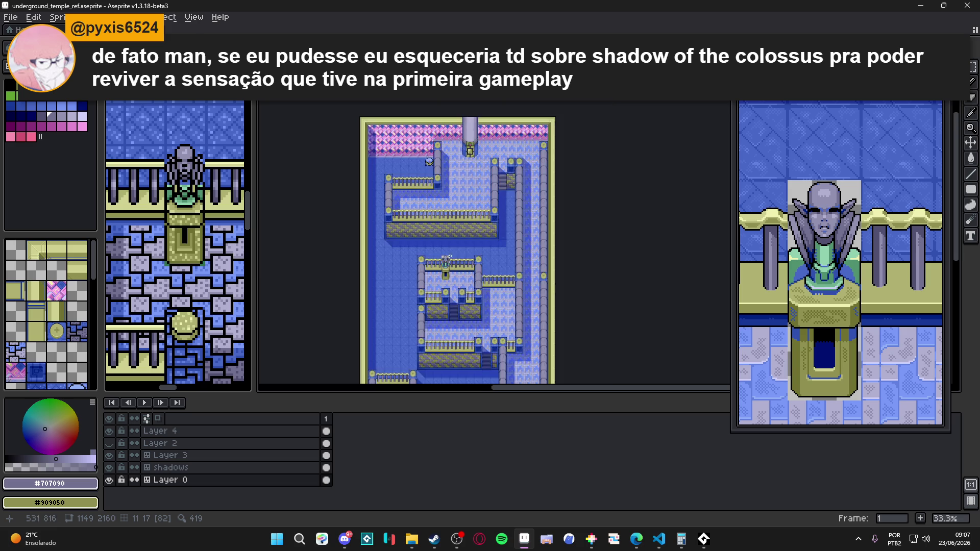
scroll(450, 252, up, 3)
scroll(480, 303, down, 1)
scroll(480, 303, up, 1)
scroll(622, 216, down, 2)
scroll(622, 216, up, 1)
scroll(622, 216, up, 3)
scroll(621, 216, down, 3)
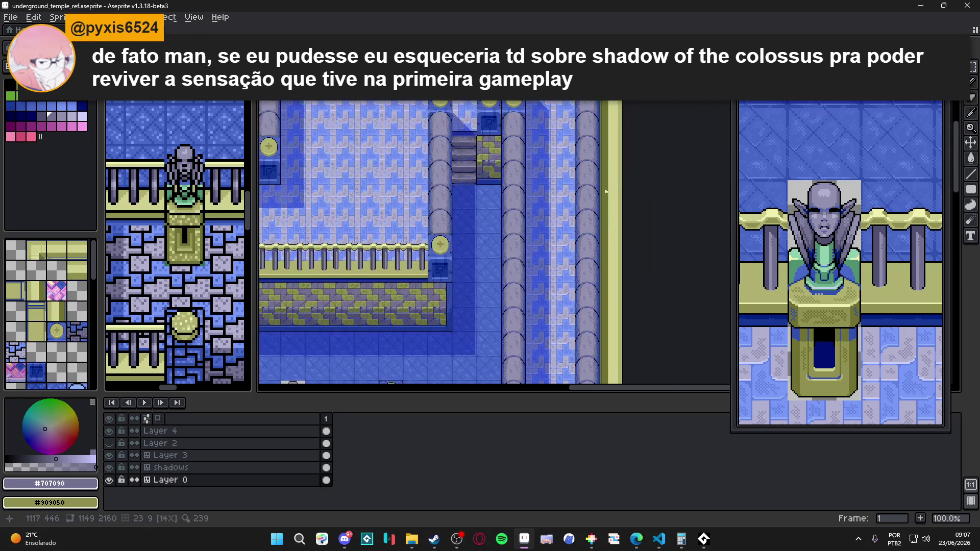
drag(592, 264, 591, 153)
scroll(562, 255, up, 2)
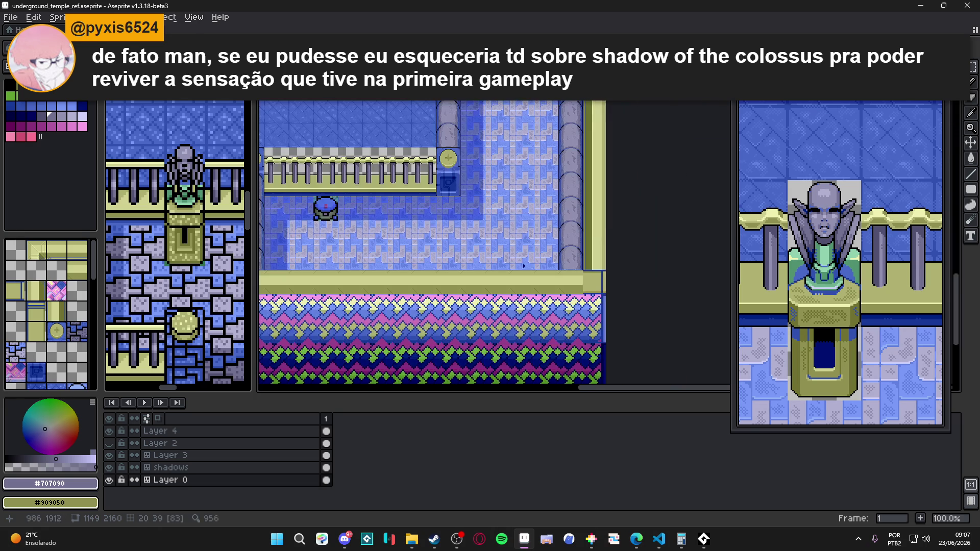
scroll(562, 255, up, 1)
scroll(551, 270, down, 3)
scroll(552, 271, up, 1)
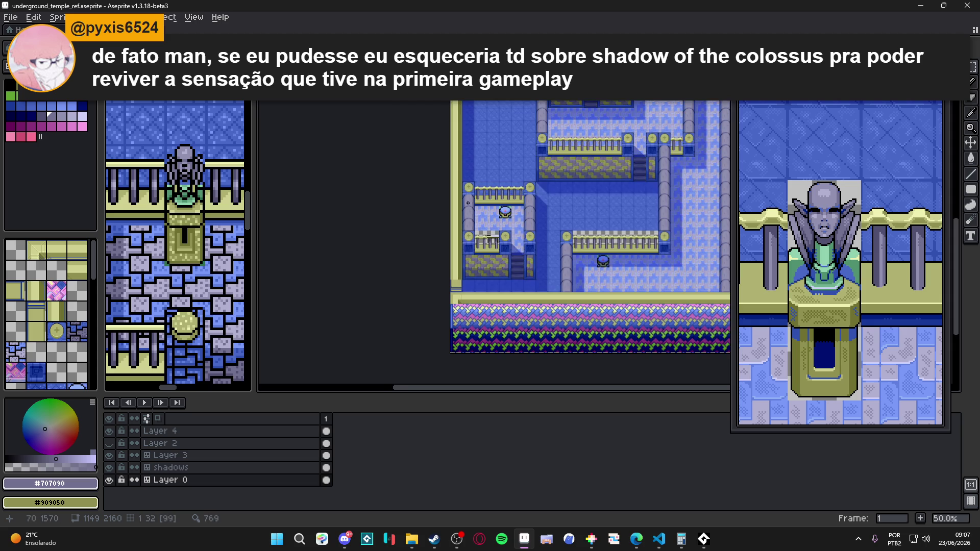
scroll(385, 337, up, 3)
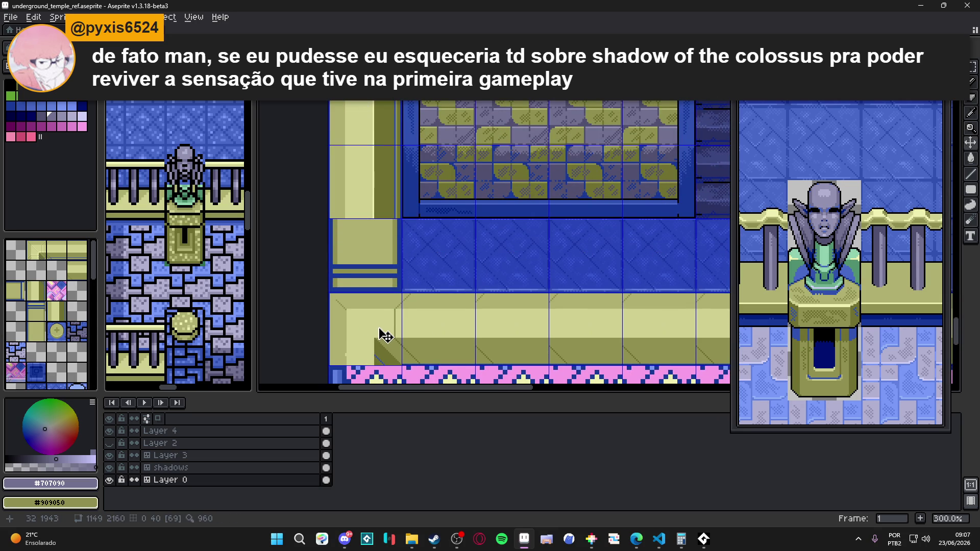
Step: Select the 48x48 ledge corner tile and test a vertical flip, then undo it
click(381, 332)
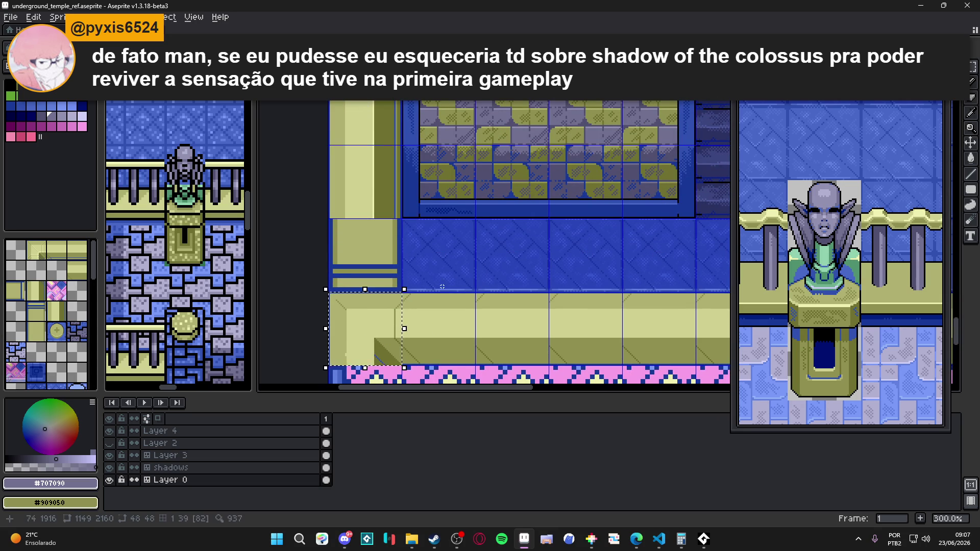
key(shift+v)
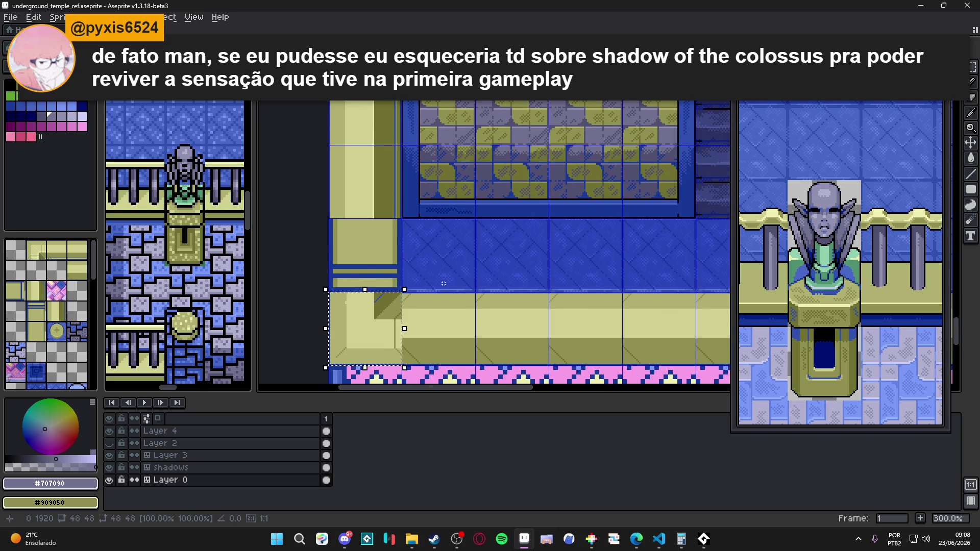
scroll(444, 286, down, 1)
key(ctrl+z)
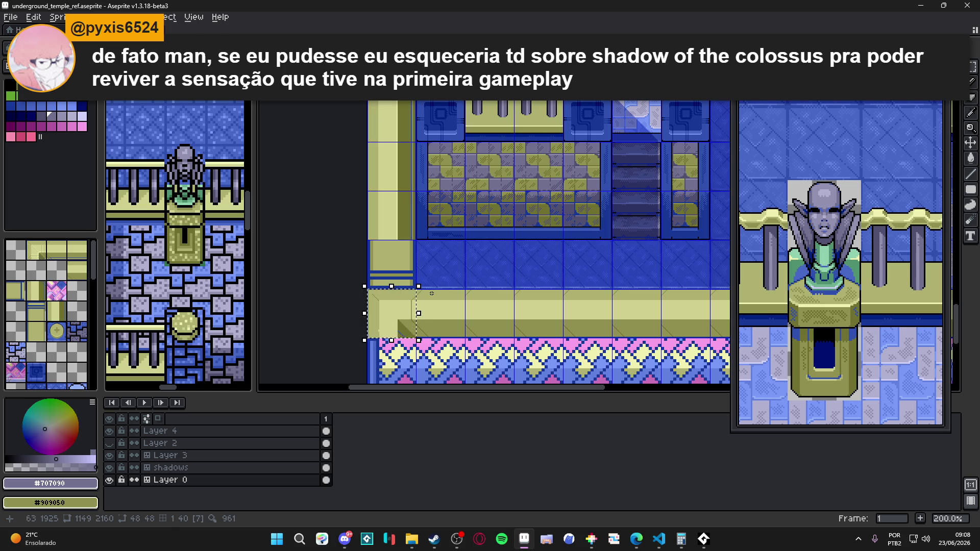
scroll(406, 328, up, 3)
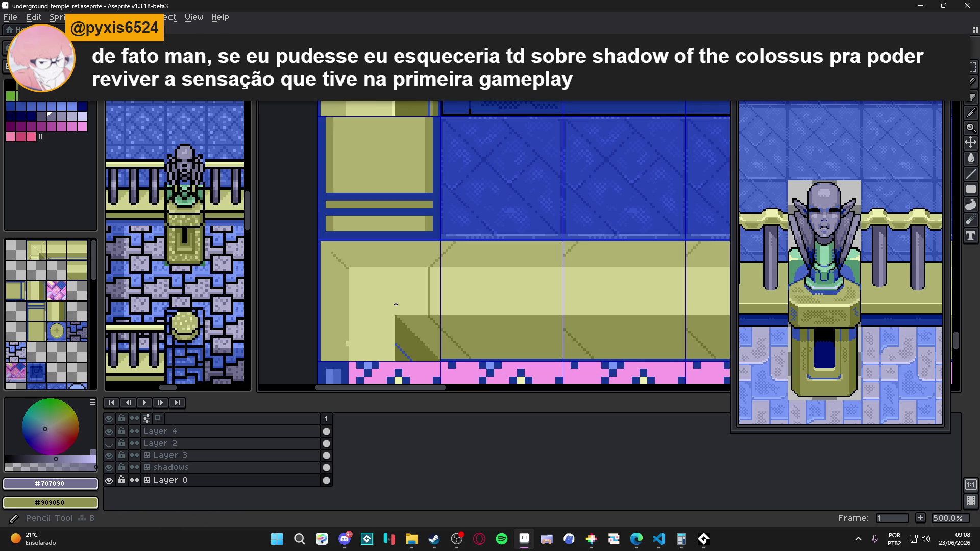
Step: Cover the darker corner trim with a filled light-yellow #d0d090 rectangle
alt+click(383, 323)
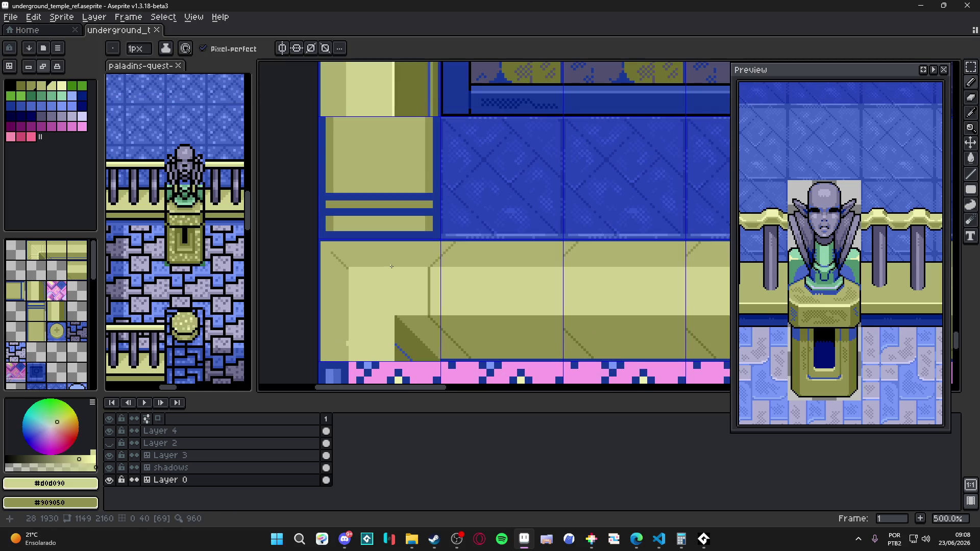
click(971, 189)
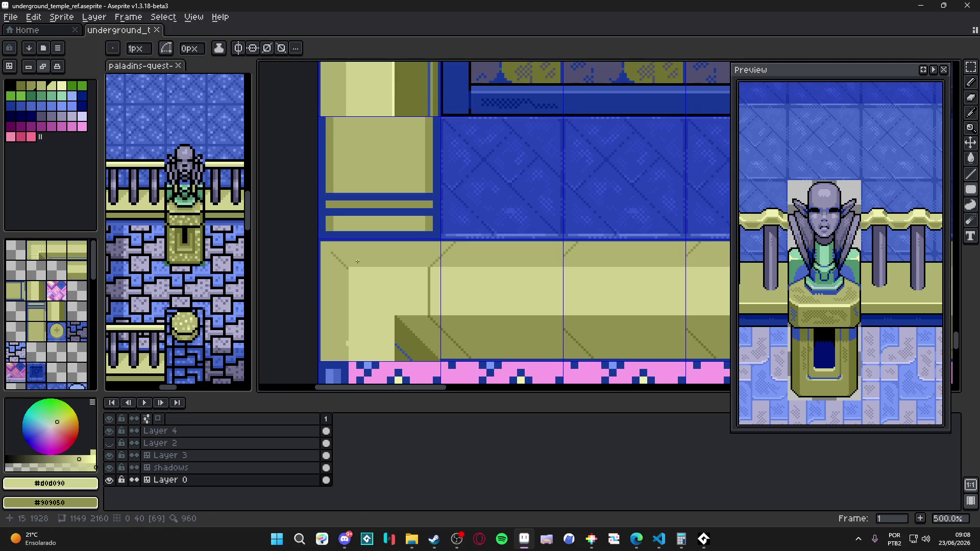
scroll(356, 261, up, 2)
drag(393, 264, 323, 224)
scroll(323, 224, down, 2)
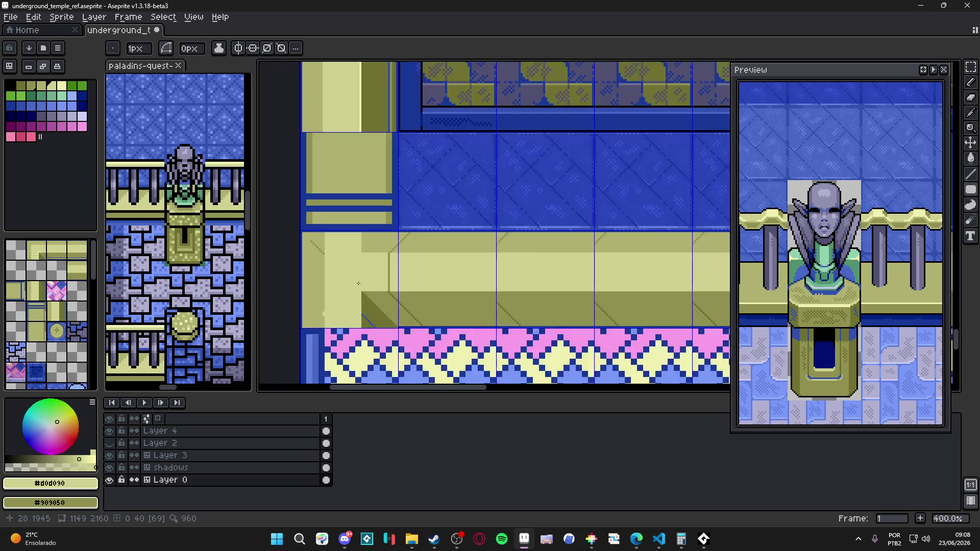
scroll(378, 296, up, 1)
Step: Paint olive #909050 blocks over the dark triangular wedge
key(i)
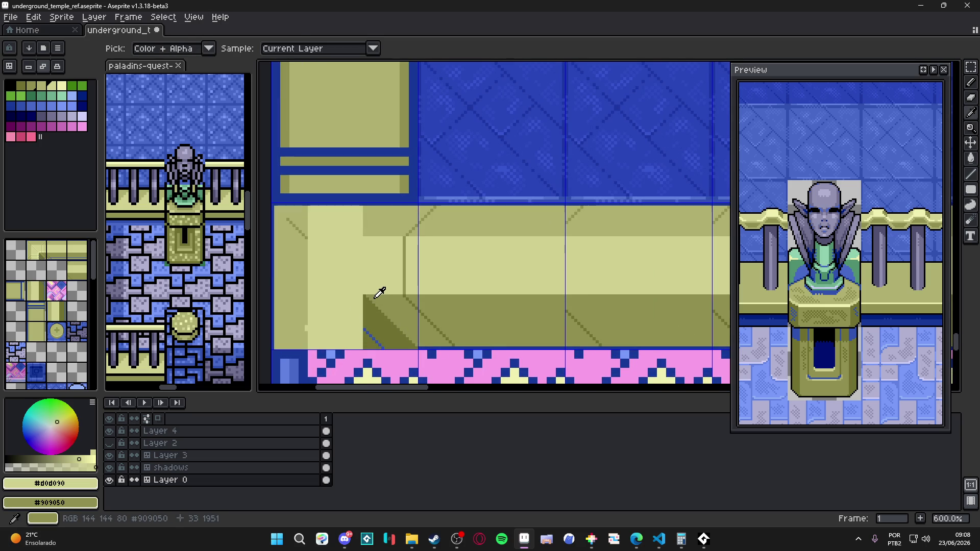
alt+click(379, 293)
mouse_move(368, 297)
mouse_down()
mouse_move(319, 344)
mouse_move(274, 348)
mouse_move(406, 334)
mouse_move(415, 295)
mouse_up()
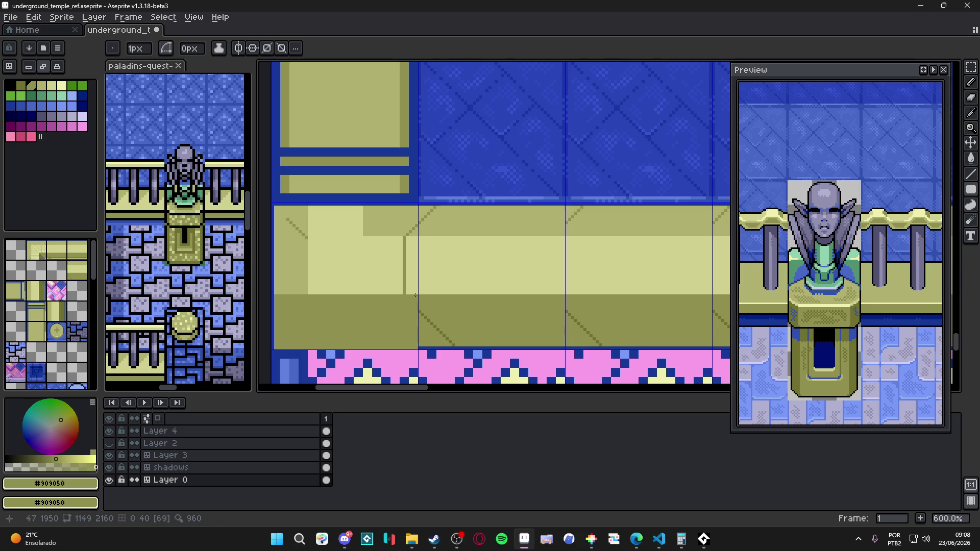
drag(324, 278, 349, 297)
scroll(343, 319, down, 3)
scroll(343, 319, down, 1)
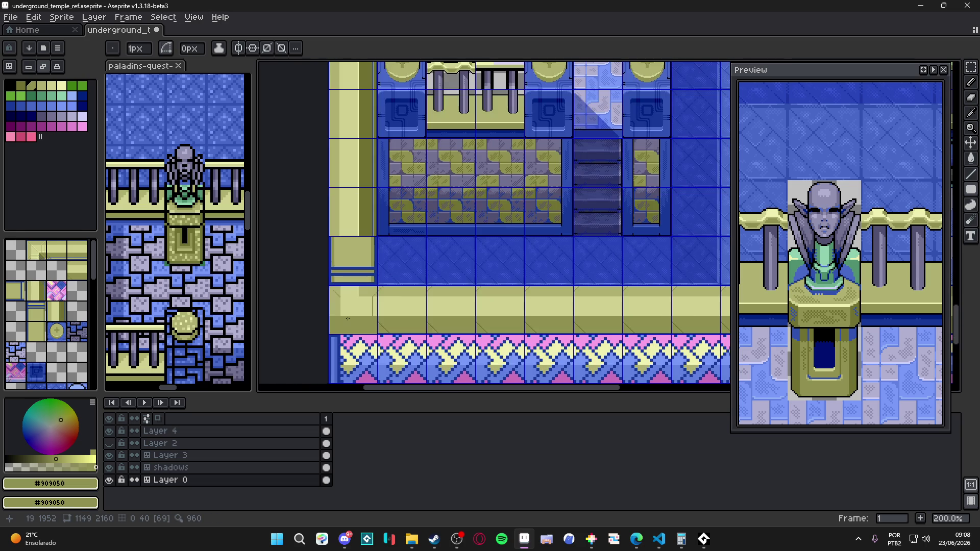
scroll(368, 294, up, 4)
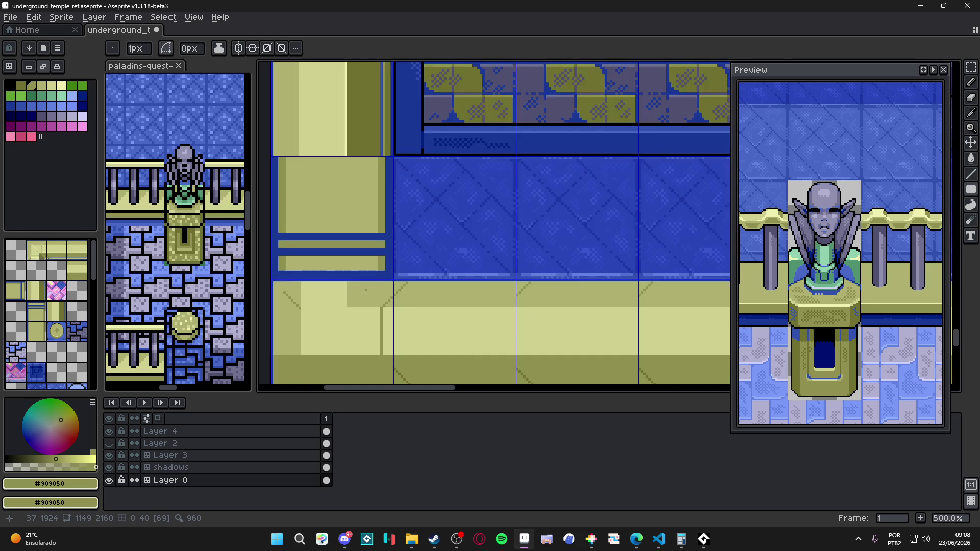
Step: Pick dark olive #707030 and start a diagonal line along the corner, then cancel it
alt+click(348, 305)
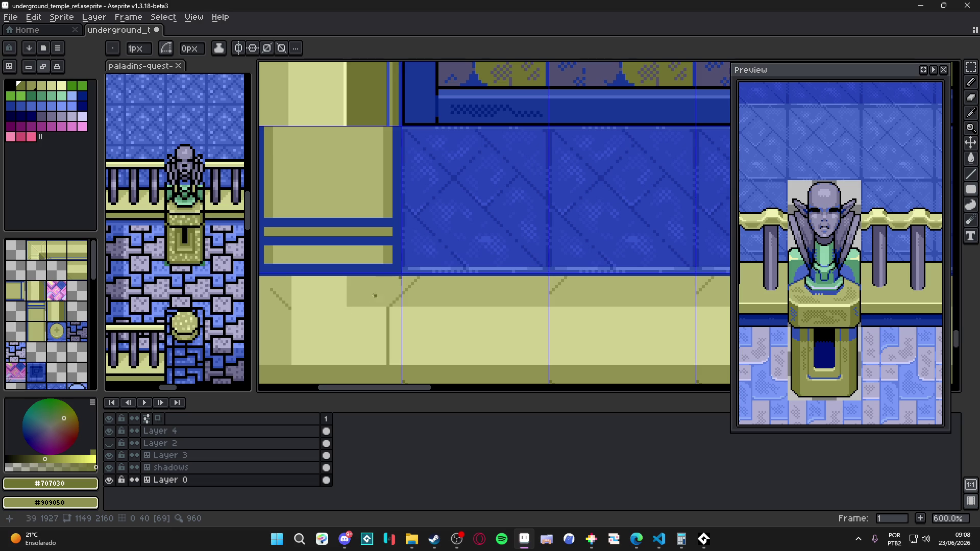
key(l)
drag(402, 279, 349, 305)
key(ctrl+z)
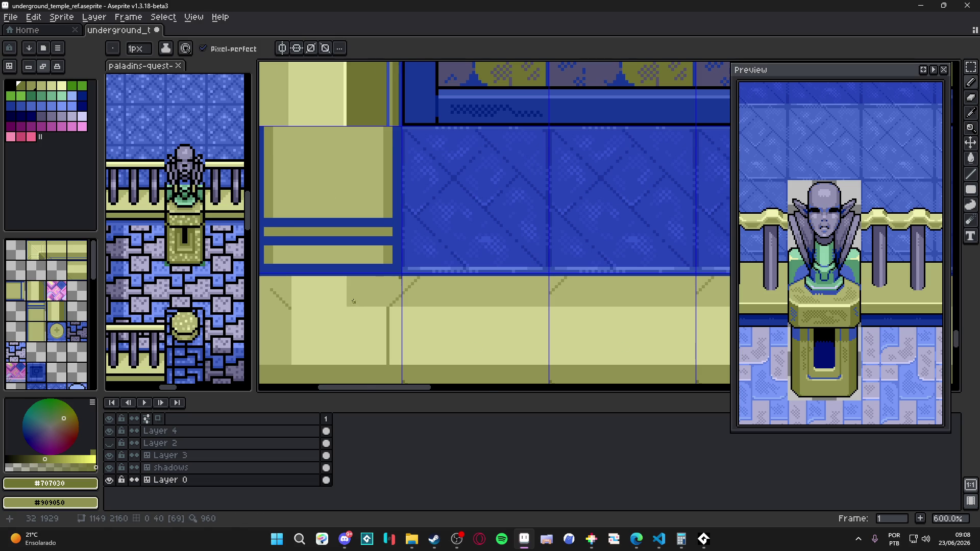
scroll(353, 307, down, 4)
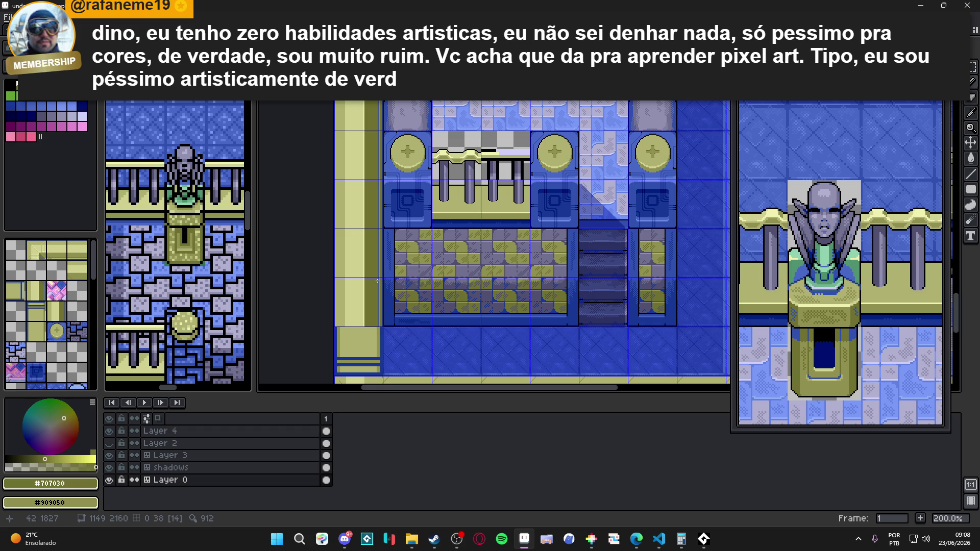
scroll(378, 281, down, 1)
drag(377, 281, 395, 339)
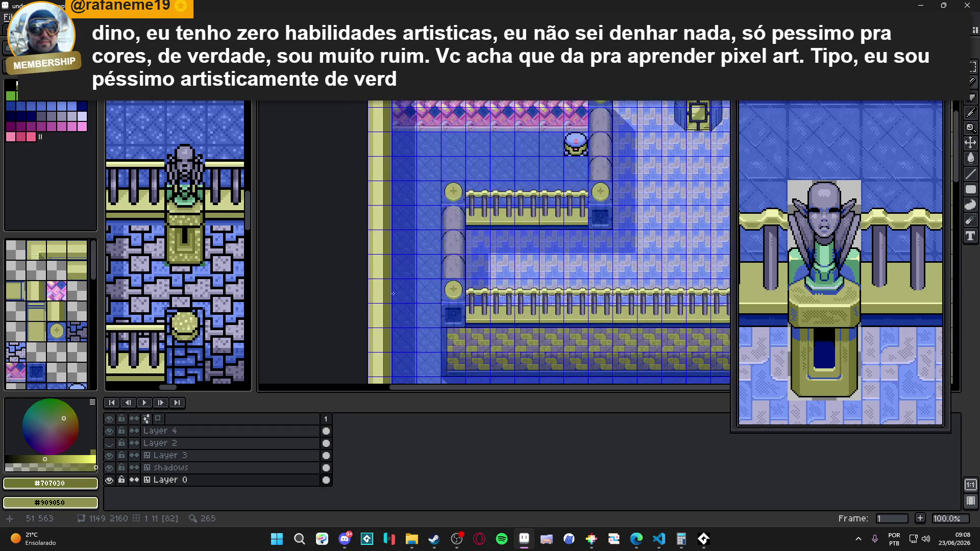
scroll(395, 338, down, 3)
scroll(388, 327, down, 5)
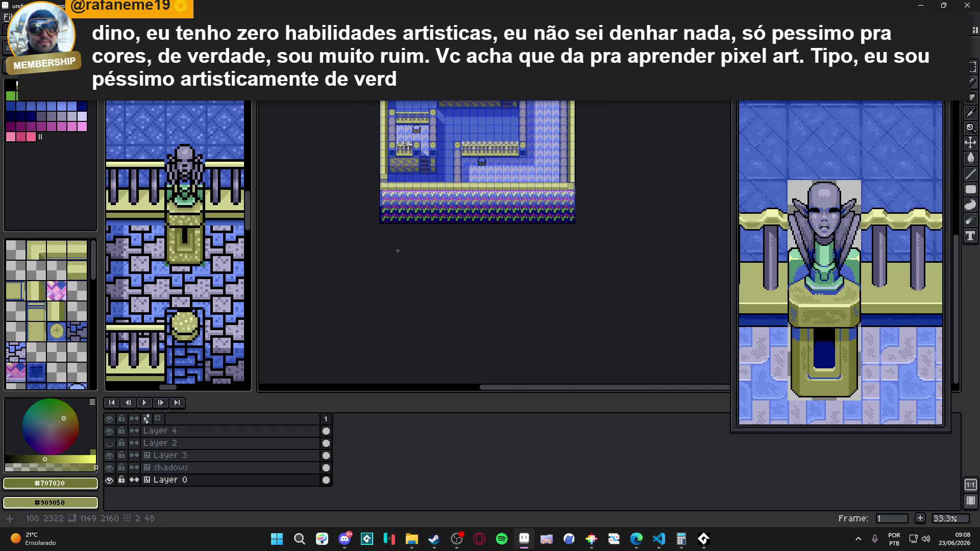
scroll(398, 251, up, 1)
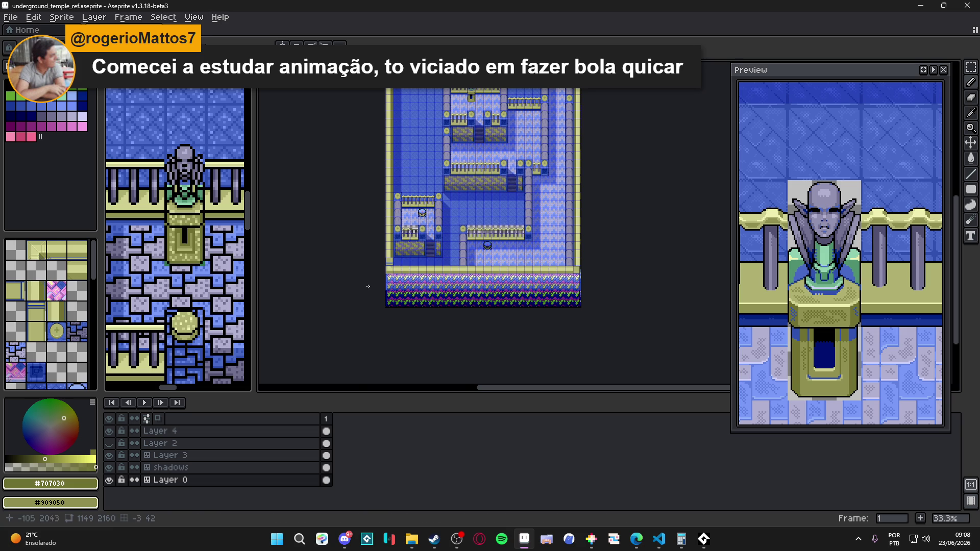
scroll(399, 268, up, 4)
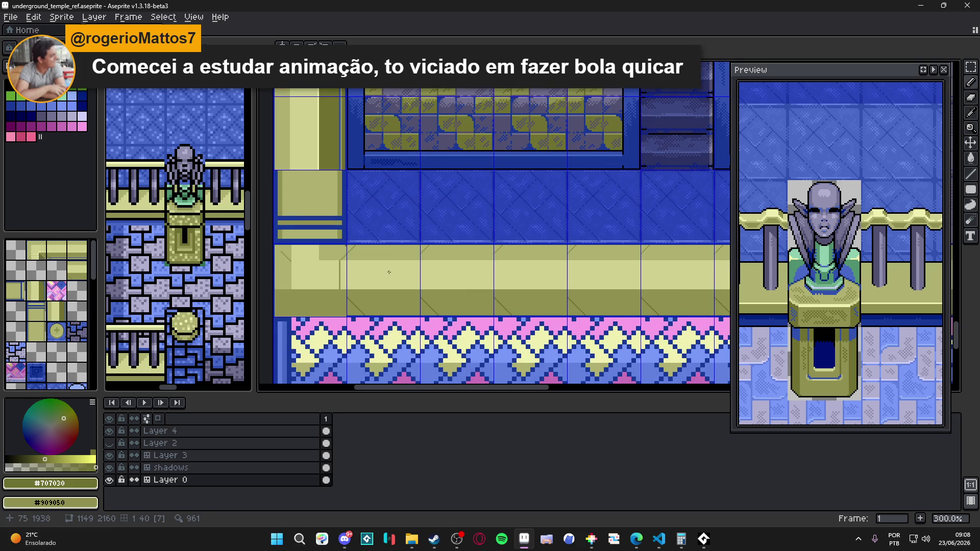
Step: Draw a dark #707030 diagonal line across the ledge corner, undoing an extra second diagonal
scroll(389, 272, up, 3)
mouse_move(393, 237)
mouse_down()
mouse_move(340, 275)
mouse_move(349, 281)
mouse_move(345, 297)
mouse_up()
scroll(357, 276, up, 3)
alt+click(367, 268)
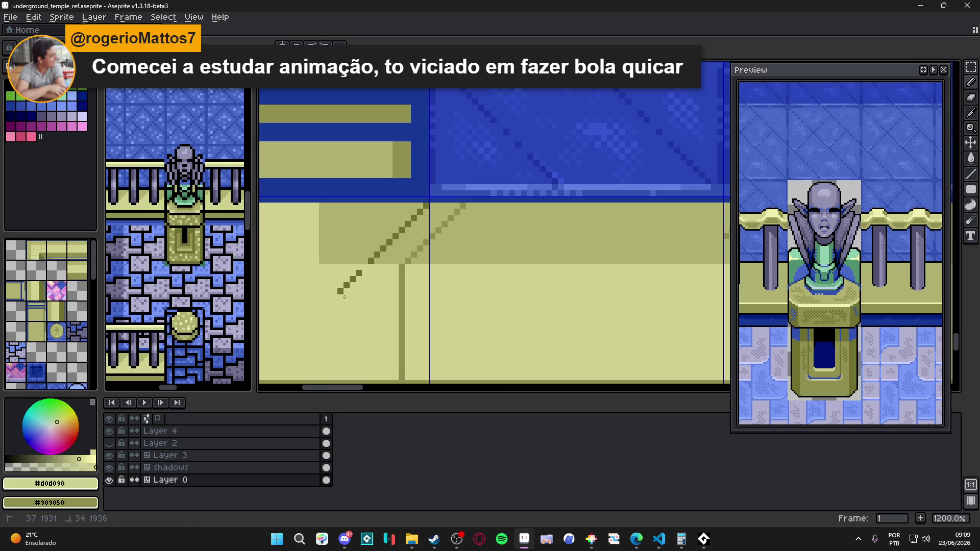
scroll(343, 294, down, 5)
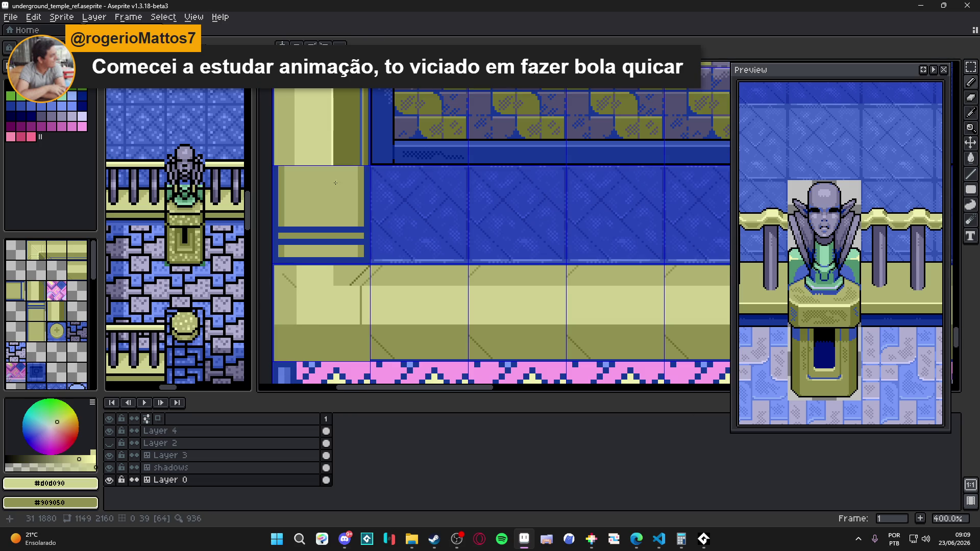
scroll(369, 261, up, 3)
alt+click(373, 259)
drag(373, 260, 304, 297)
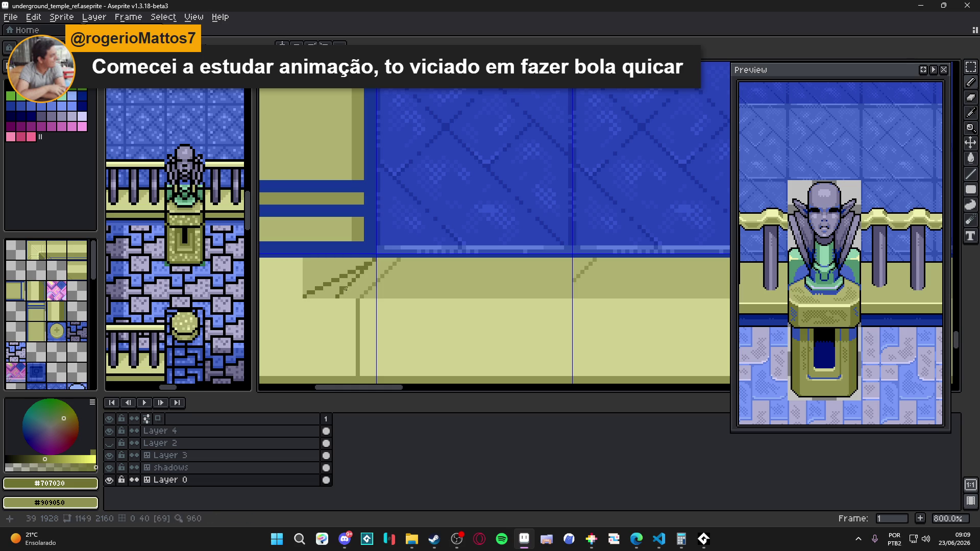
alt+click(367, 273)
scroll(345, 297, up, 3)
key(ctrl+z)
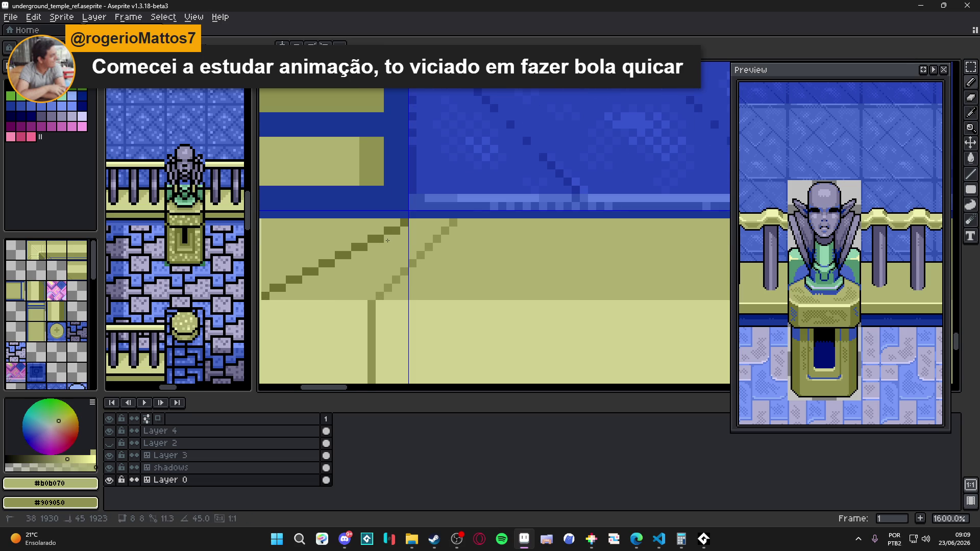
Step: Draw a vertical pale #F0F0B0 highlight line at the ledge corner
scroll(395, 247, down, 4)
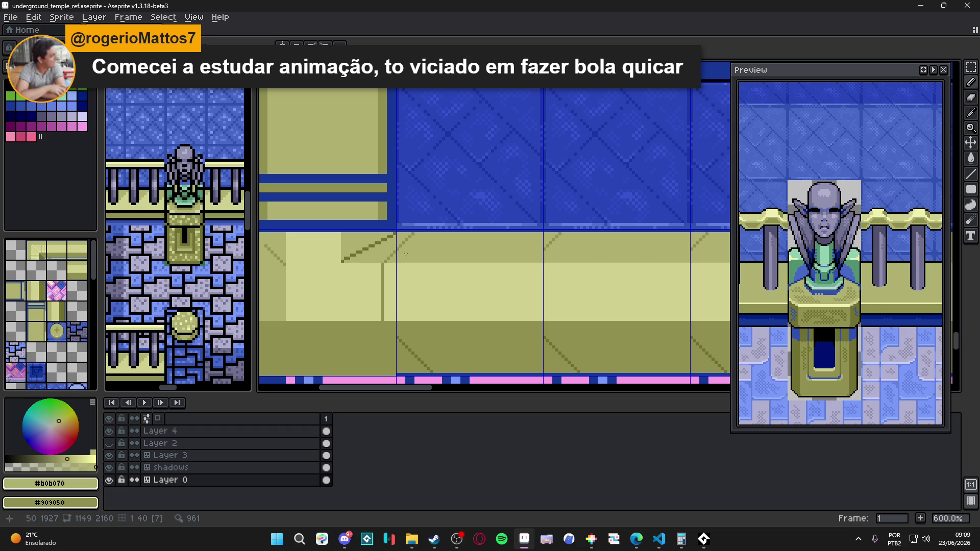
scroll(408, 254, down, 3)
scroll(397, 248, up, 2)
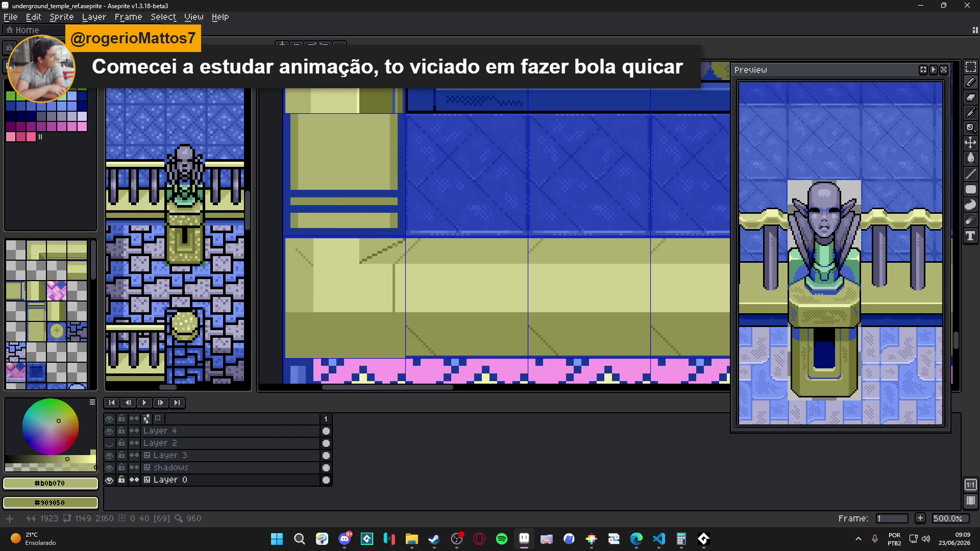
scroll(396, 247, down, 1)
scroll(398, 258, up, 2)
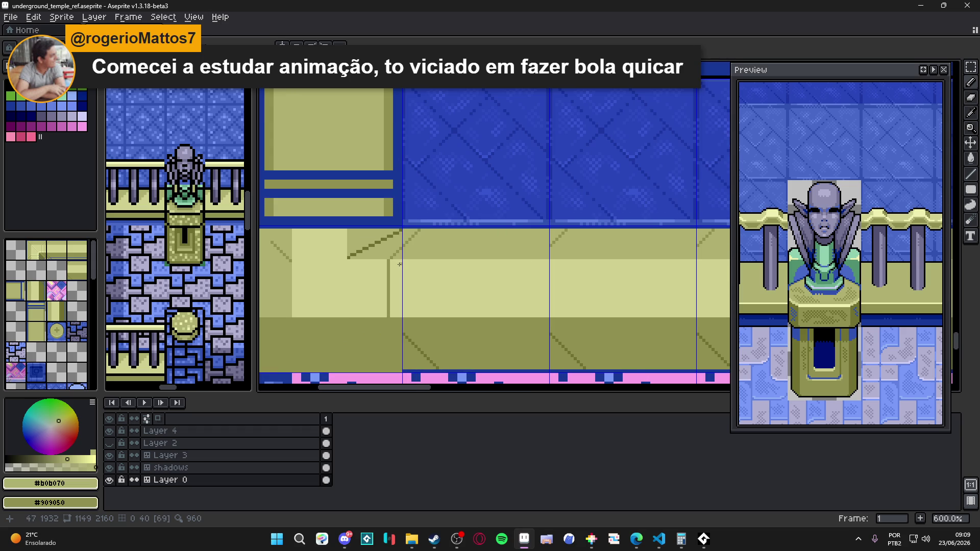
scroll(398, 262, down, 4)
scroll(391, 249, up, 7)
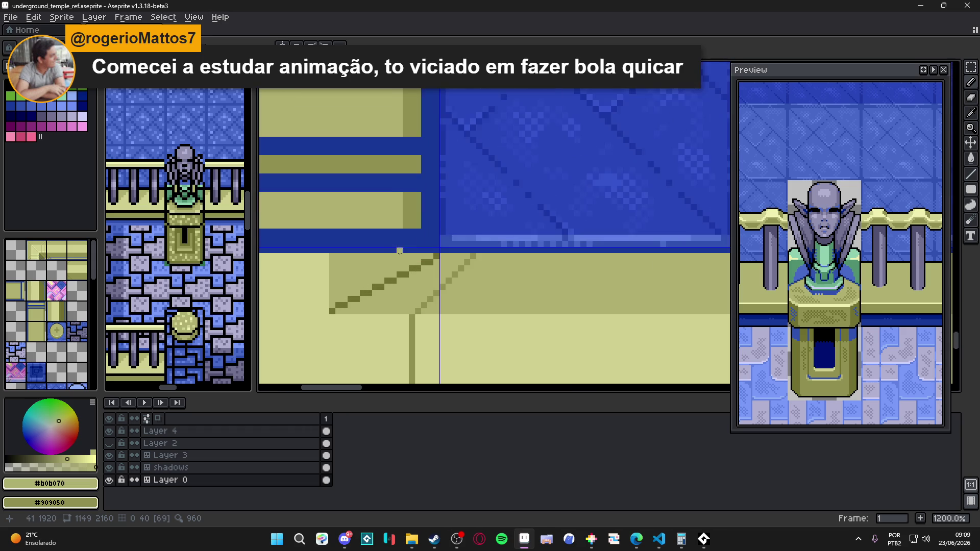
scroll(409, 258, down, 6)
scroll(394, 194, up, 2)
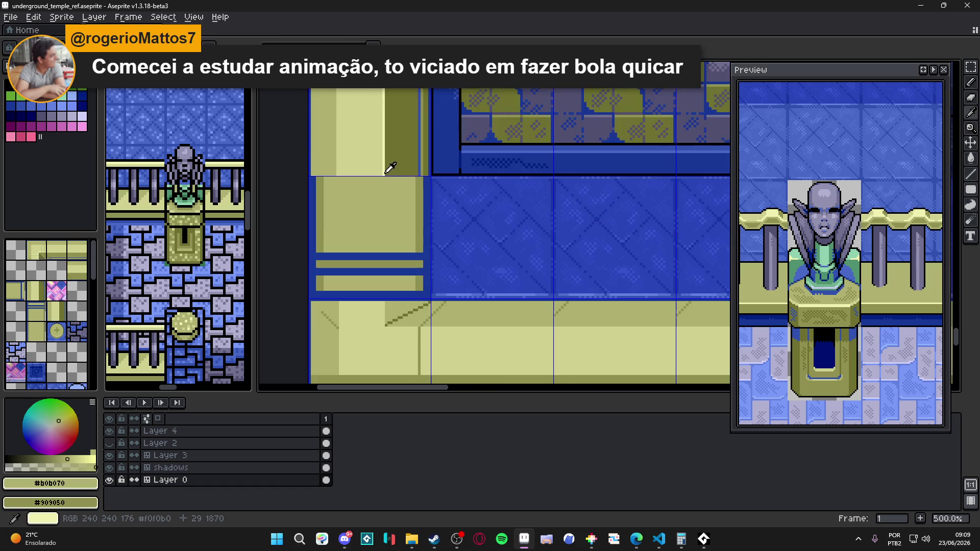
alt+click(384, 168)
drag(385, 169, 384, 326)
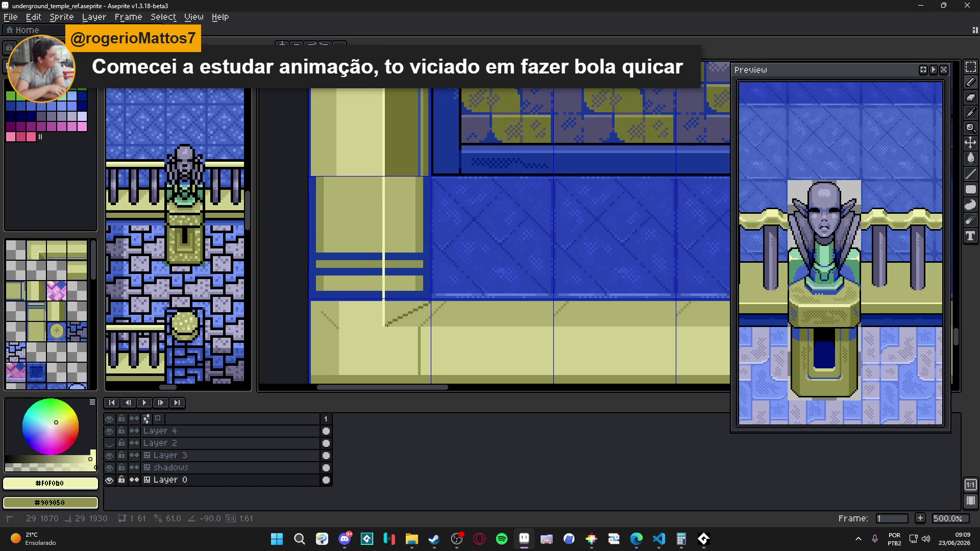
Step: Bring the pillar base above the ledge into view and save the map
mouse_move(407, 155)
mouse_down()
mouse_move(383, 183)
mouse_move(421, 195)
mouse_up()
scroll(412, 194, up, 2)
key(ctrl+s)
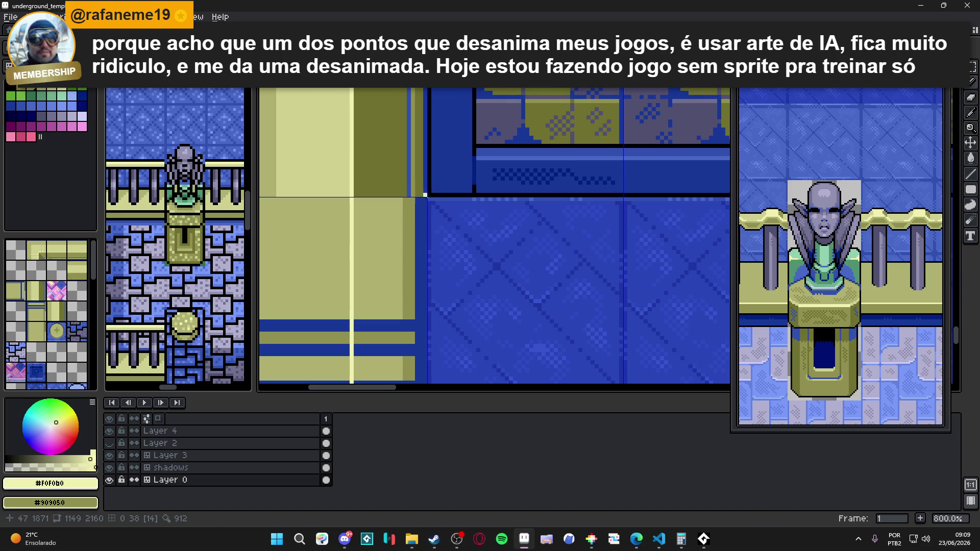
Step: Select the olive pillar block and lower it onto the ledge
scroll(370, 194, up, 2)
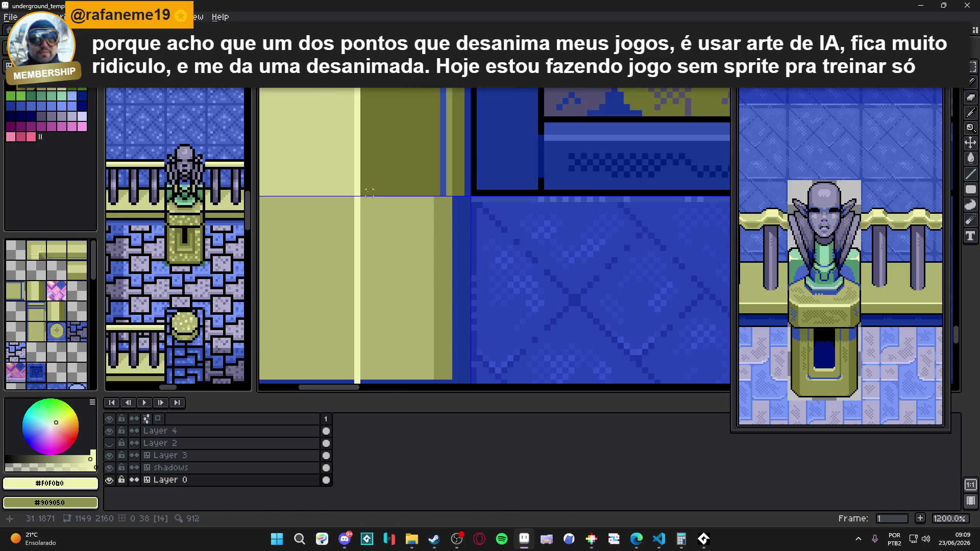
mouse_move(364, 196)
mouse_down()
mouse_move(443, 186)
mouse_move(467, 153)
mouse_move(424, 167)
mouse_move(428, 292)
mouse_move(419, 261)
mouse_up()
scroll(460, 186, down, 3)
scroll(460, 186, down, 2)
key(Return)
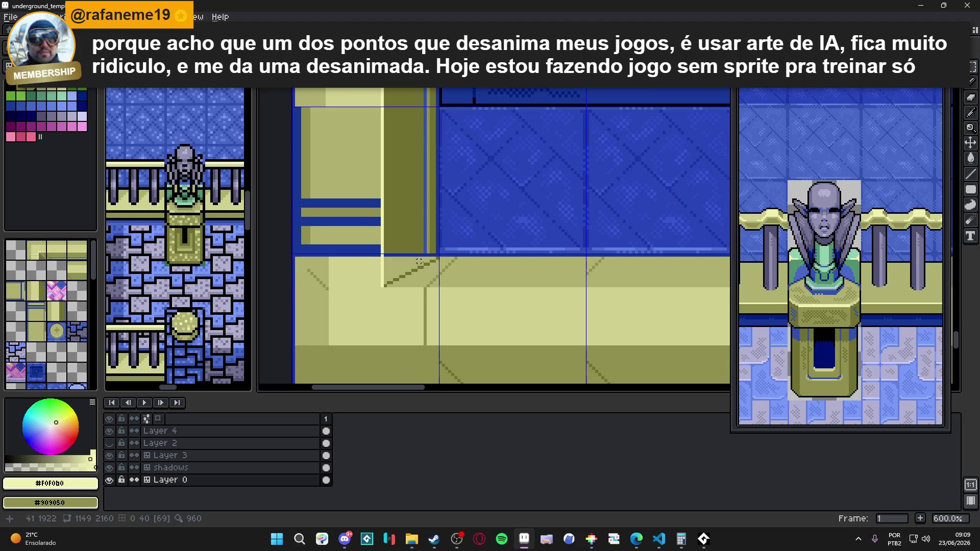
Step: Draw a short vertical #3050B0 blue pixel line below the band
scroll(434, 246, up, 3)
alt+click(415, 270)
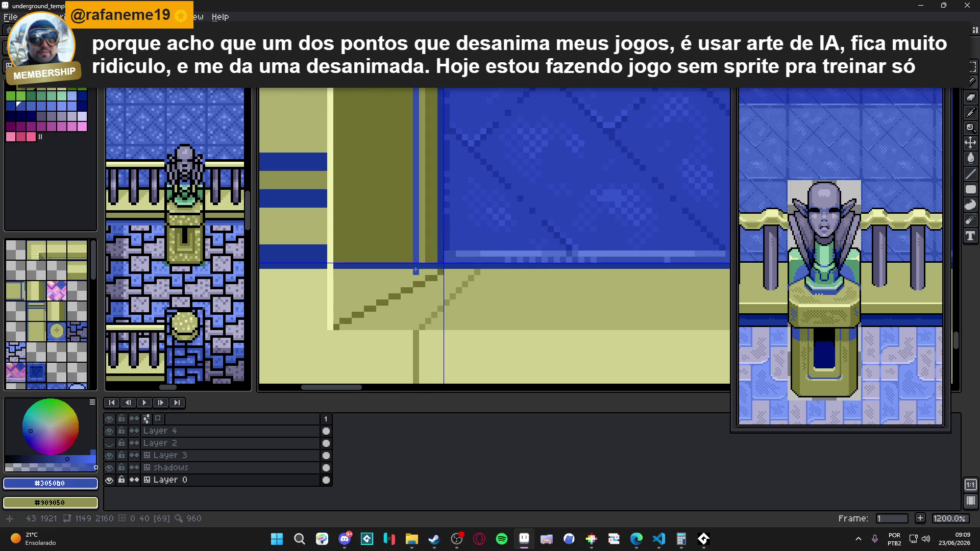
scroll(416, 270, down, 4)
scroll(415, 269, up, 4)
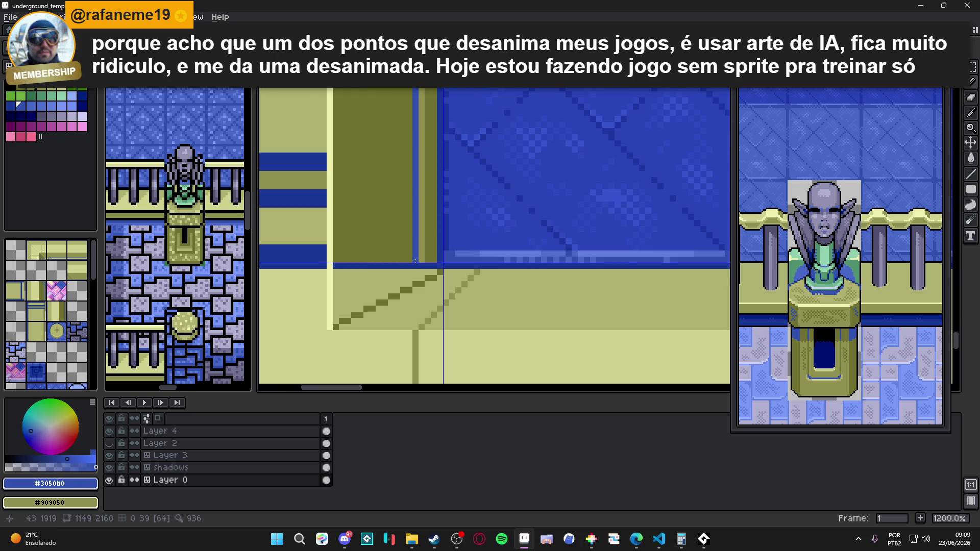
scroll(415, 261, up, 3)
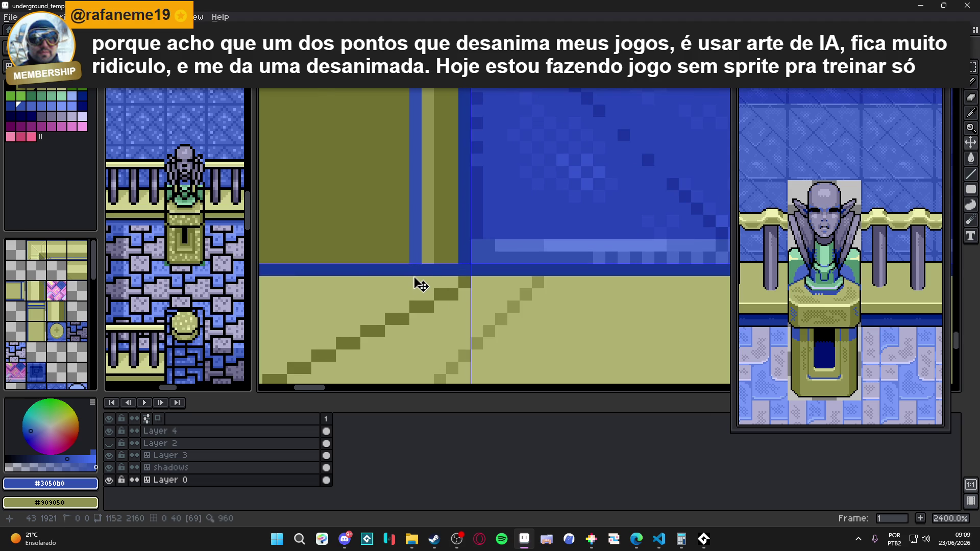
scroll(420, 284, down, 2)
drag(415, 276, 414, 298)
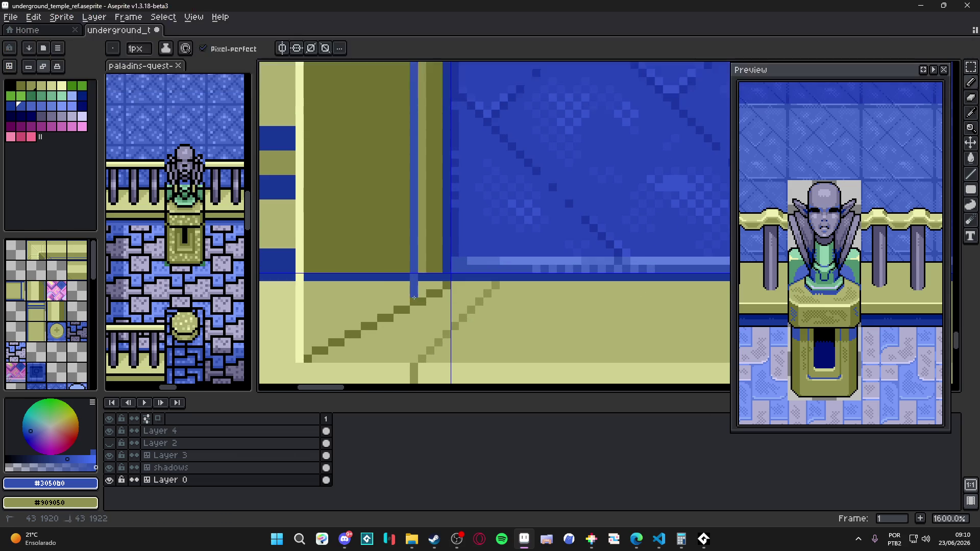
Step: Eyedrop dark olive #707030 and draw a straight olive line over the blue band pixels
alt+click(425, 286)
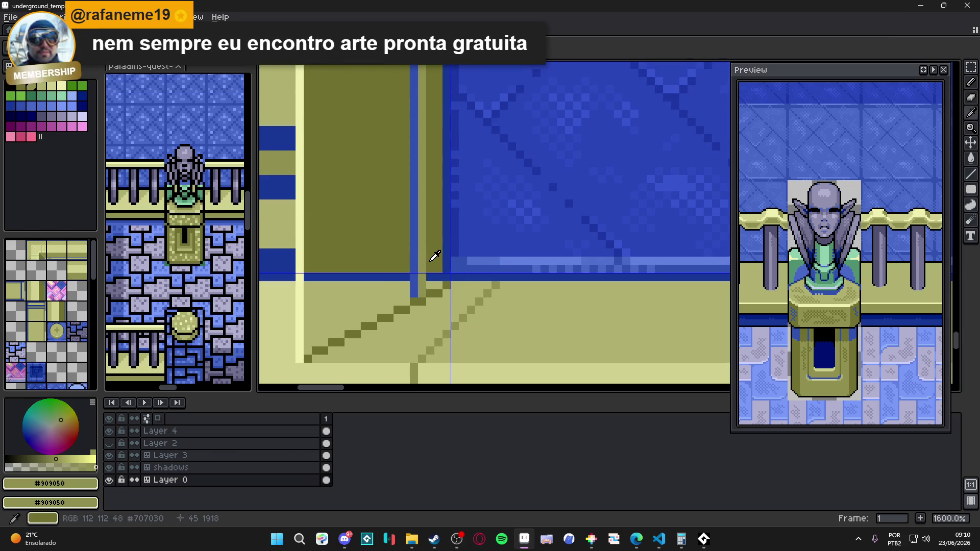
alt+click(434, 289)
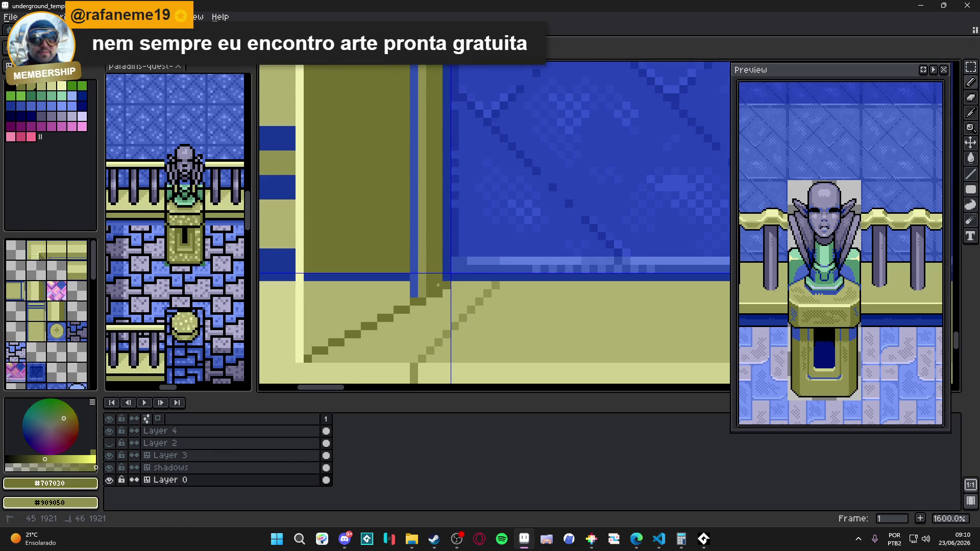
click(419, 278)
shift+click(306, 278)
scroll(405, 300, down, 4)
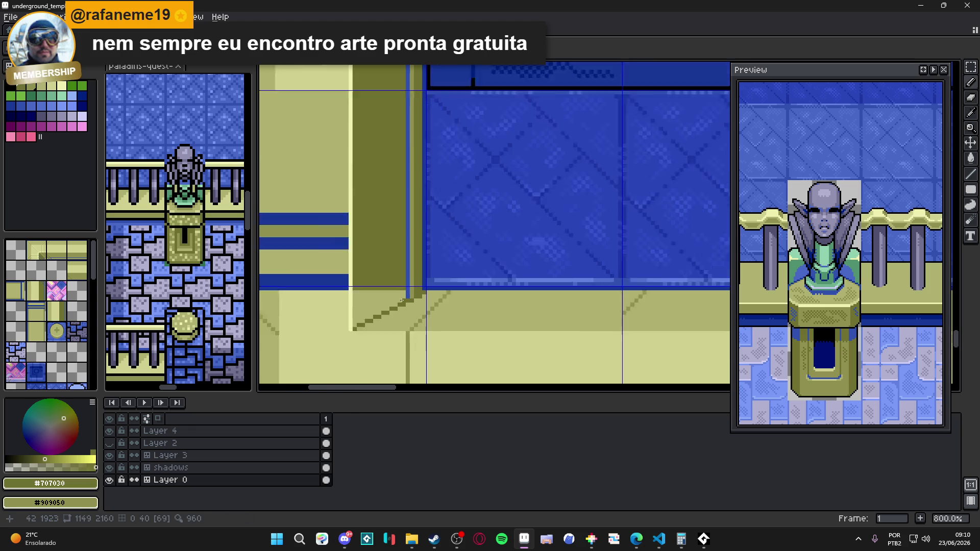
scroll(395, 309, up, 1)
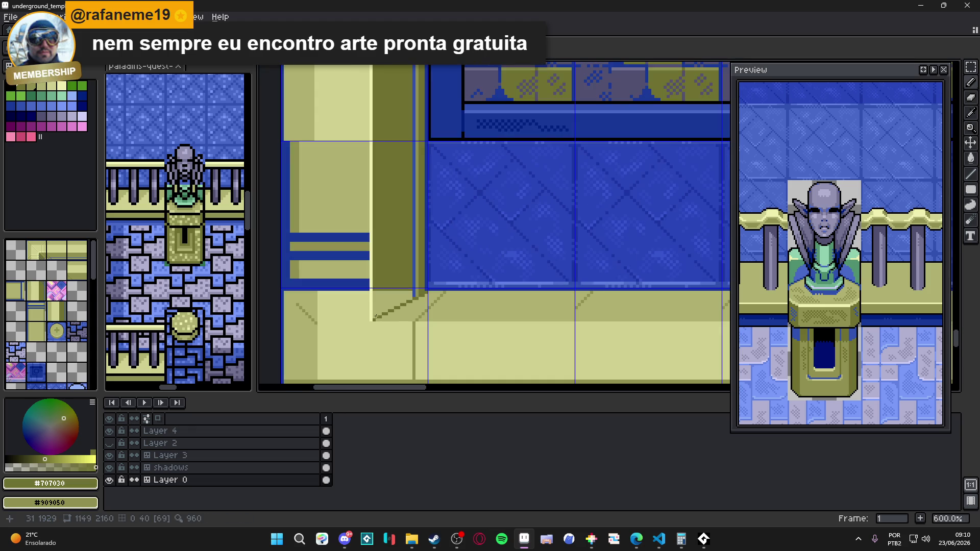
scroll(406, 317, down, 2)
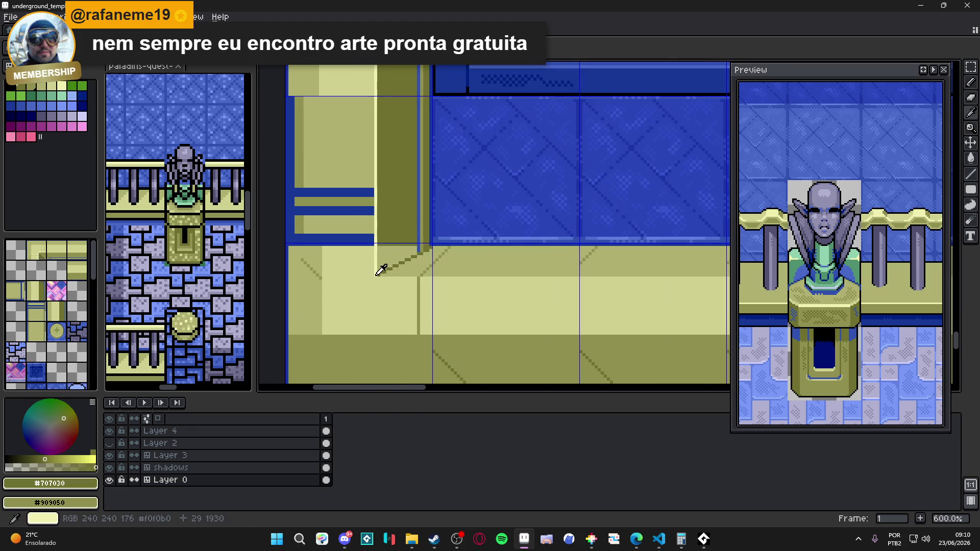
Step: Fill the triangle beneath the column with the dark shadow shade
alt+click(363, 289)
scroll(318, 339, up, 1)
scroll(408, 347, down, 2)
scroll(459, 356, up, 1)
scroll(459, 356, down, 3)
scroll(461, 343, up, 3)
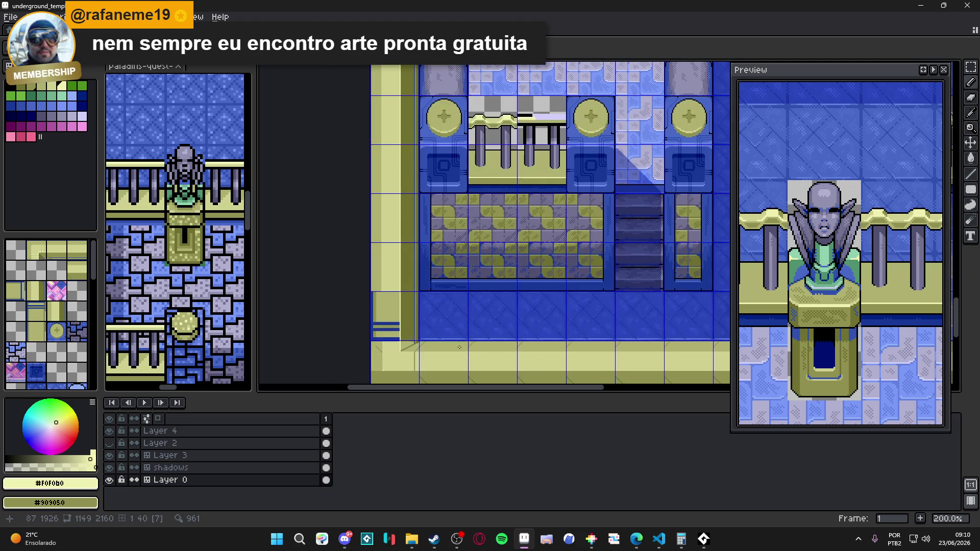
scroll(367, 276, up, 1)
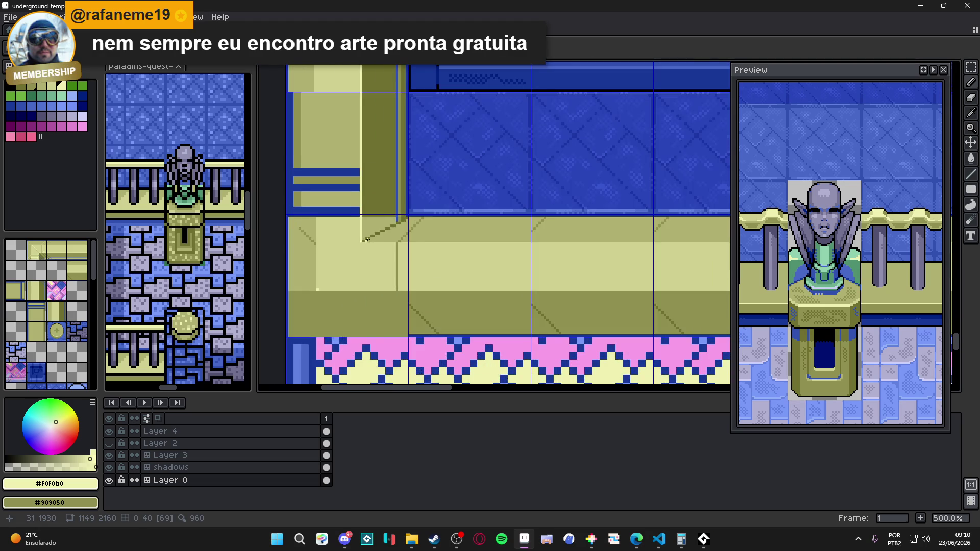
scroll(365, 241, up, 2)
alt+click(408, 201)
click(403, 210)
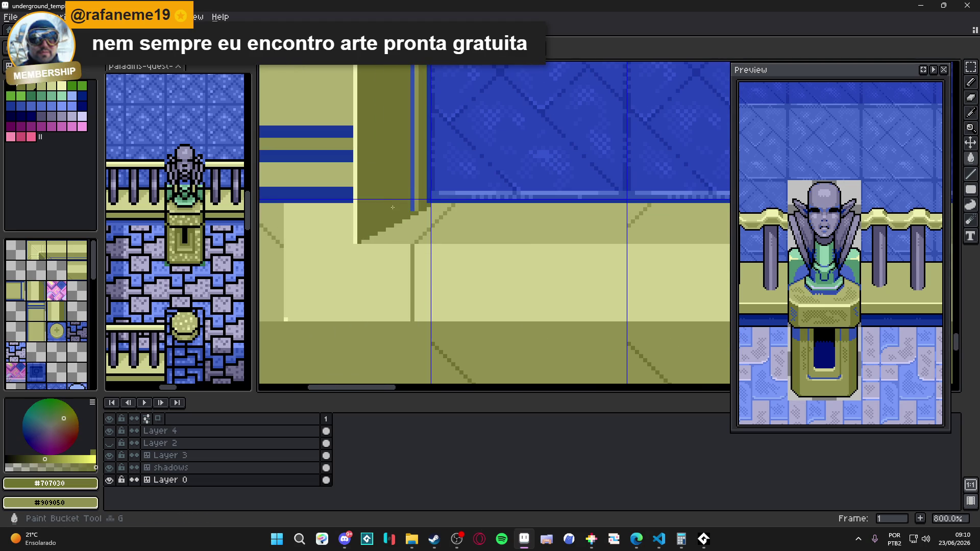
Step: Eyedrop blue #3050B0, then mid olive #909050, from the canvas
scroll(411, 209, up, 1)
alt+click(413, 217)
alt+click(427, 211)
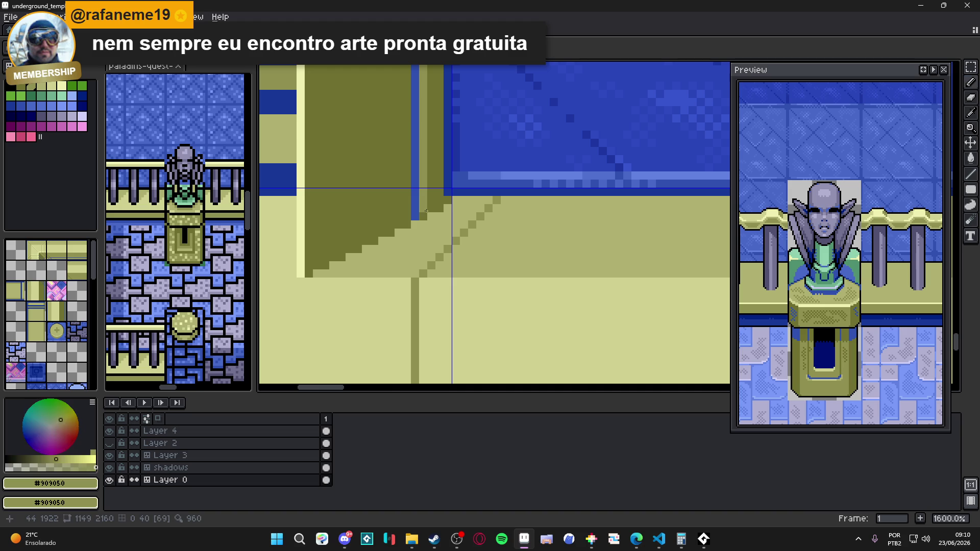
scroll(423, 216, down, 4)
scroll(401, 303, up, 1)
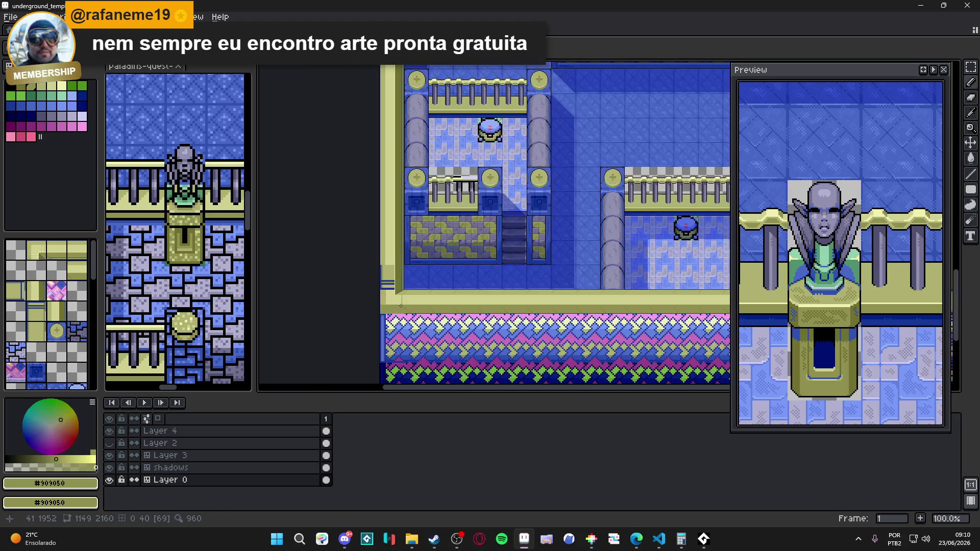
Step: Pan down to the lower ledge and save underground_temple_ref.aseprite with Ctrl+S
mouse_move(401, 306)
mouse_down()
mouse_move(377, 387)
mouse_move(377, 485)
mouse_move(366, 278)
mouse_up()
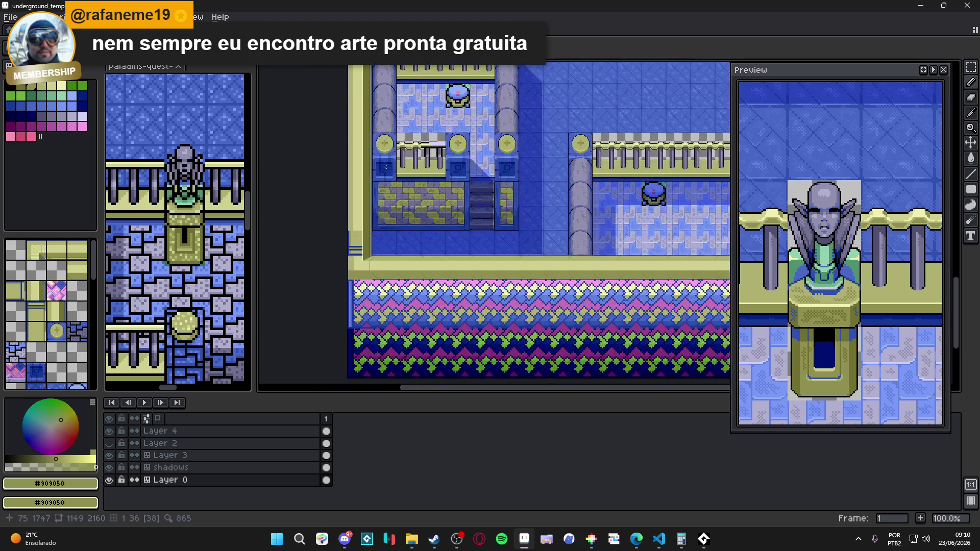
drag(404, 236, 419, 188)
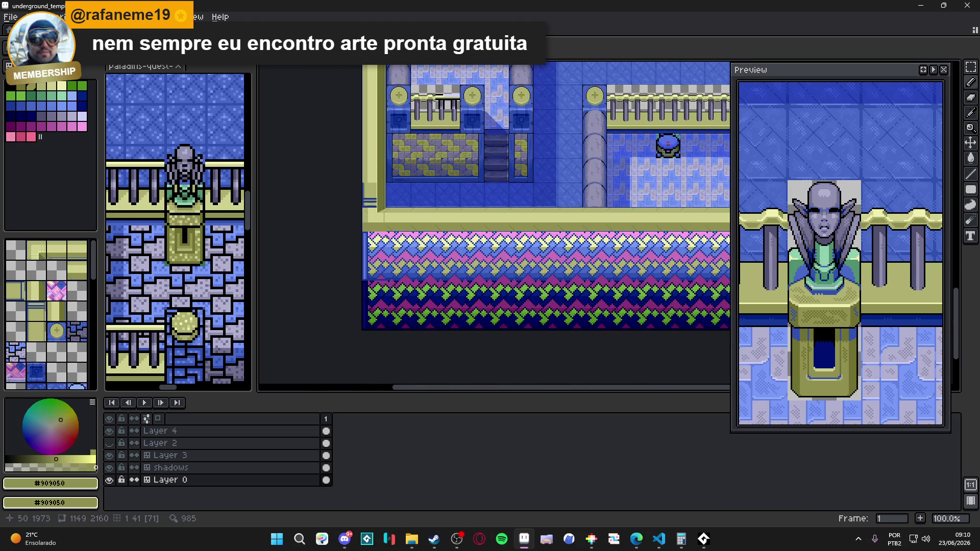
scroll(453, 249, up, 3)
key(ctrl+s)
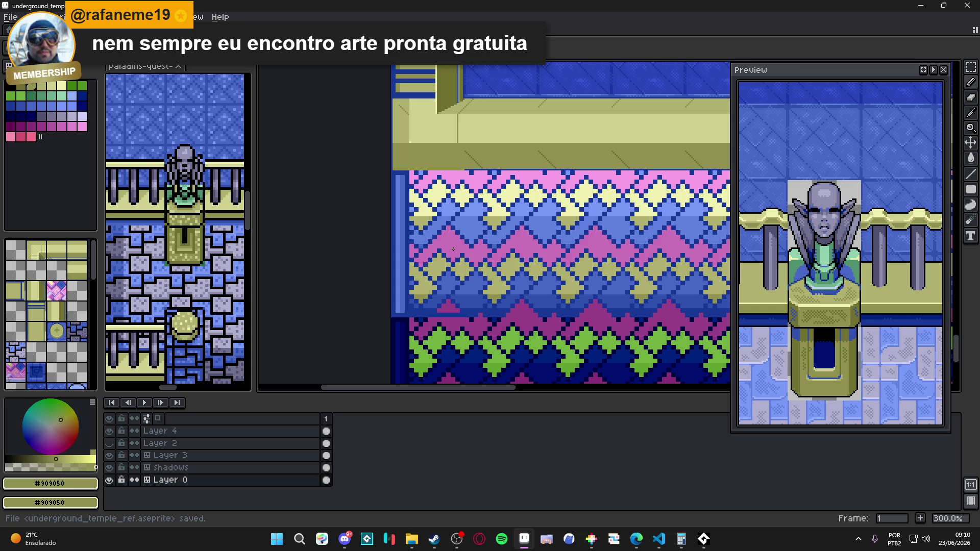
Step: Eyedrop light yellow #d0d090, marquee-select the ledge's left-edge strip, then deselect
scroll(453, 250, up, 2)
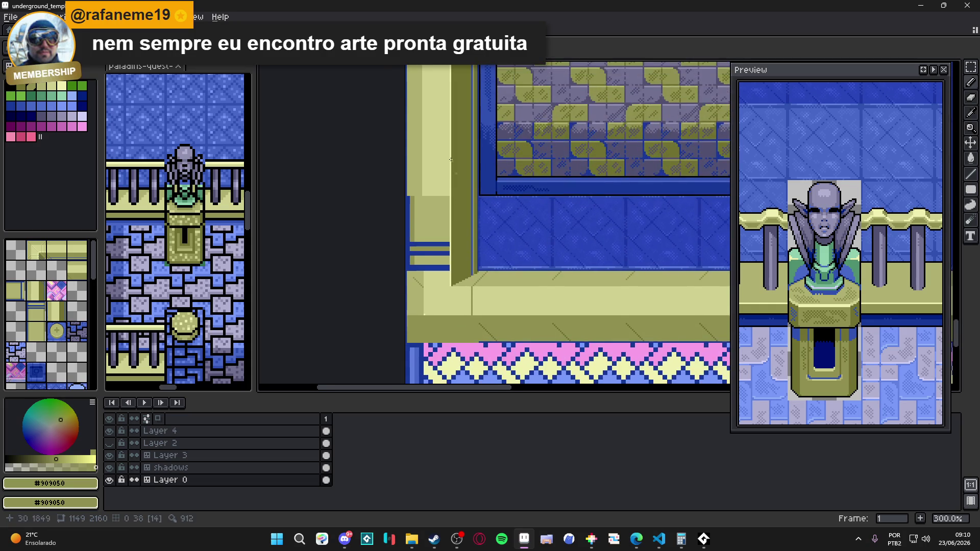
click(422, 209)
mouse_move(971, 189)
click(929, 191)
scroll(402, 215, up, 2)
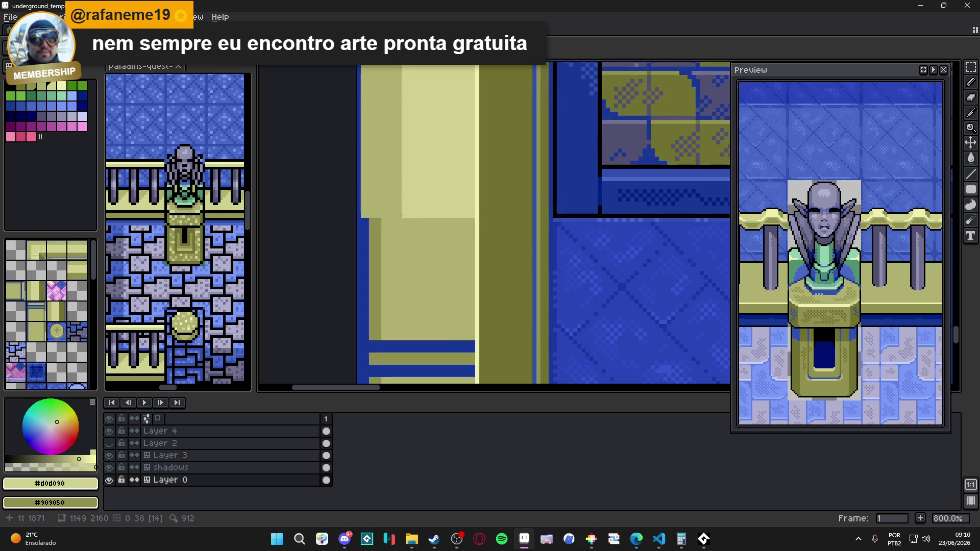
scroll(381, 212, down, 3)
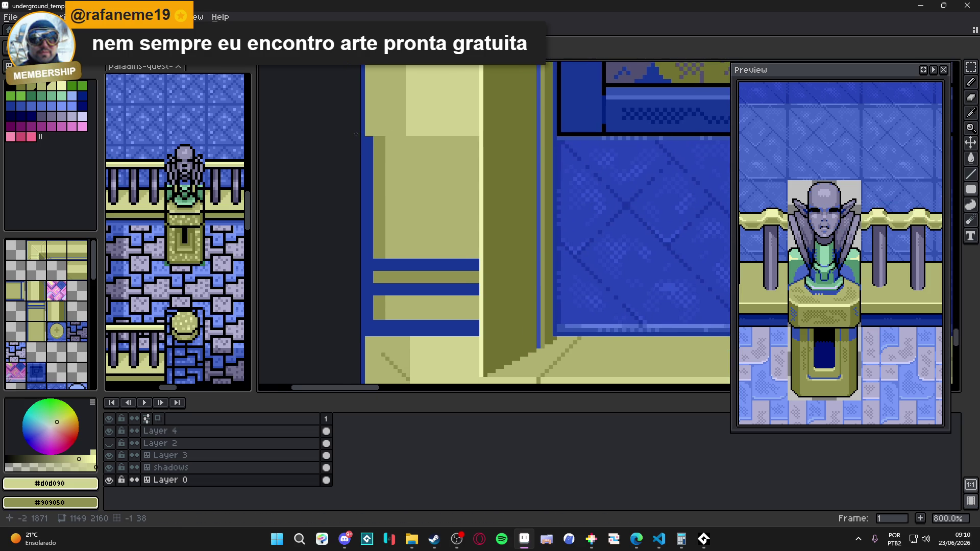
scroll(378, 137, up, 2)
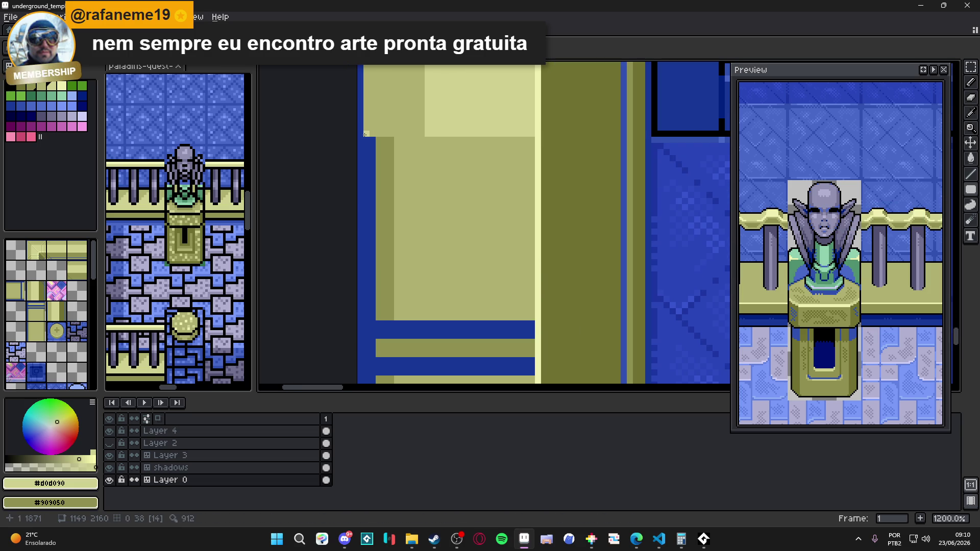
drag(360, 134, 533, 115)
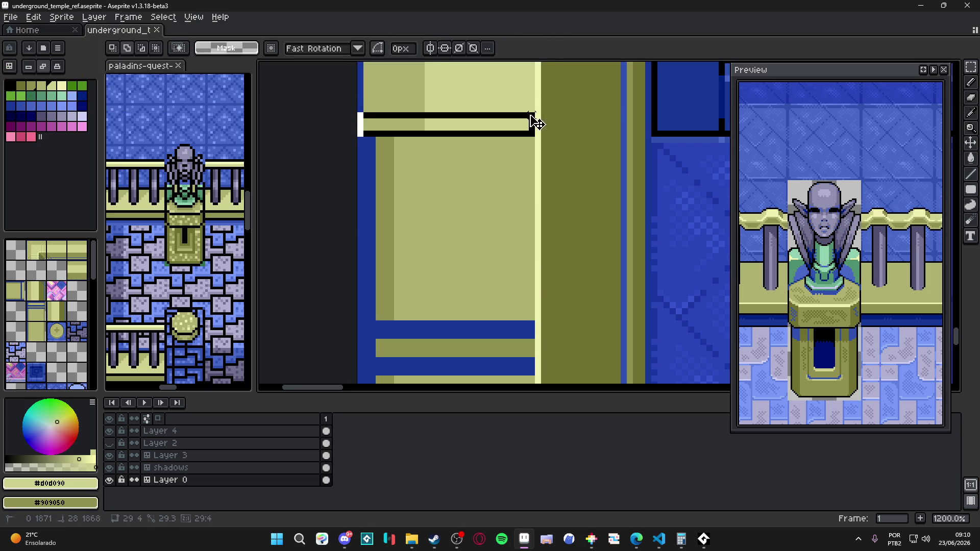
scroll(531, 163, down, 3)
drag(490, 164, 495, 339)
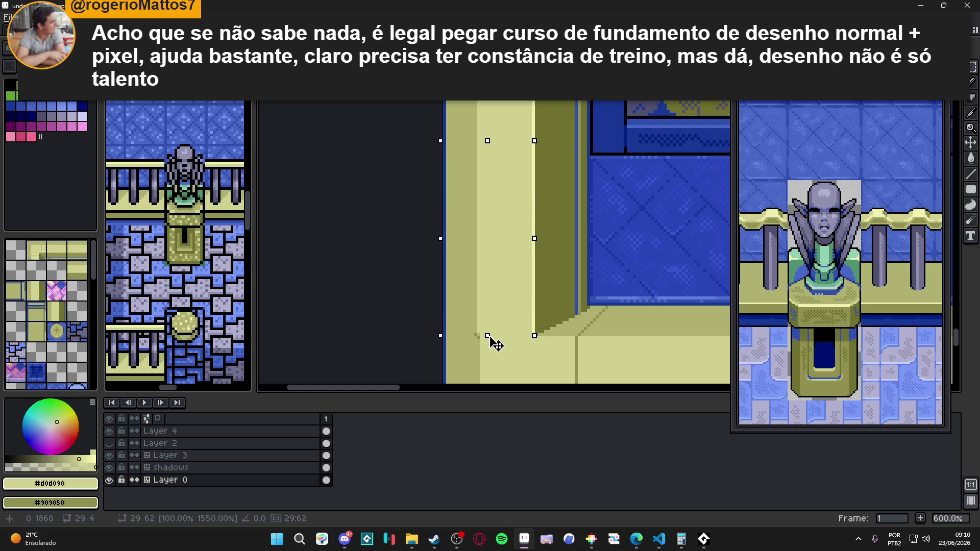
mouse_move(481, 305)
mouse_down()
mouse_move(455, 257)
mouse_move(438, 184)
mouse_move(454, 255)
mouse_up()
key(ctrl+d)
Step: Draw a #b0b070 diagonal across the ledge corner and bucket-fill the triangle beside it lighter
scroll(454, 256, down, 4)
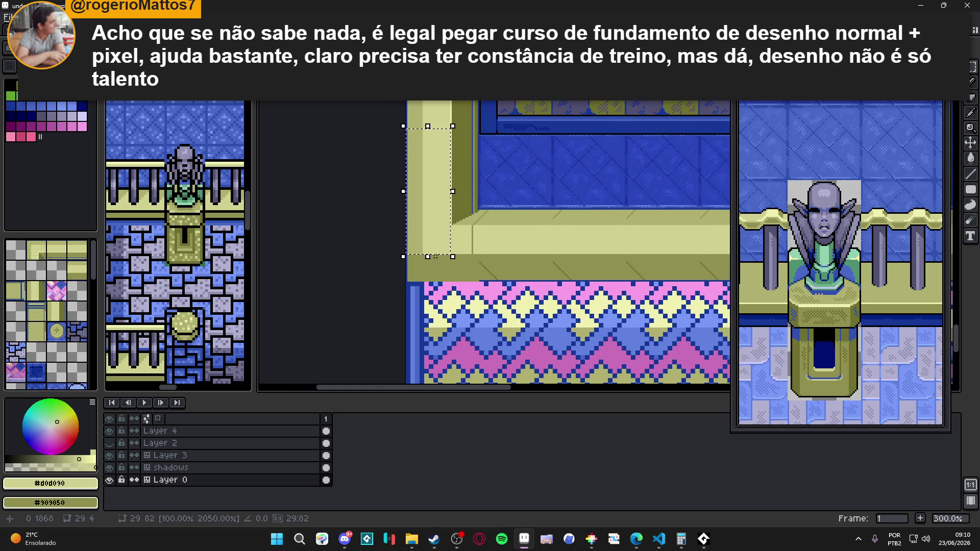
scroll(440, 255, up, 2)
scroll(440, 255, up, 3)
alt+click(409, 253)
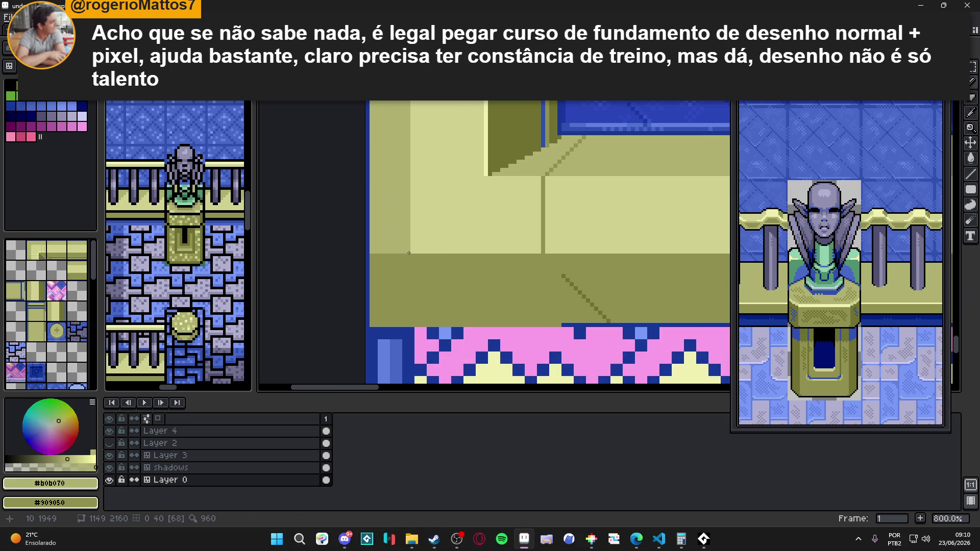
drag(409, 252, 370, 329)
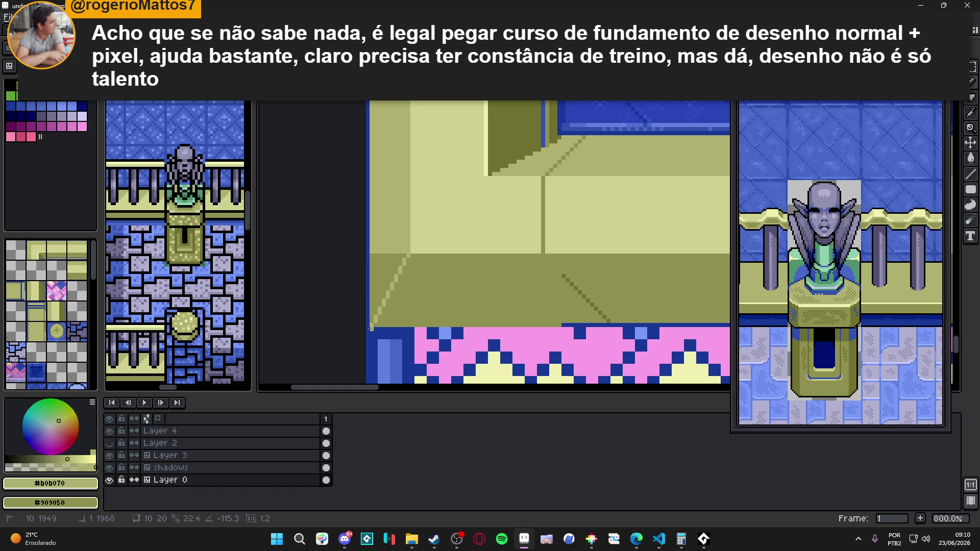
key(g)
click(389, 264)
key(shift)
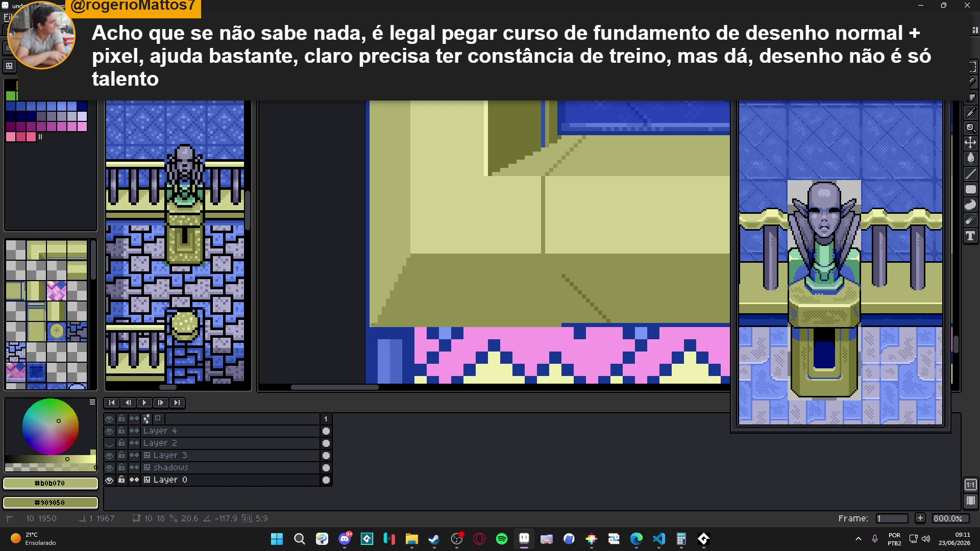
scroll(372, 324, down, 5)
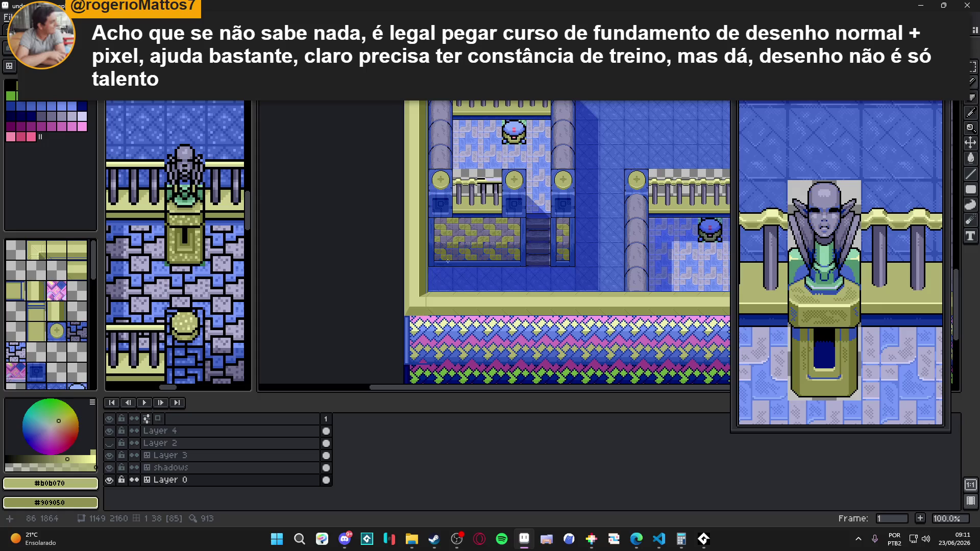
Step: Save the temple map file
scroll(379, 323, up, 3)
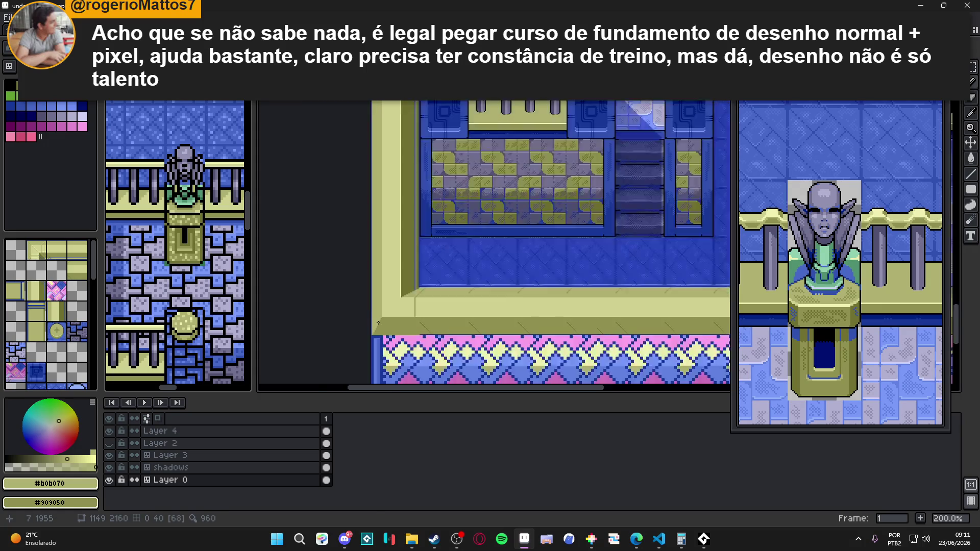
drag(378, 323, 371, 315)
key(ctrl+s)
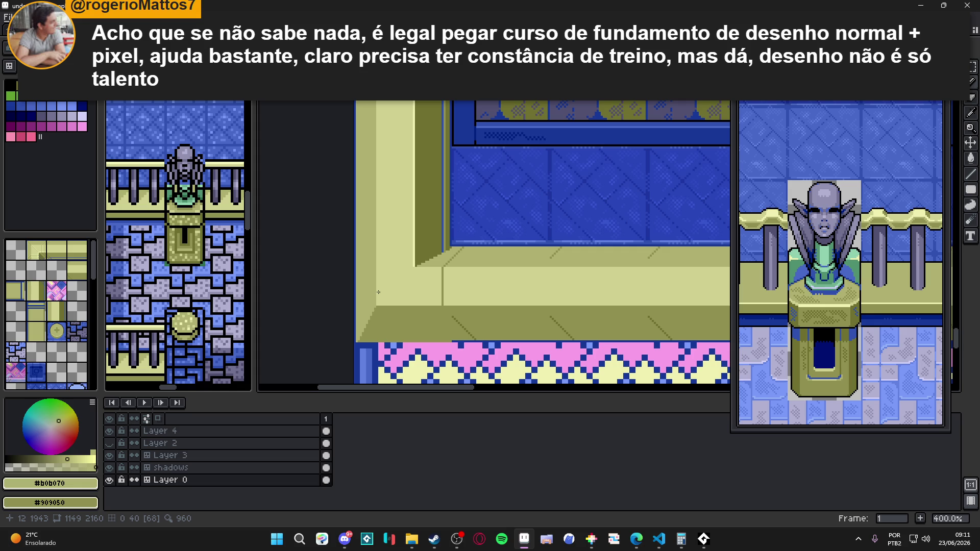
Step: Reshape the inner corner's shadow steps along a diagonal line
scroll(378, 292, down, 3)
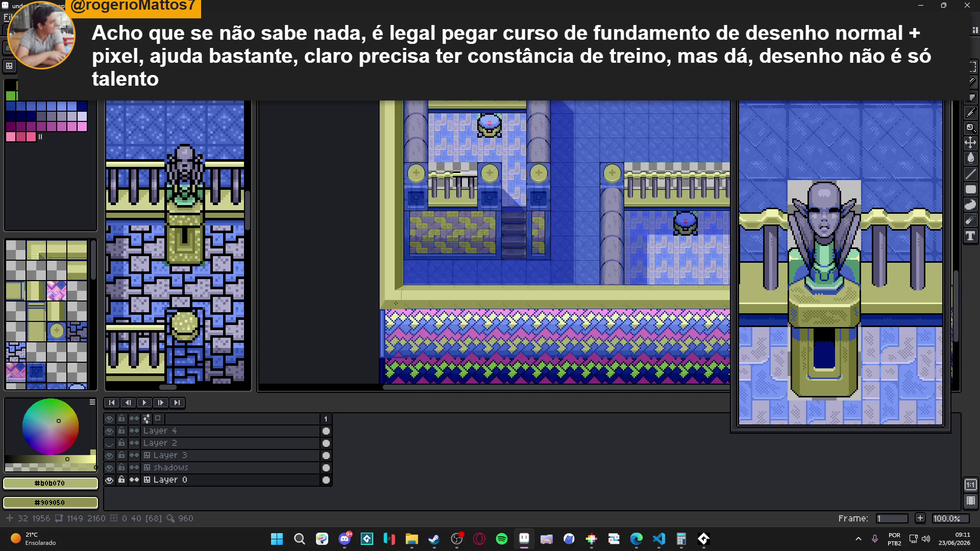
scroll(397, 302, up, 6)
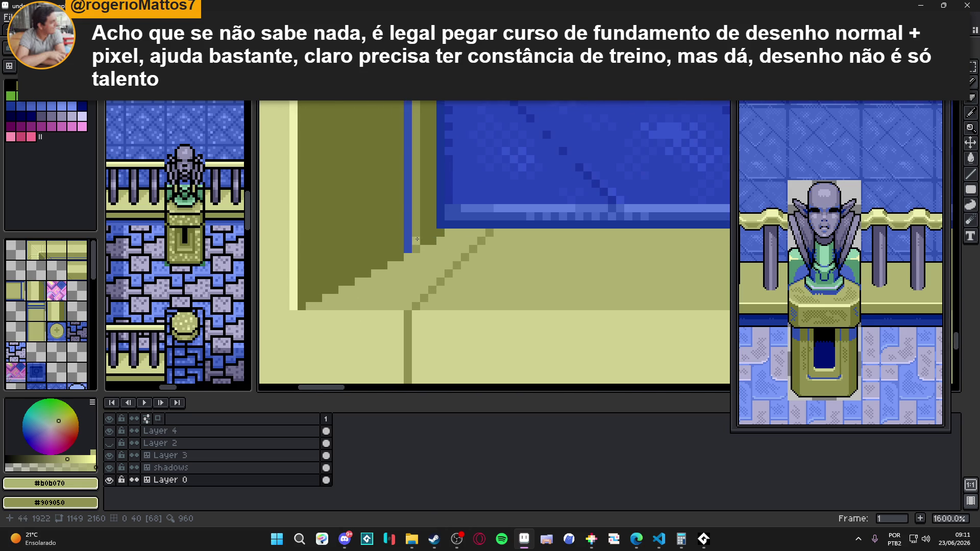
drag(437, 234, 300, 310)
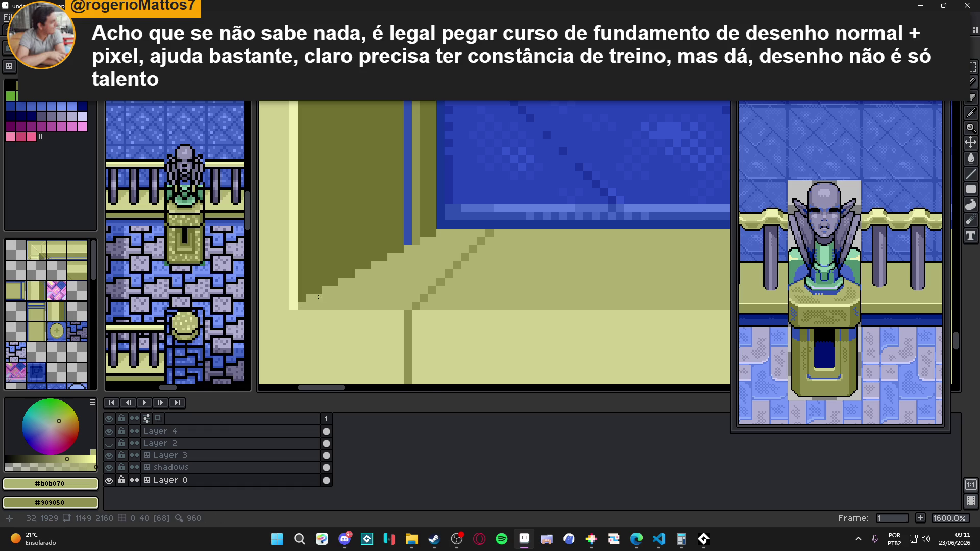
scroll(362, 291, down, 2)
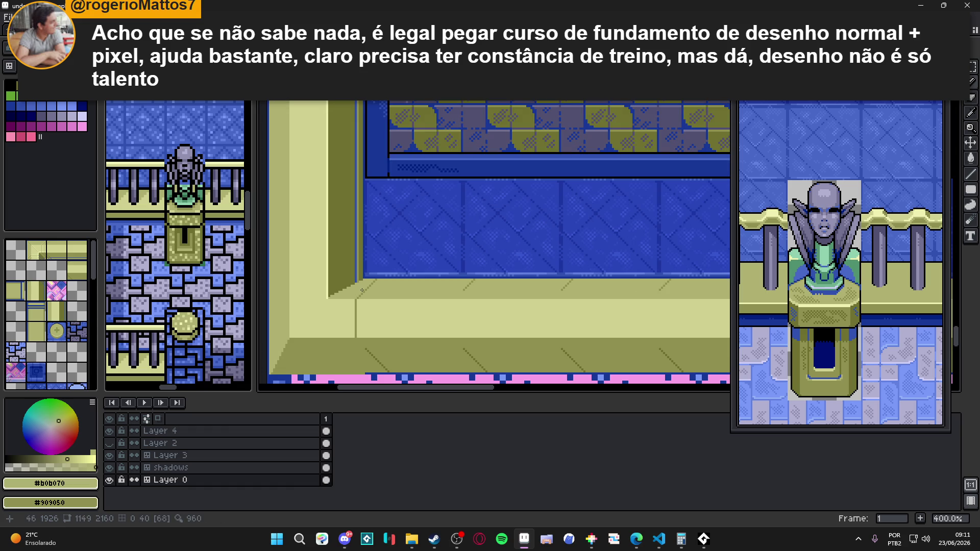
scroll(354, 295, up, 3)
Step: Eyedrop wall blue #3050b0 and draw a thin blue line along the ledge top edge
alt+click(309, 271)
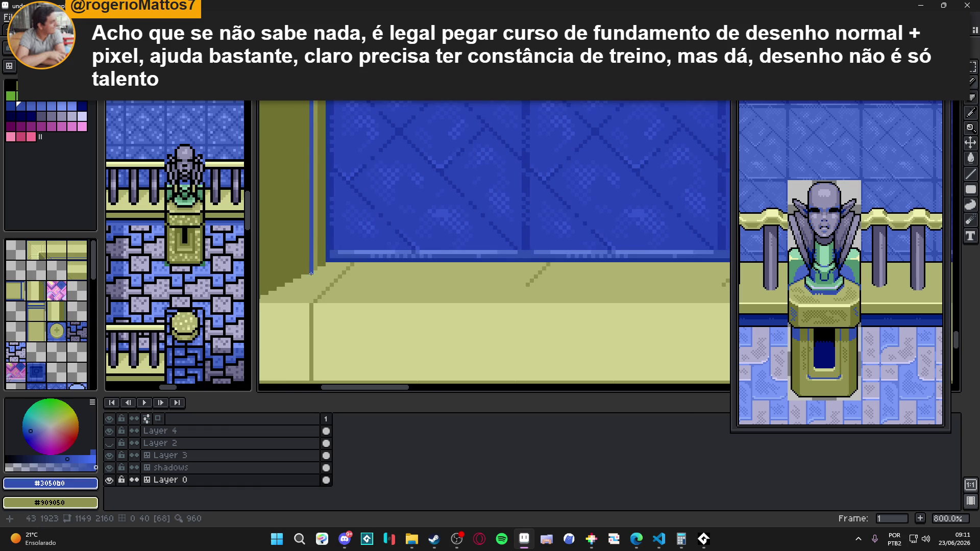
scroll(595, 291, right, 3)
scroll(562, 290, down, 1)
shift+click(551, 287)
scroll(587, 286, down, 3)
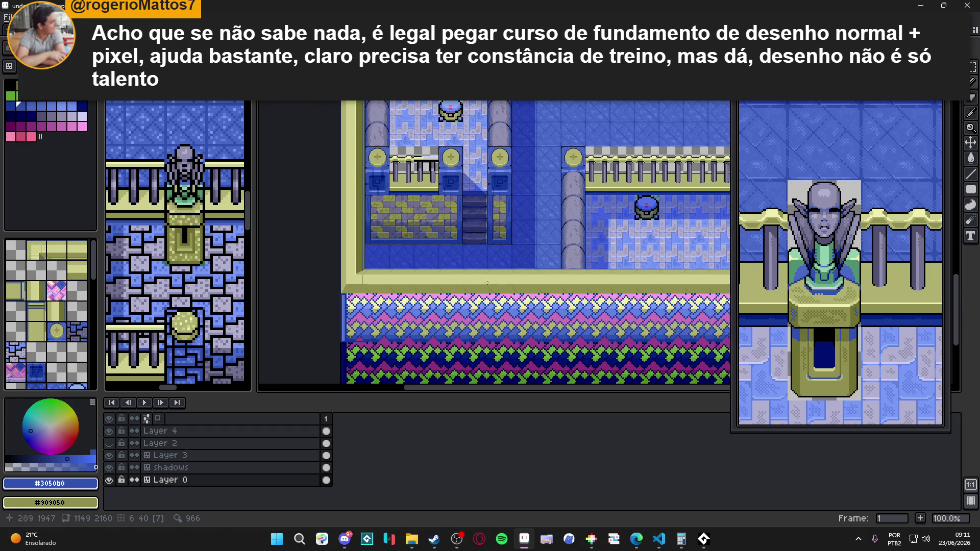
scroll(488, 283, up, 4)
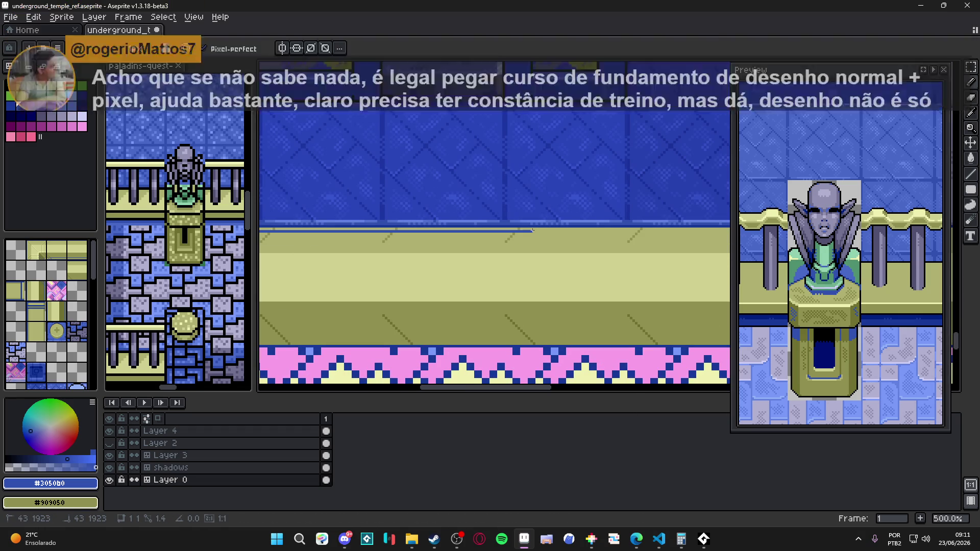
scroll(517, 226, down, 3)
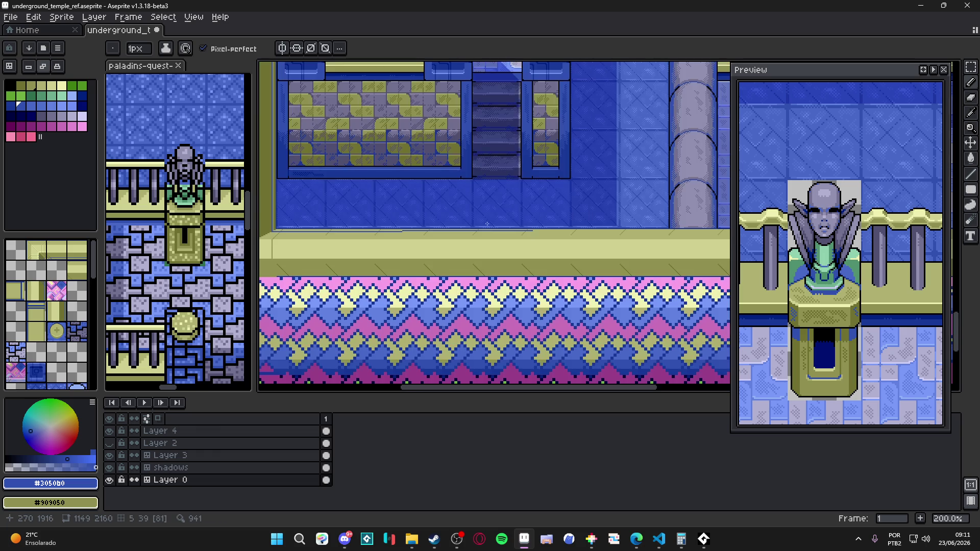
Step: With olive #b0b070, draw a short diagonal on the ledge edge and recolour one blue pixel
scroll(525, 239, up, 7)
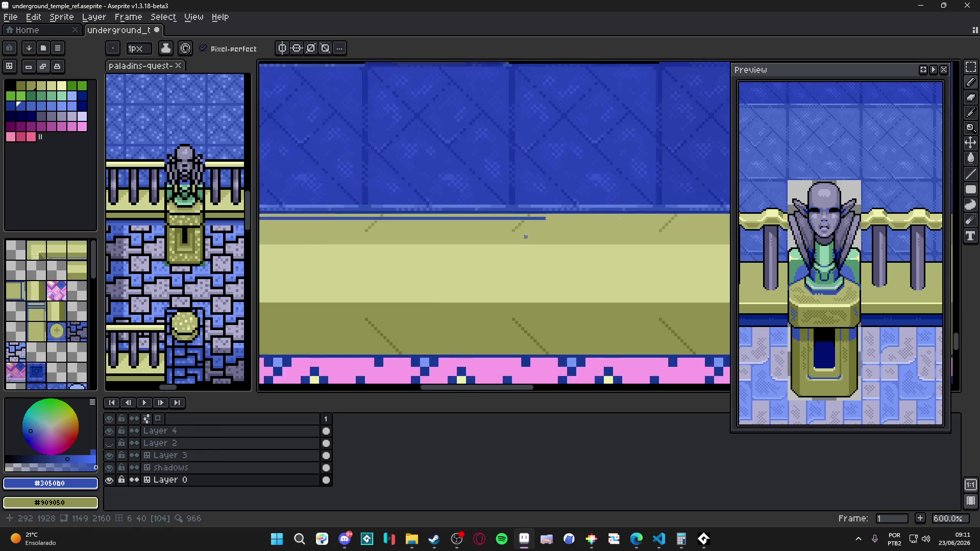
alt+click(531, 202)
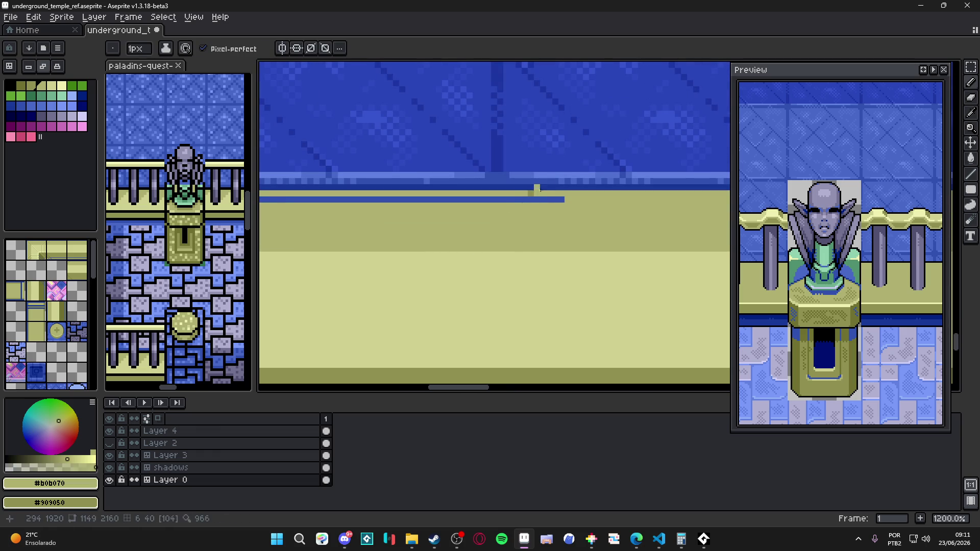
scroll(504, 202, down, 1)
scroll(388, 240, up, 2)
drag(358, 272, 384, 241)
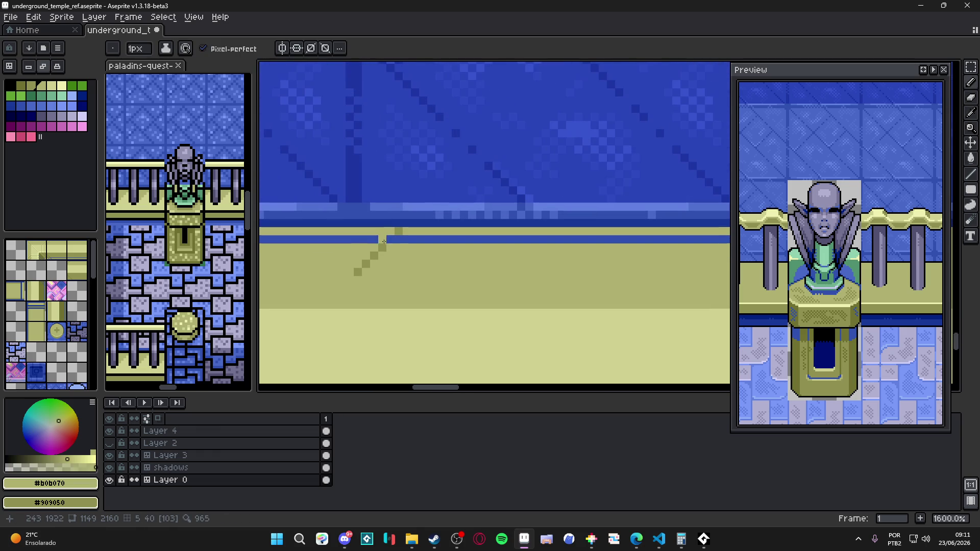
click(383, 240)
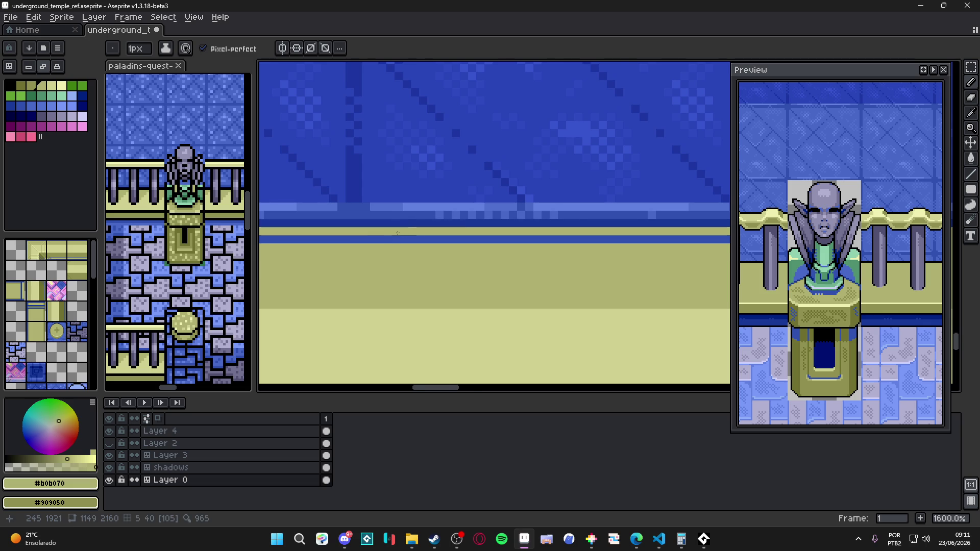
scroll(397, 233, down, 1)
scroll(353, 236, up, 1)
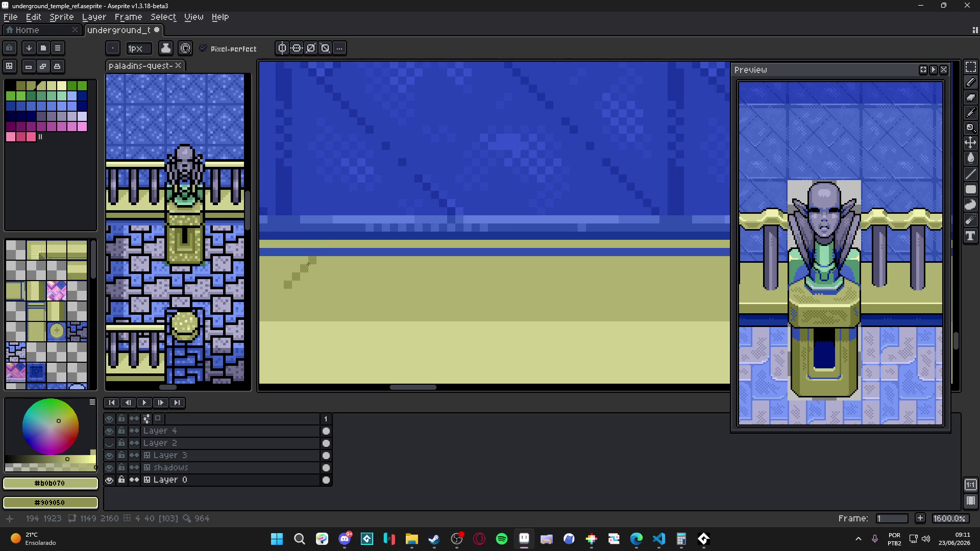
scroll(307, 264, down, 5)
Step: Draw a straight light olive line along the floor edge below the blue wall
drag(317, 271, 334, 291)
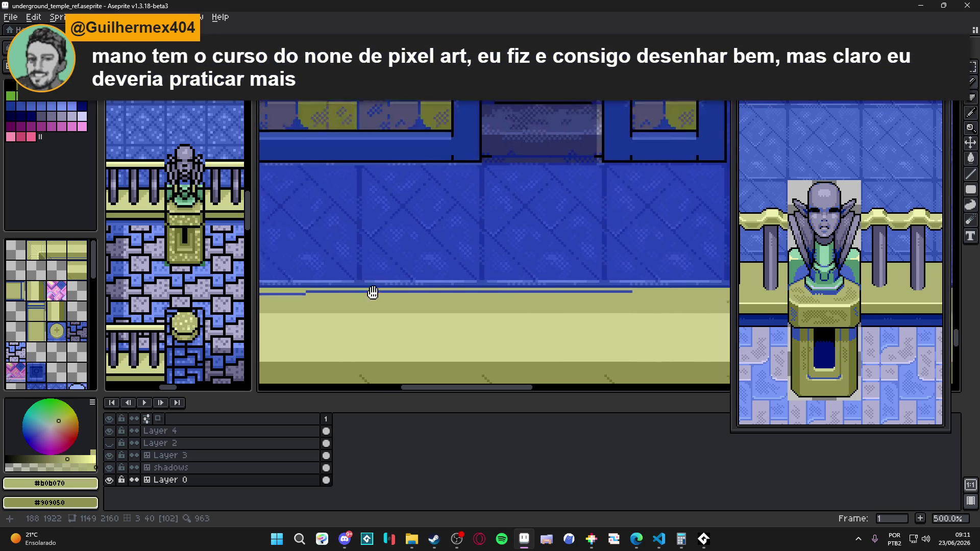
scroll(537, 261, up, 2)
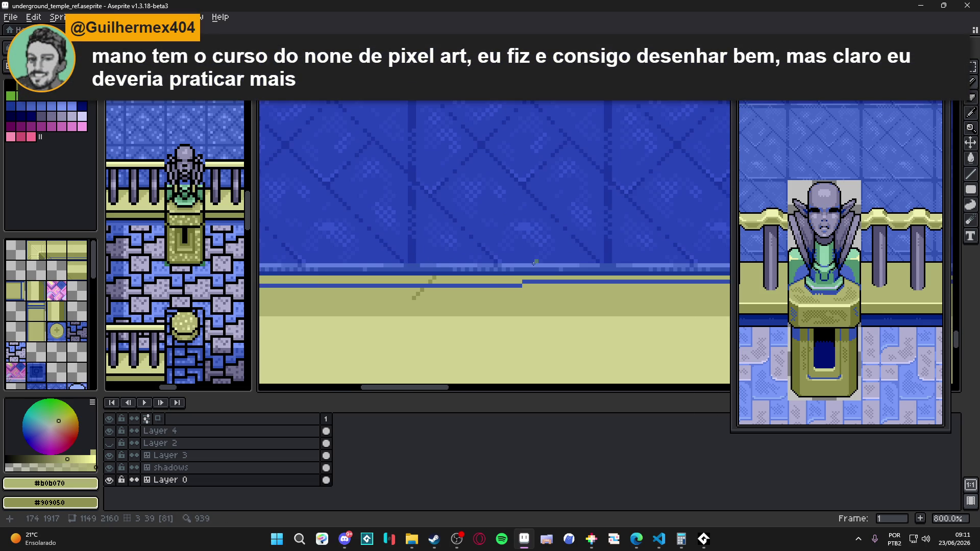
alt+click(504, 285)
drag(637, 320, 354, 309)
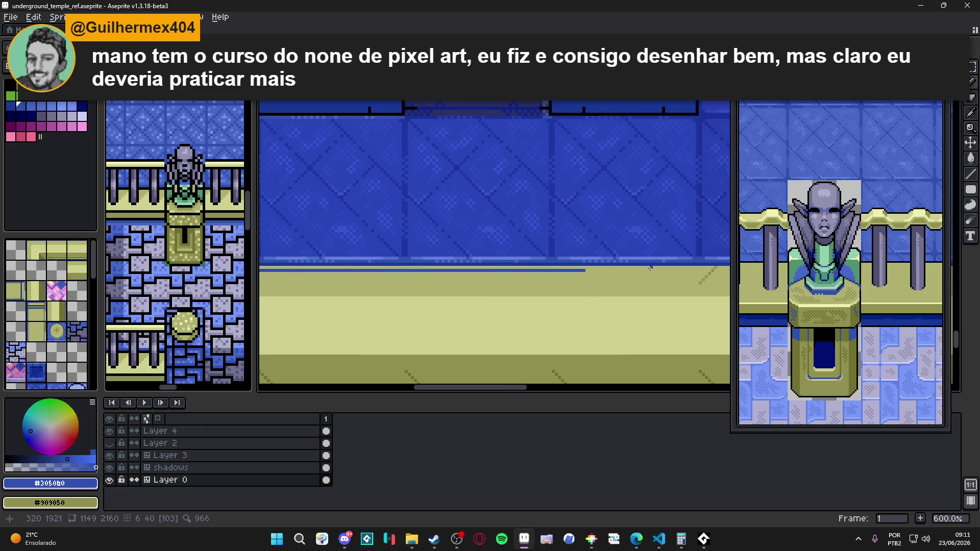
alt+click(594, 270)
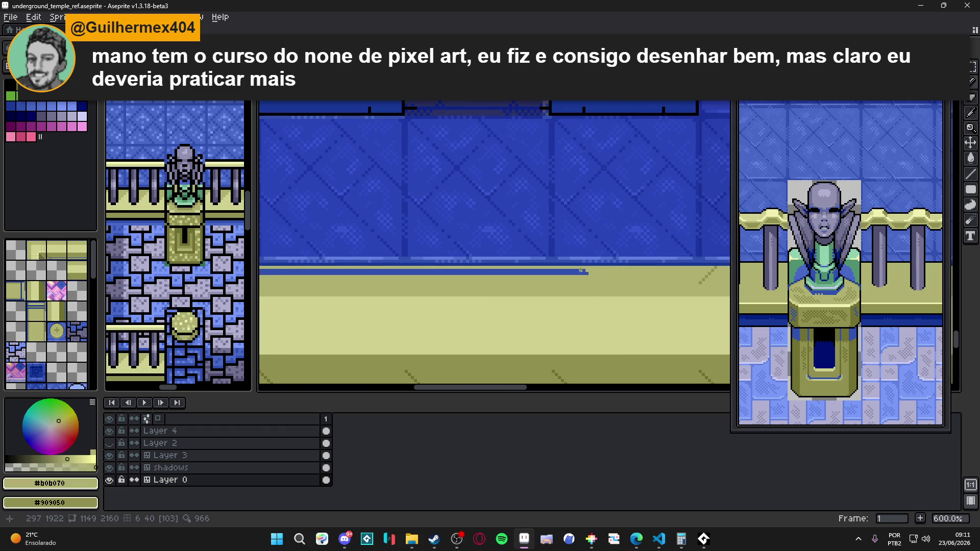
drag(260, 255, 408, 302)
shift+click(383, 315)
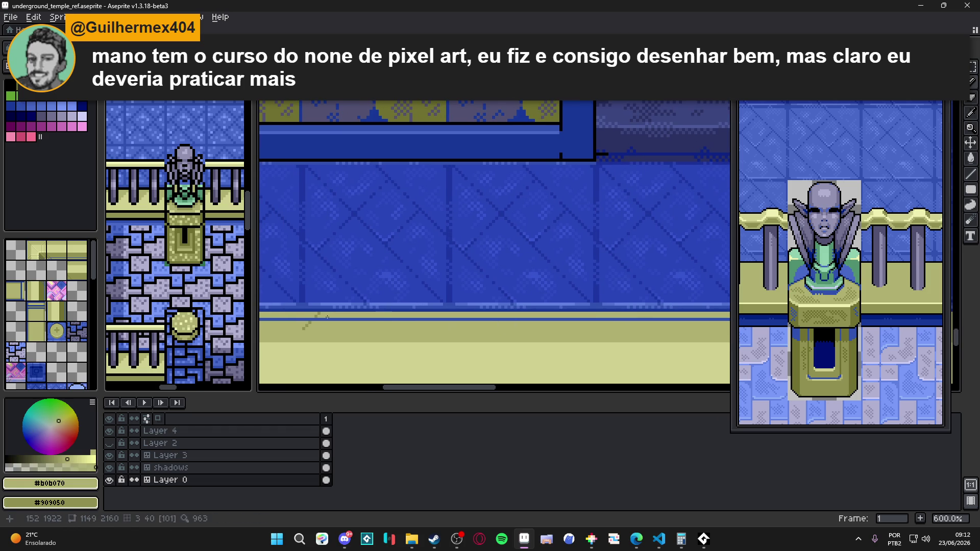
Step: Touch up single pixels in the blue floor line further along the edge
scroll(333, 313, up, 4)
drag(298, 314, 523, 283)
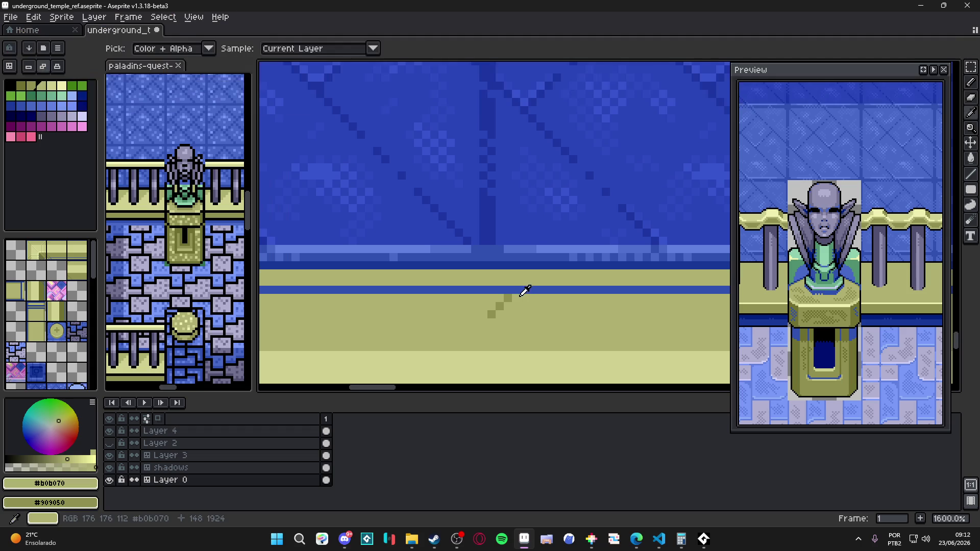
scroll(487, 324, down, 3)
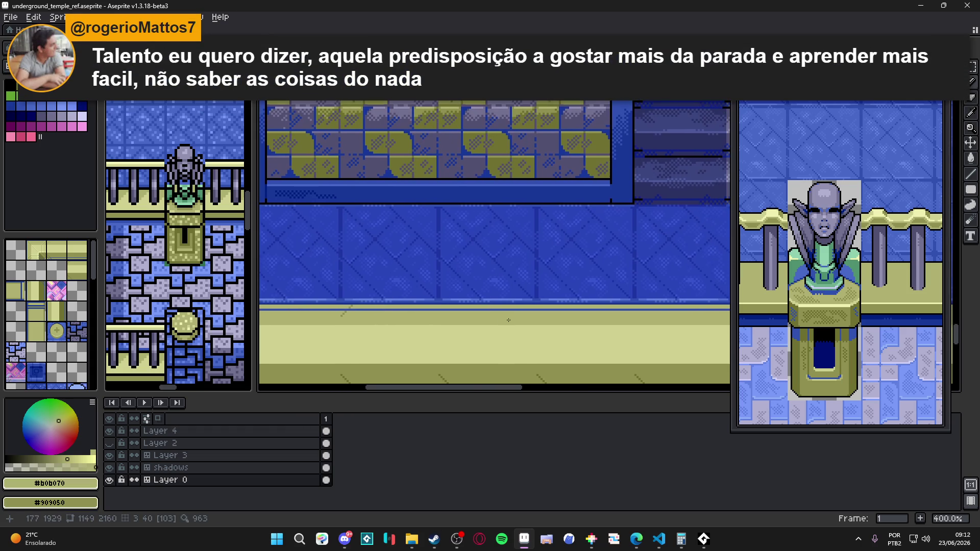
scroll(369, 309, up, 3)
click(352, 322)
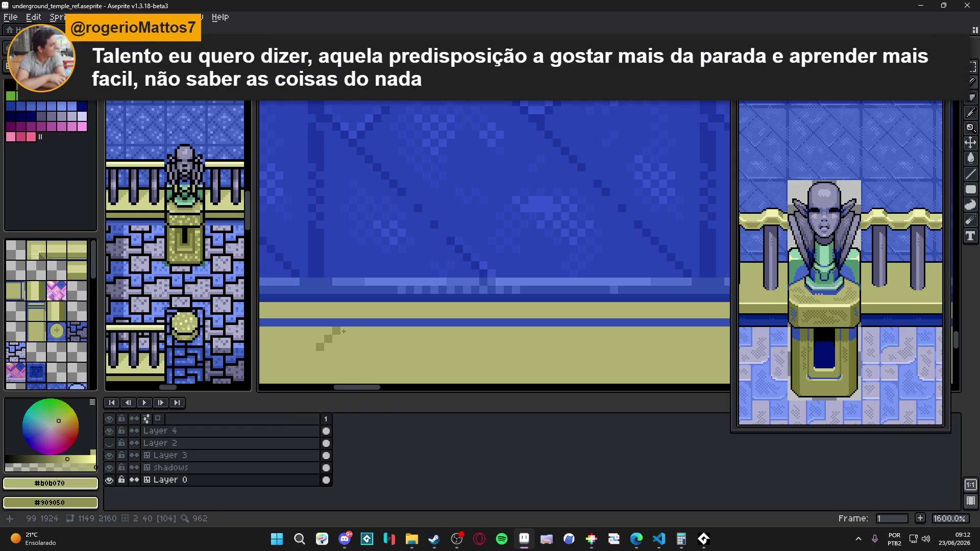
click(325, 345)
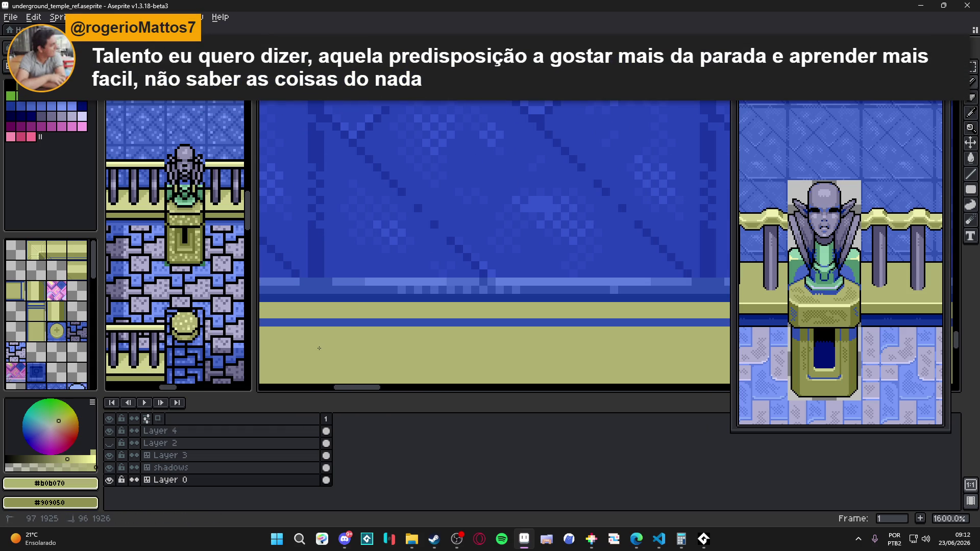
scroll(319, 349, down, 3)
Step: Eyedrop dark olive #707030, look over the pink floor pattern, and save the file
scroll(378, 323, up, 2)
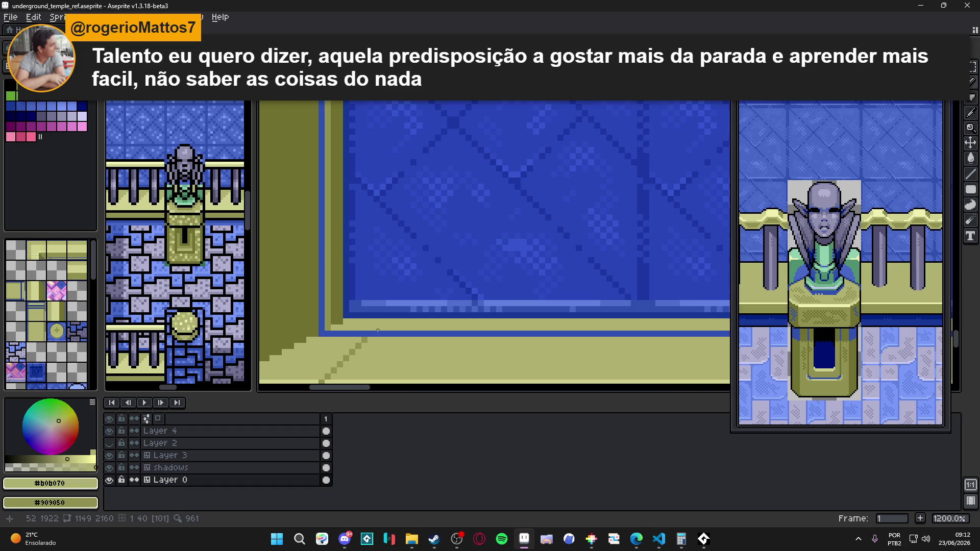
alt+click(329, 318)
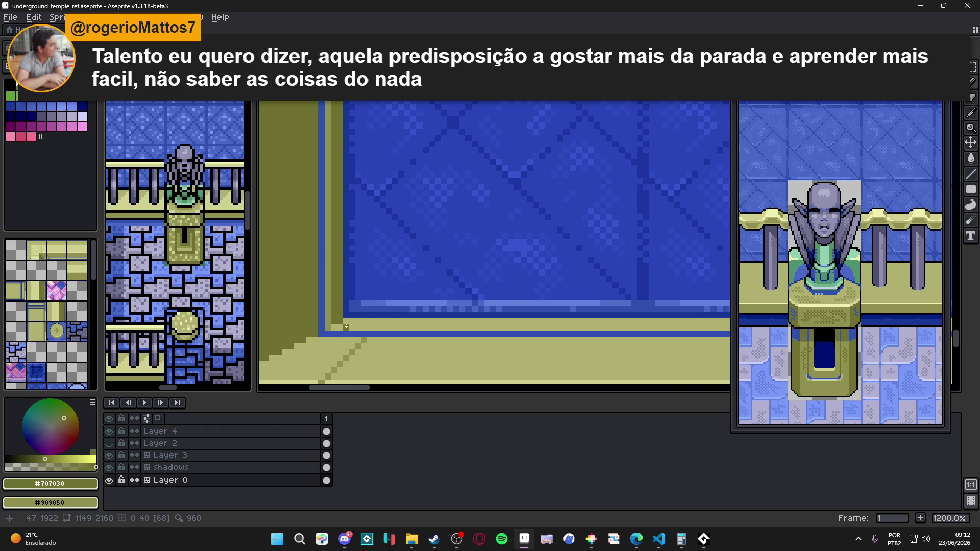
scroll(346, 326, down, 3)
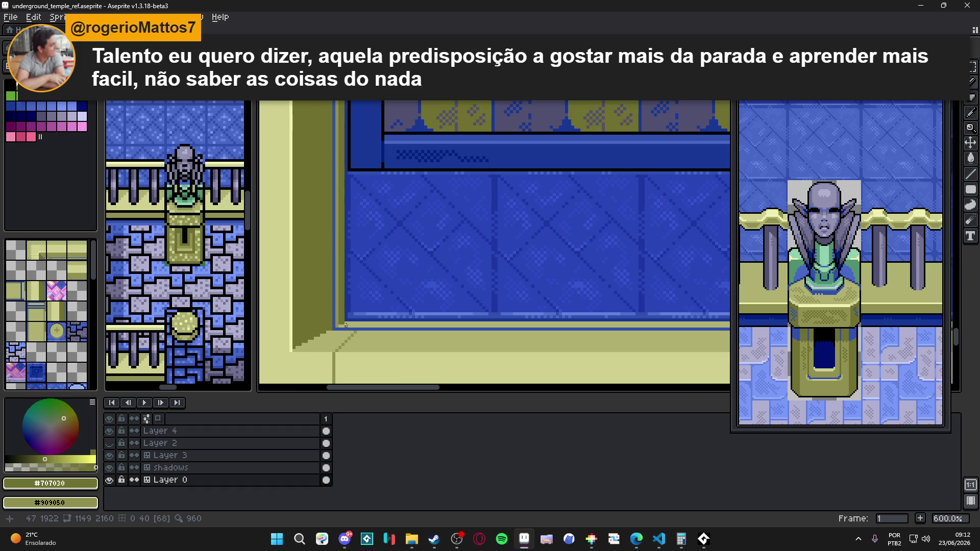
scroll(345, 326, down, 3)
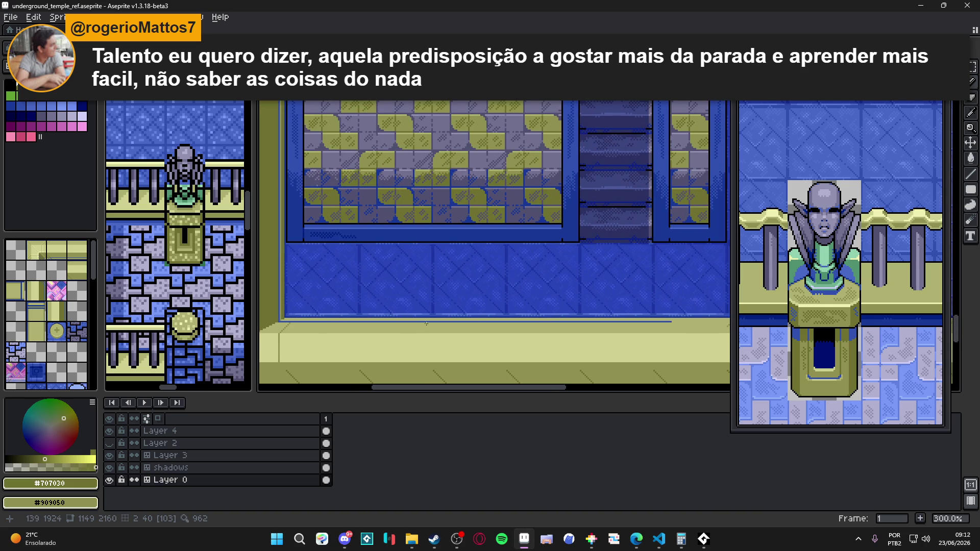
scroll(430, 321, down, 1)
drag(529, 319, 458, 302)
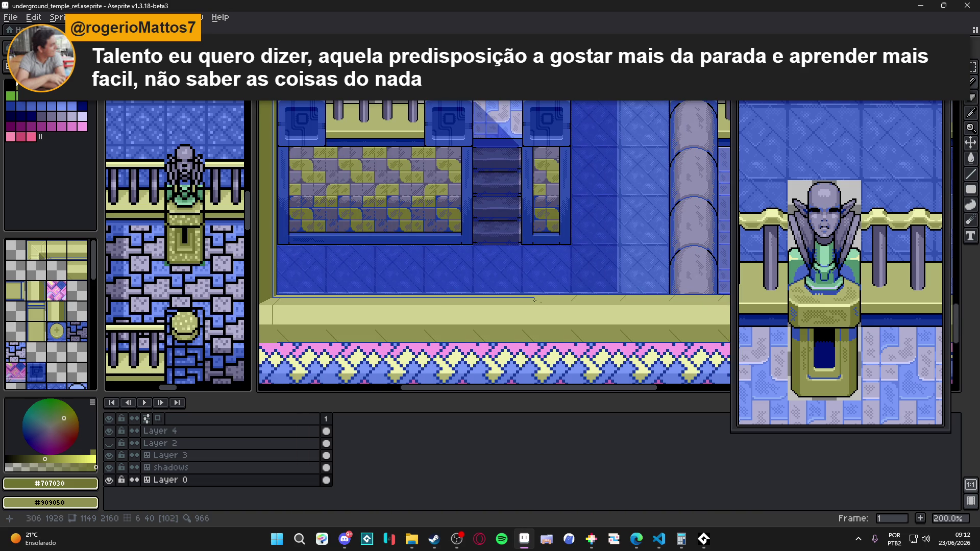
scroll(546, 305, down, 1)
scroll(371, 328, up, 3)
drag(371, 329, 374, 267)
key(ctrl+s)
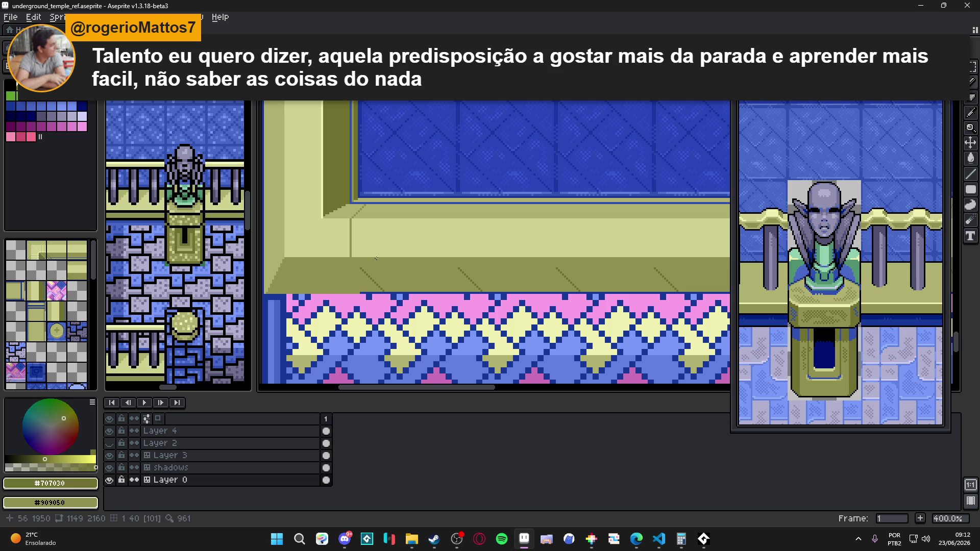
scroll(373, 271, down, 3)
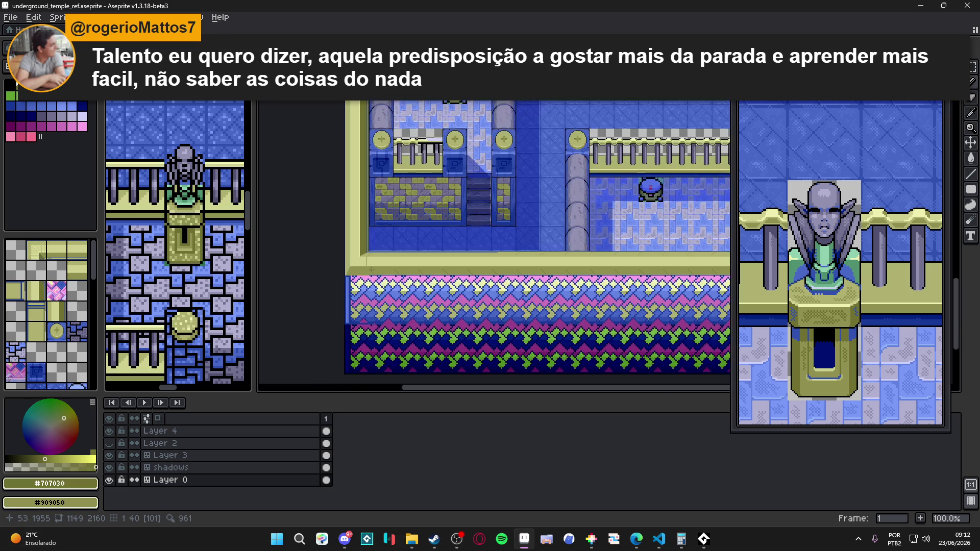
Step: Eyedrop mid olive #909050 and draw a straight line along the top of the pink border
scroll(372, 264, up, 2)
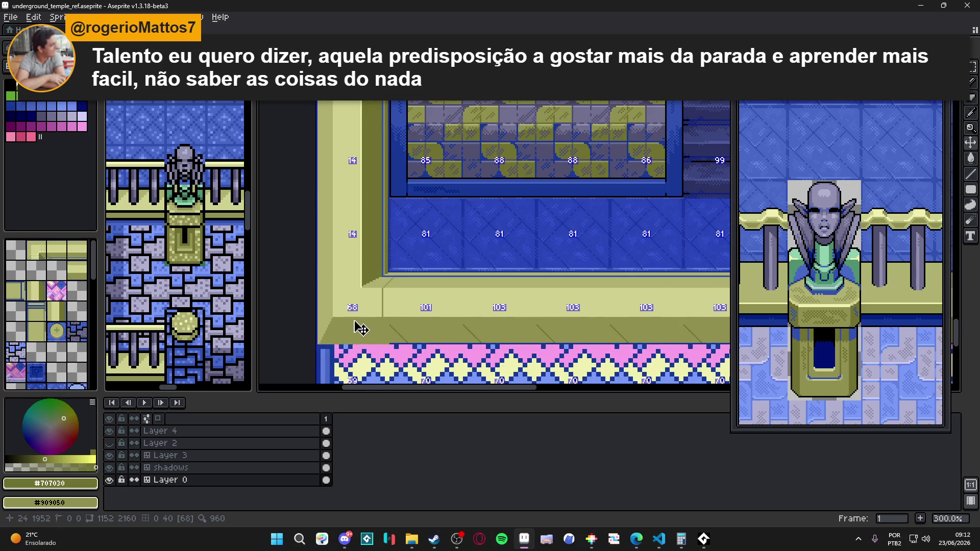
scroll(383, 315, up, 3)
alt+click(401, 320)
scroll(401, 320, up, 1)
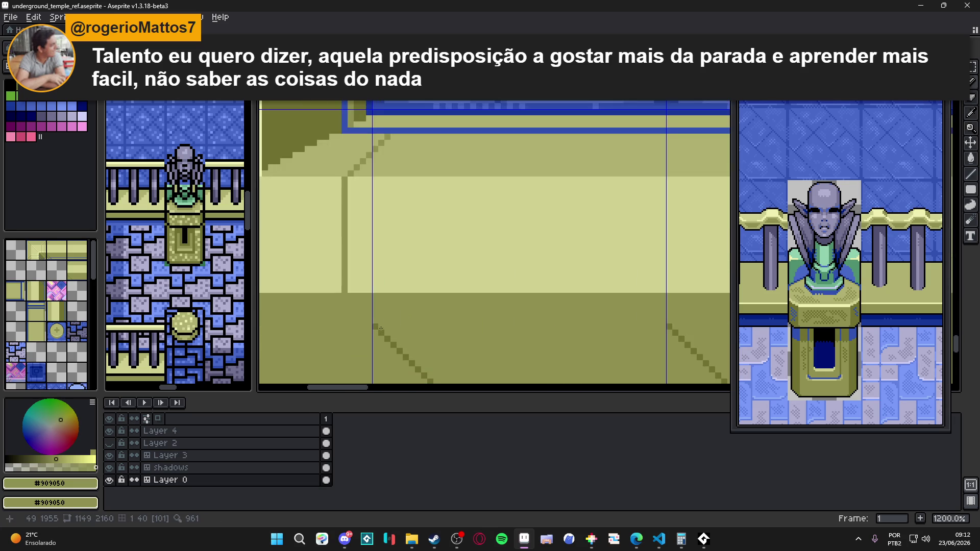
scroll(375, 328, down, 1)
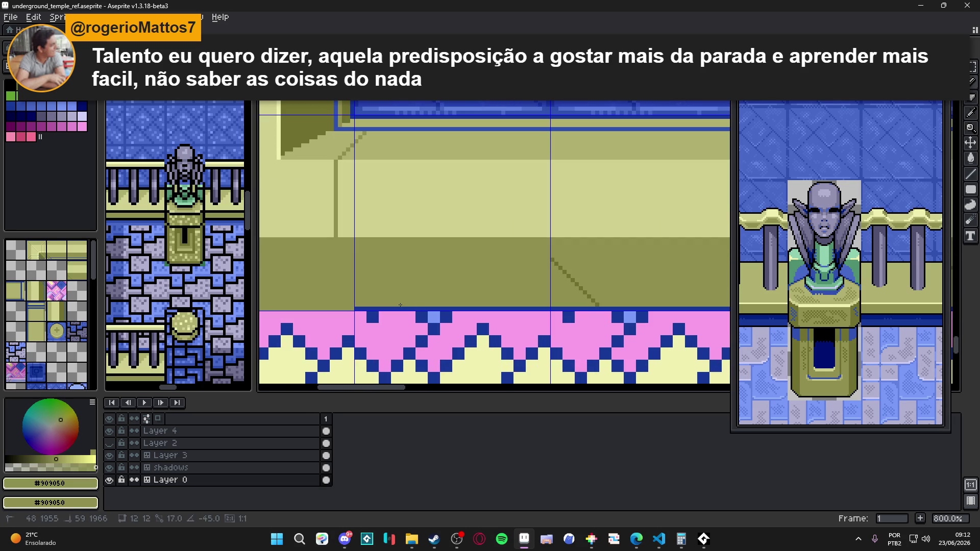
scroll(394, 310, down, 2)
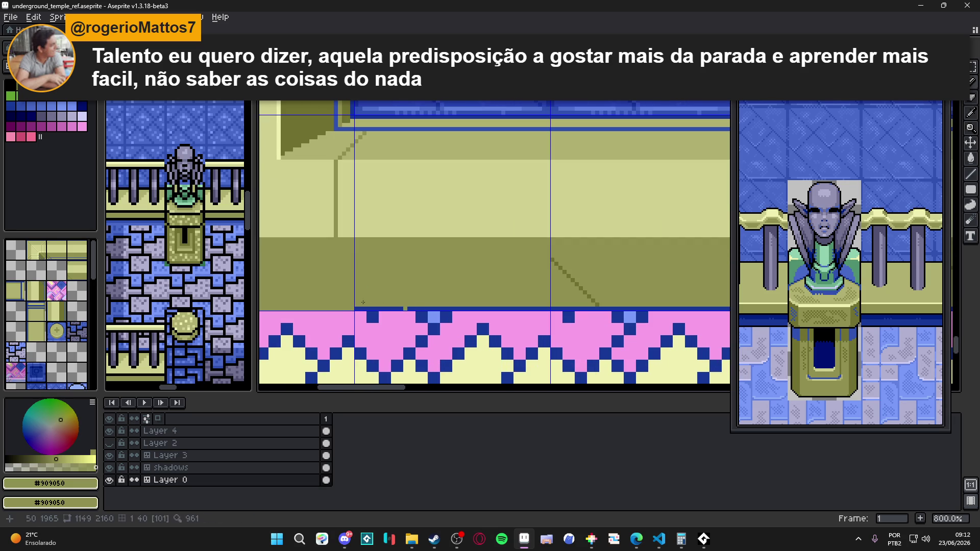
scroll(574, 318, right, 2)
shift+click(492, 300)
Step: Switch to tile mode and pick floor tile 101 from the map
scroll(456, 295, down, 3)
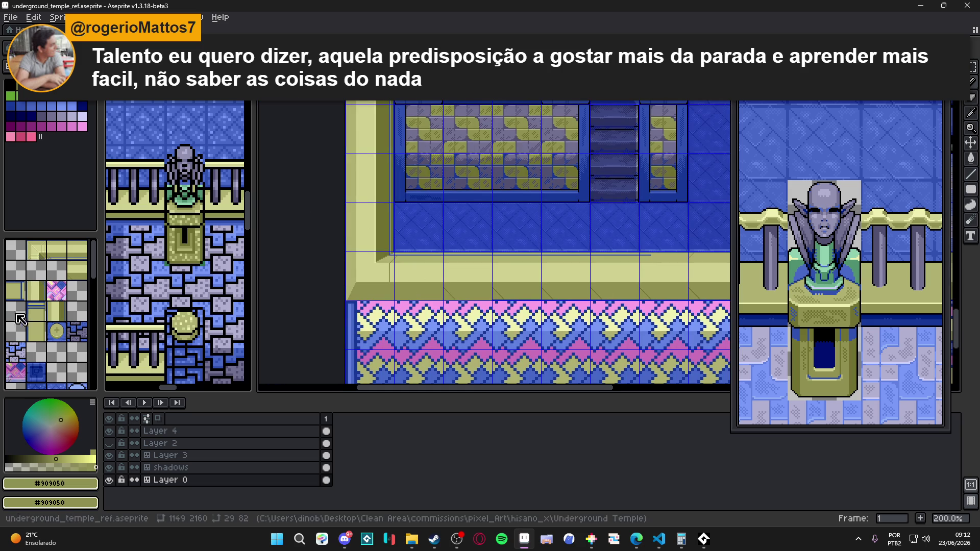
key(Tab)
alt+click(429, 269)
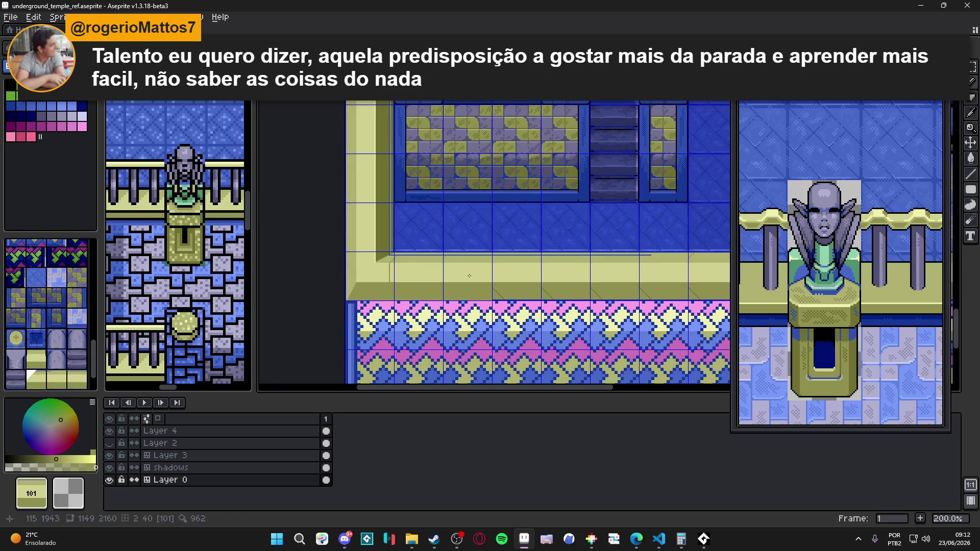
Step: Paint tile 101 over the two diagonally marked floor tiles near the right-hand pillars
drag(653, 276, 398, 300)
scroll(567, 302, right, 6)
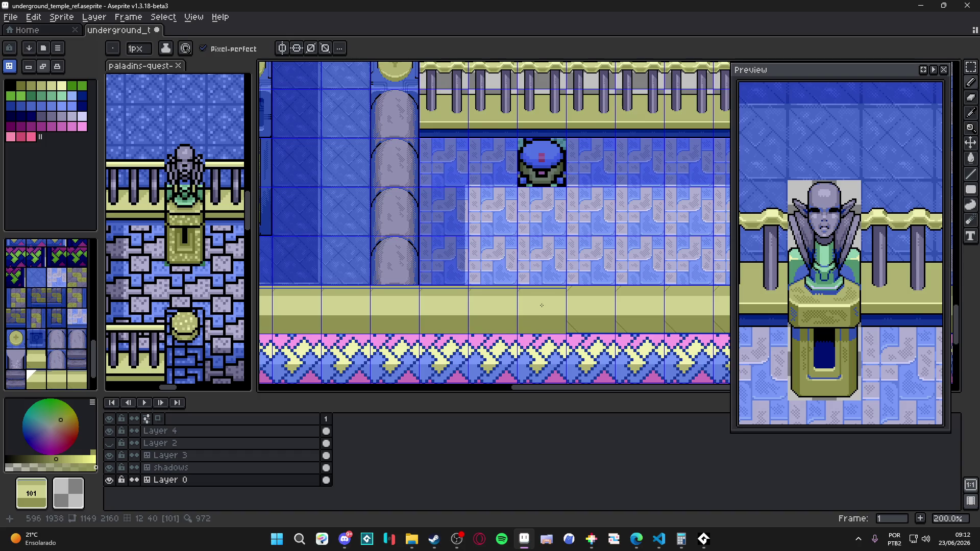
mouse_move(570, 314)
mouse_down()
mouse_move(539, 332)
mouse_move(414, 340)
mouse_up()
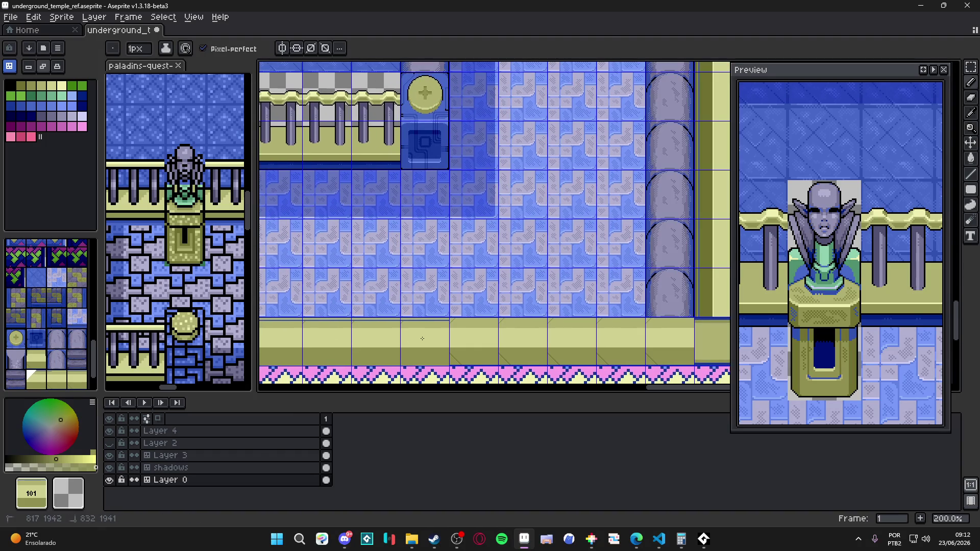
drag(550, 344, 646, 344)
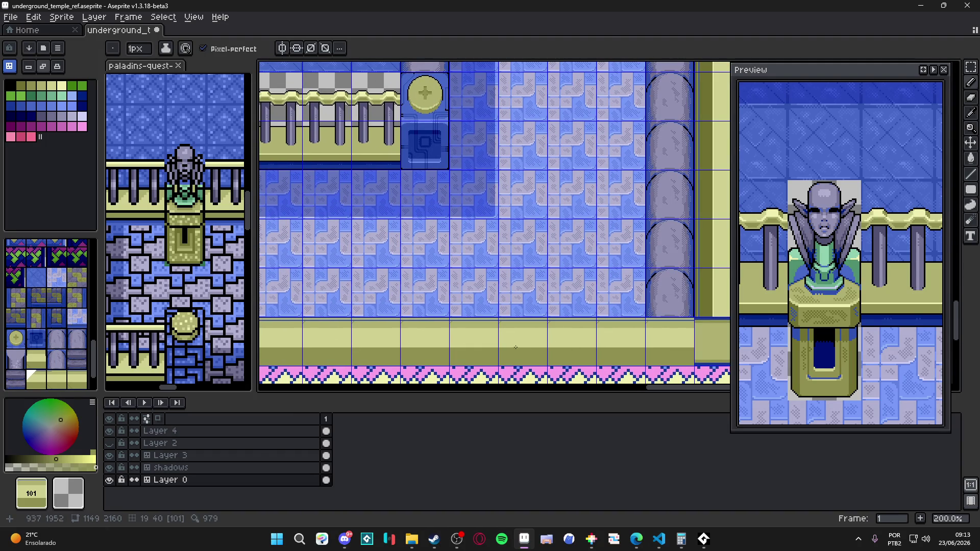
scroll(529, 350, left, 10)
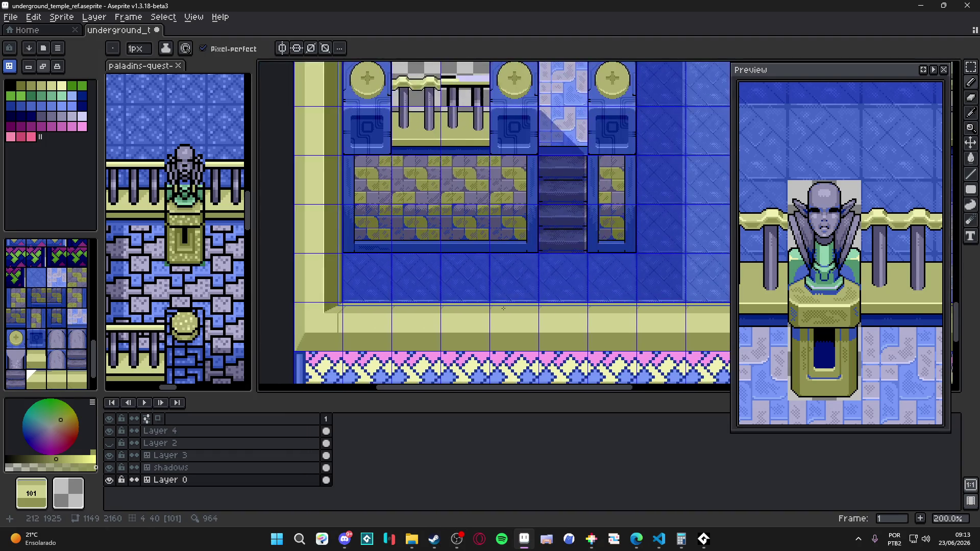
drag(519, 308, 550, 288)
Step: Pick light olive #b0b070, undo the stray pencil stroke, and save underground_temple_ref.aseprite
click(80, 114)
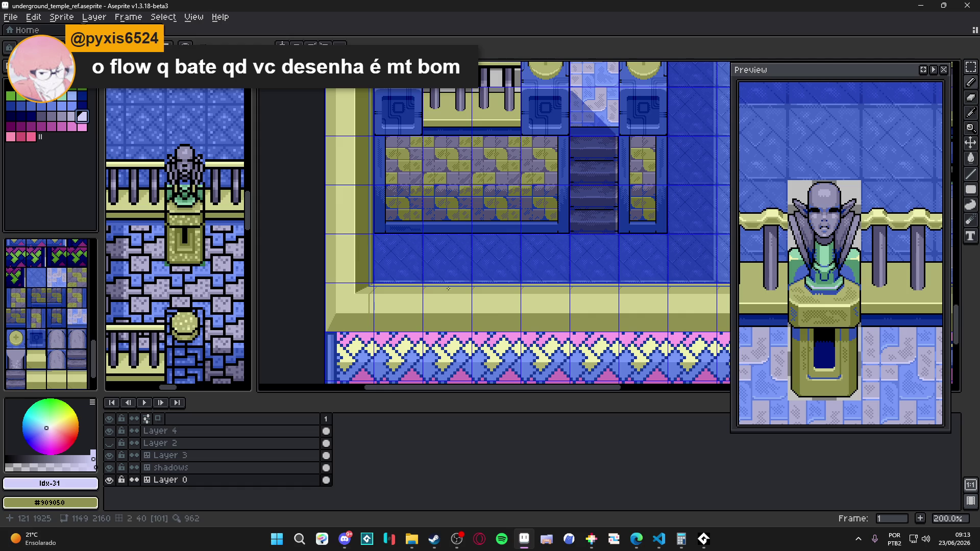
scroll(444, 289, up, 7)
alt+click(424, 296)
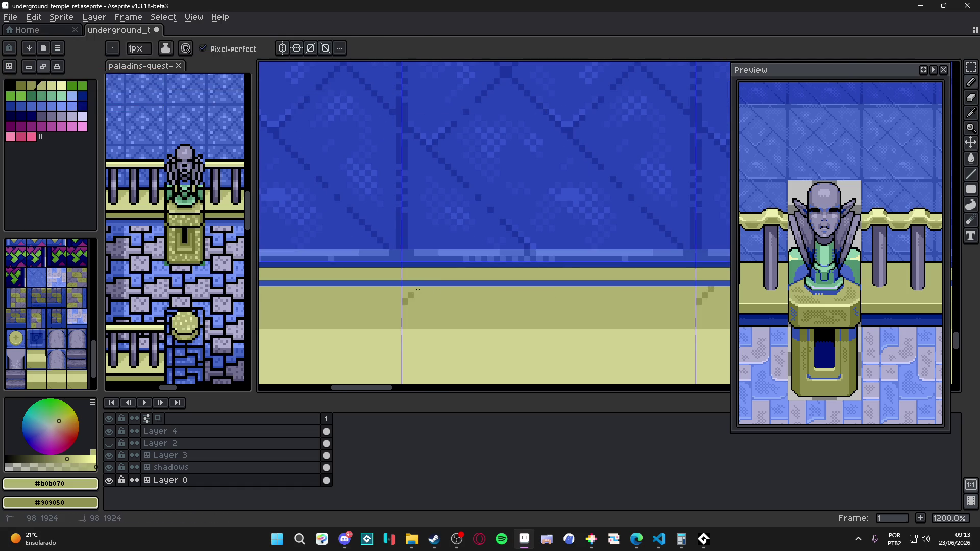
scroll(515, 305, down, 3)
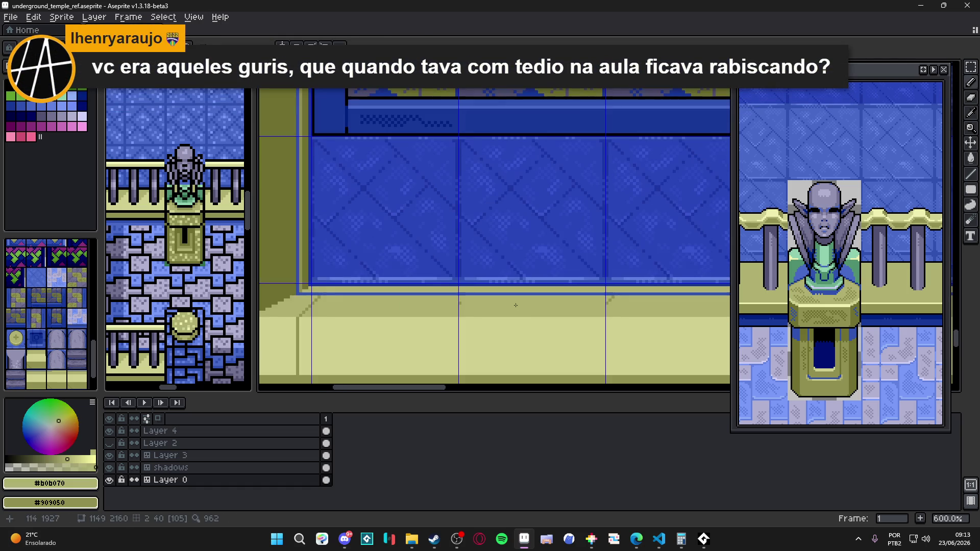
key(ctrl+z)
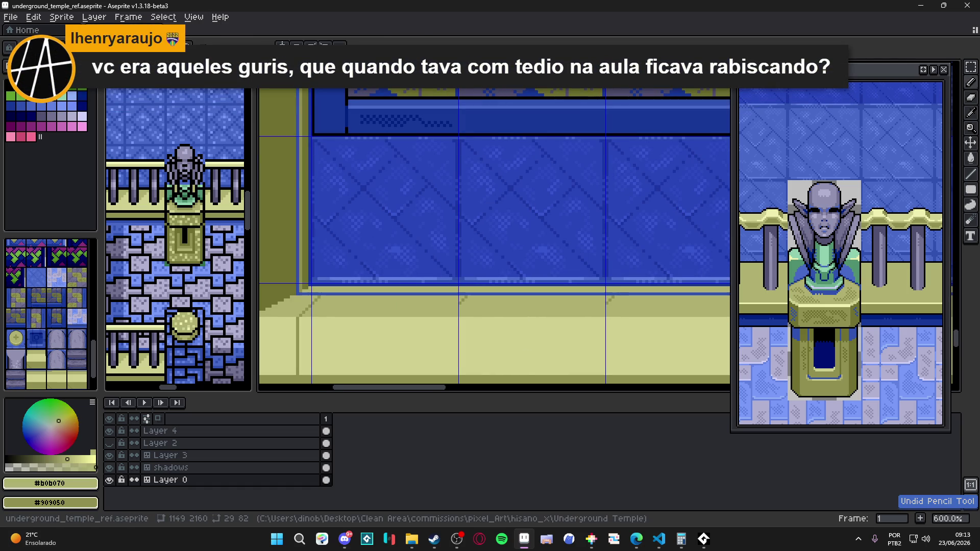
scroll(437, 264, up, 4)
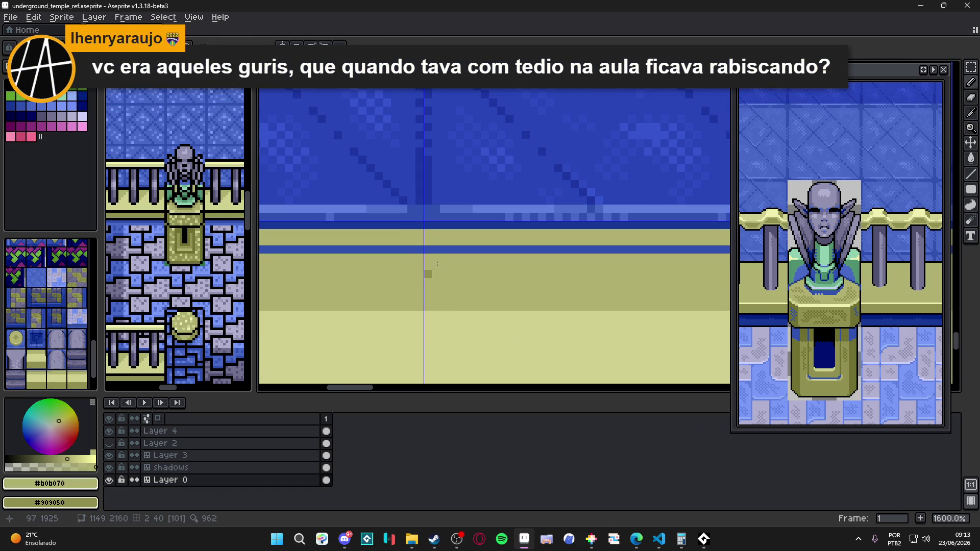
scroll(437, 264, down, 8)
drag(381, 298, 386, 293)
key(ctrl+s)
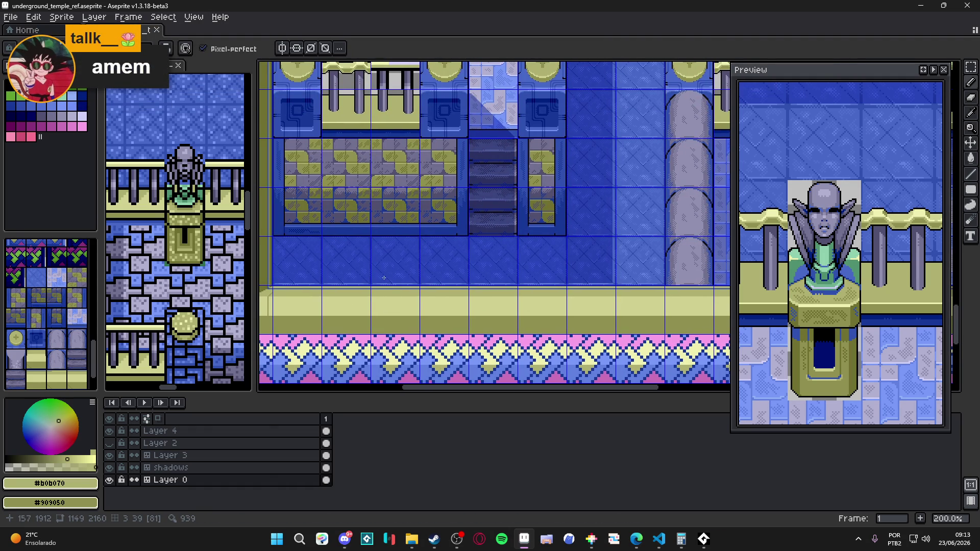
Step: Lighten two diagonal shadow pixels at the yellow ledge's lower-left corner
scroll(383, 277, down, 1)
scroll(637, 274, right, 4)
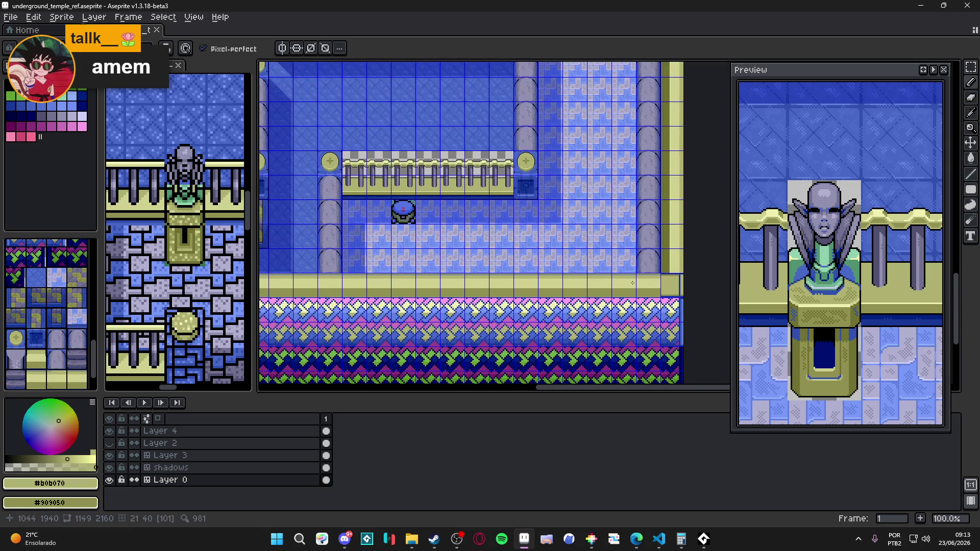
scroll(648, 291, left, 5)
scroll(537, 307, up, 2)
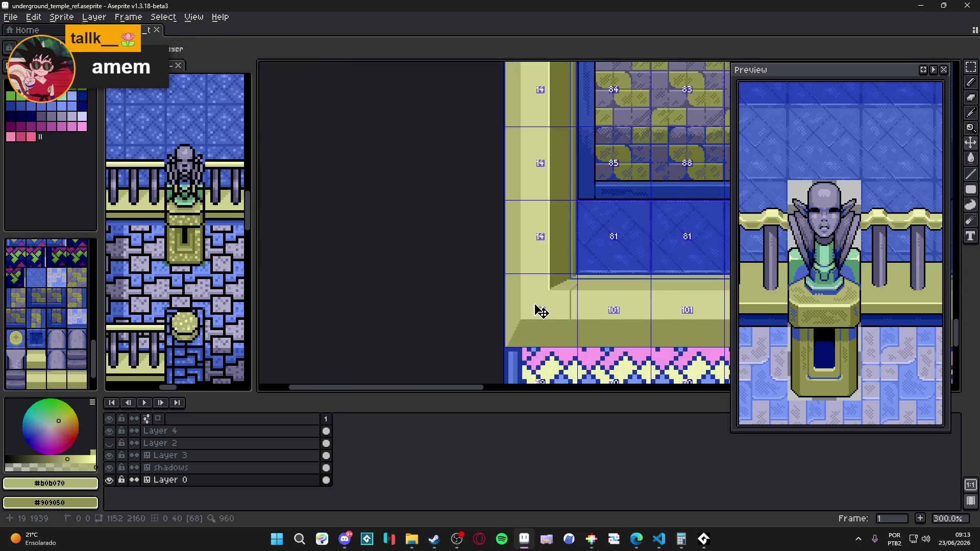
key(v)
scroll(560, 308, up, 2)
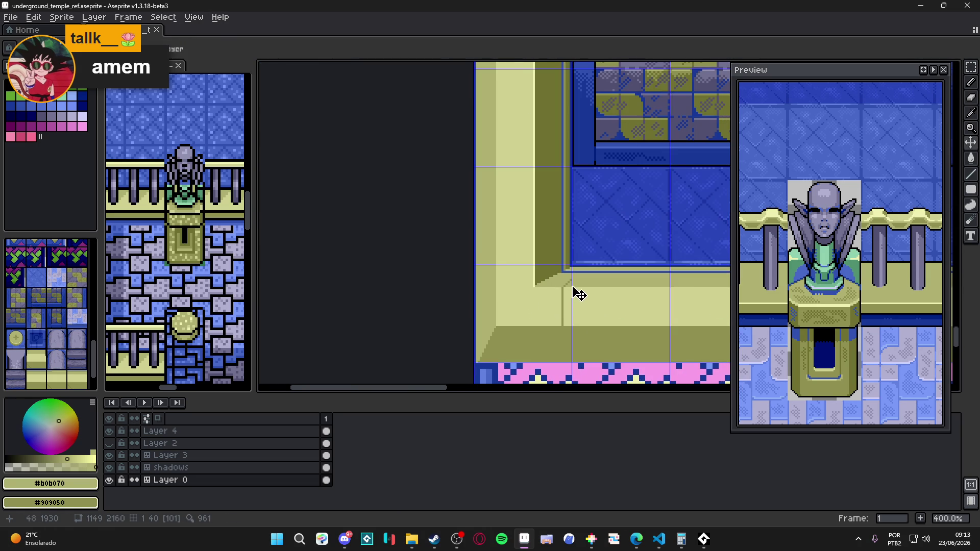
scroll(578, 293, down, 3)
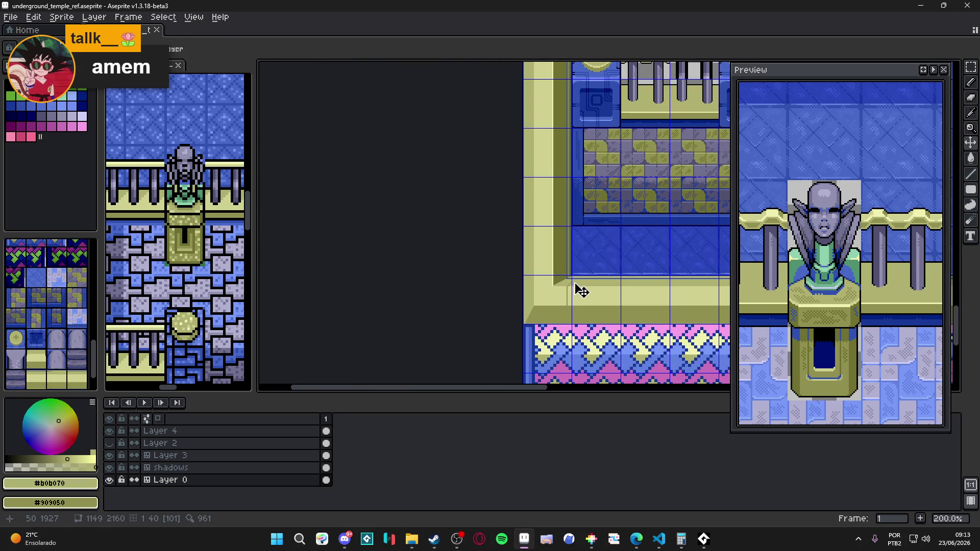
scroll(579, 291, down, 1)
scroll(565, 273, up, 3)
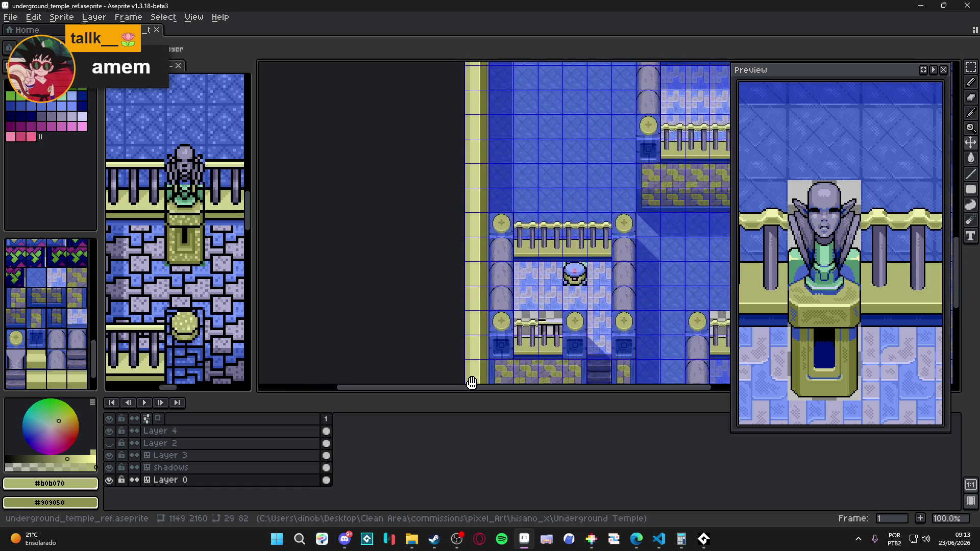
scroll(470, 245, up, 5)
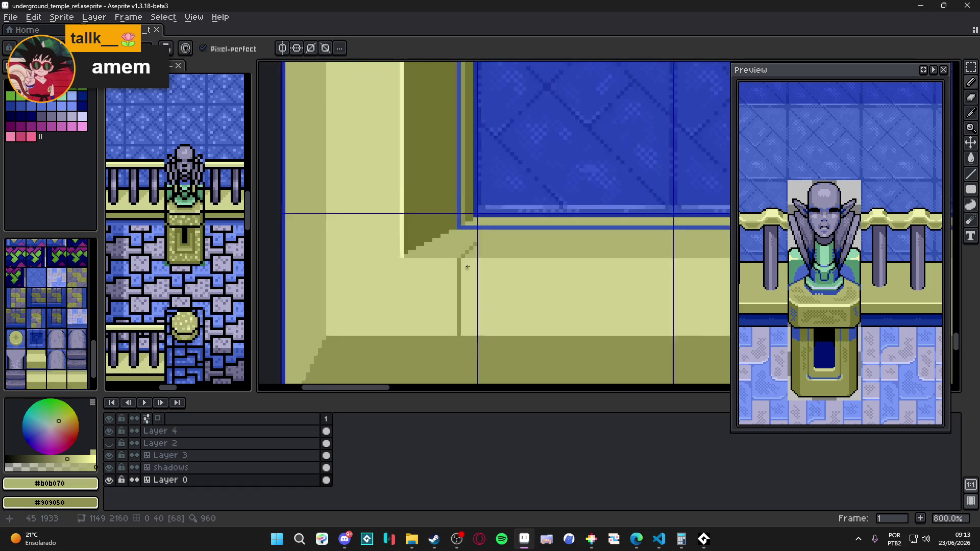
click(472, 239)
click(463, 248)
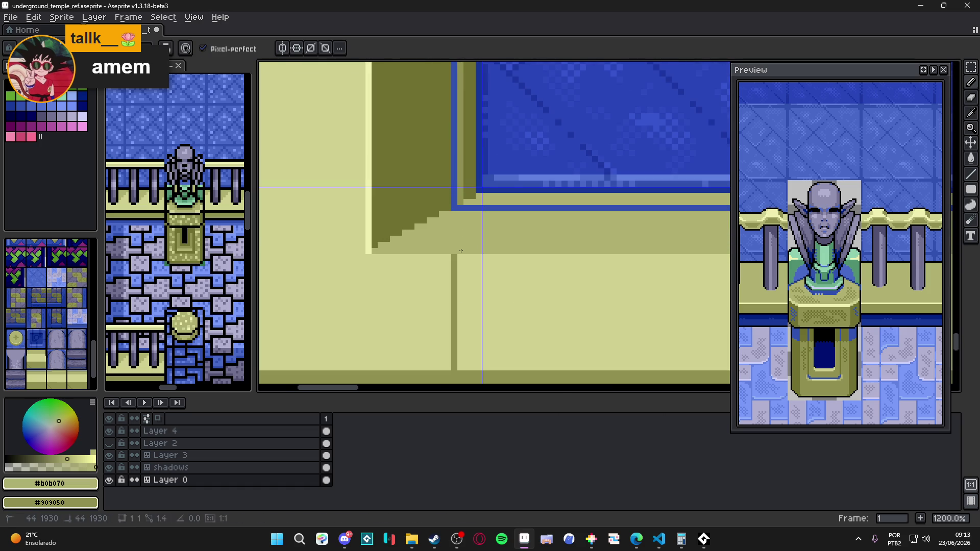
Step: Check the retouched corner and save the temple map file
scroll(476, 255, down, 5)
scroll(475, 255, down, 1)
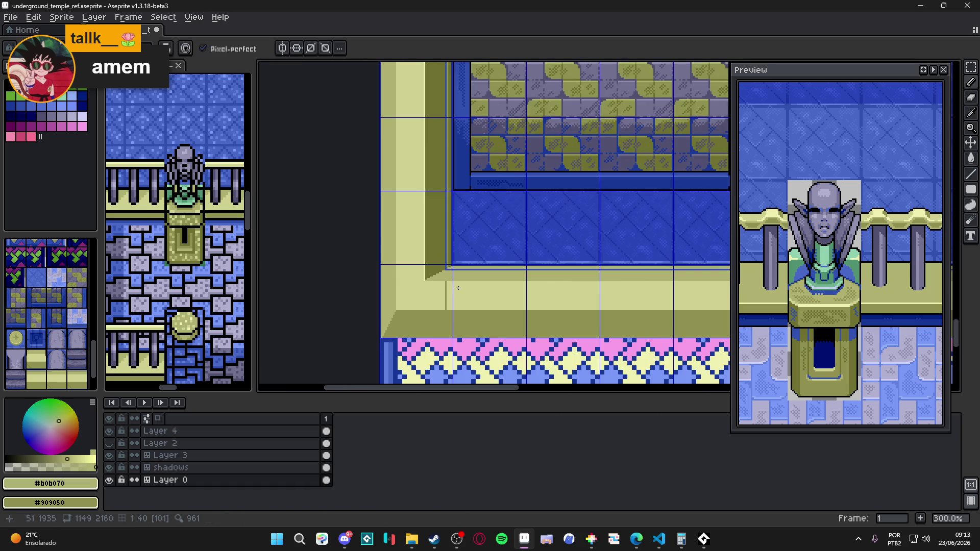
scroll(458, 288, down, 5)
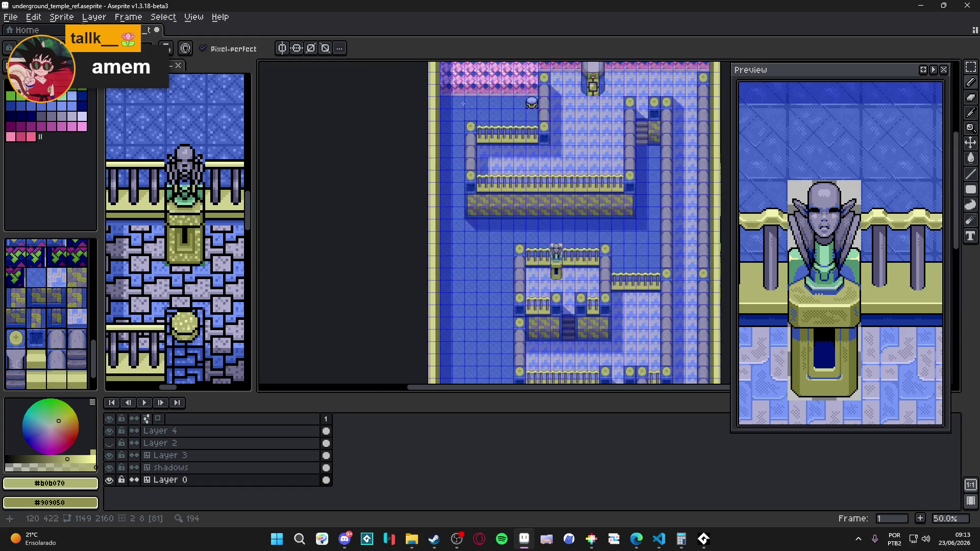
scroll(464, 250, up, 3)
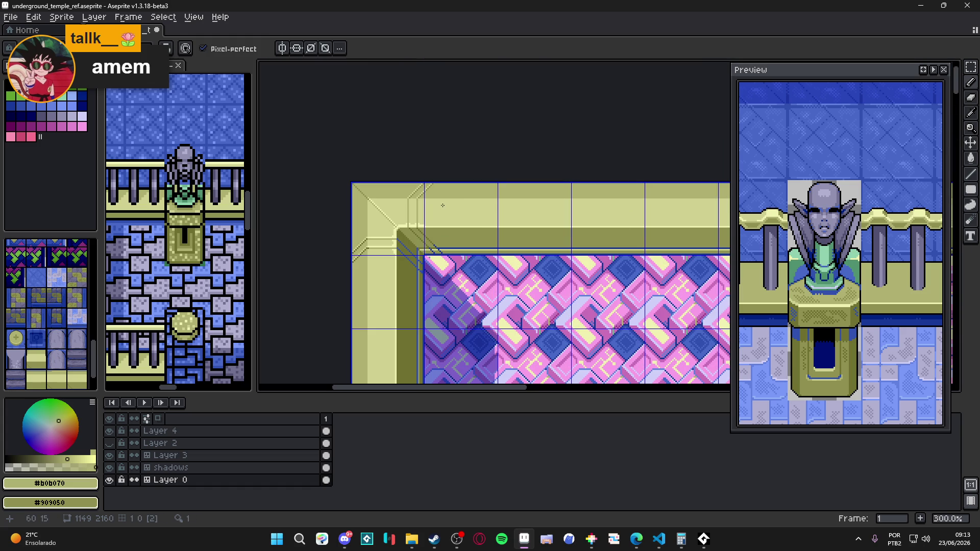
scroll(442, 205, down, 4)
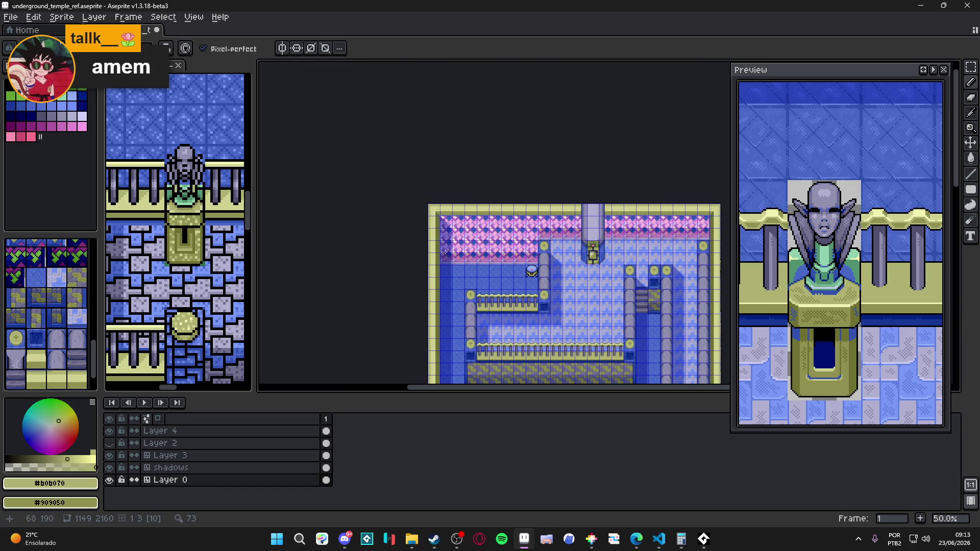
scroll(444, 252, down, 10)
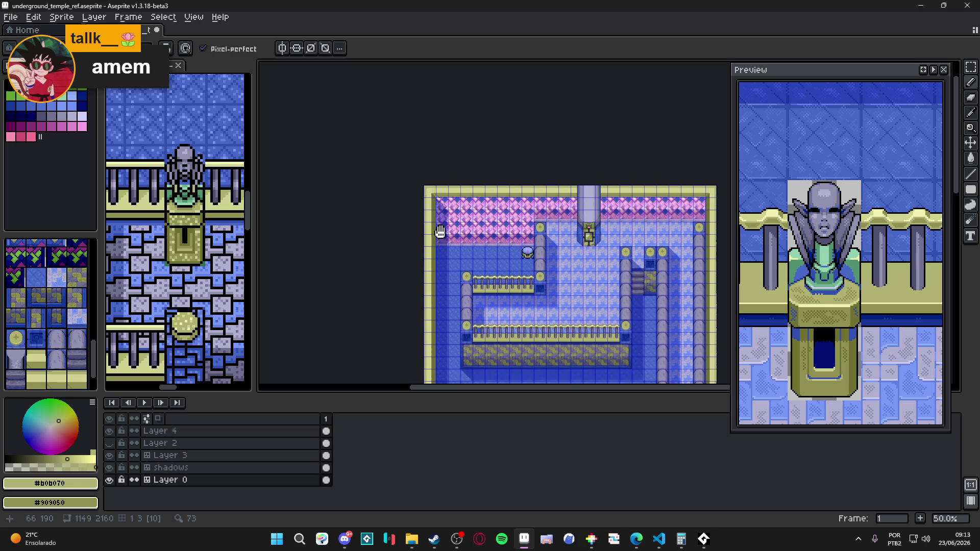
scroll(468, 268, down, 5)
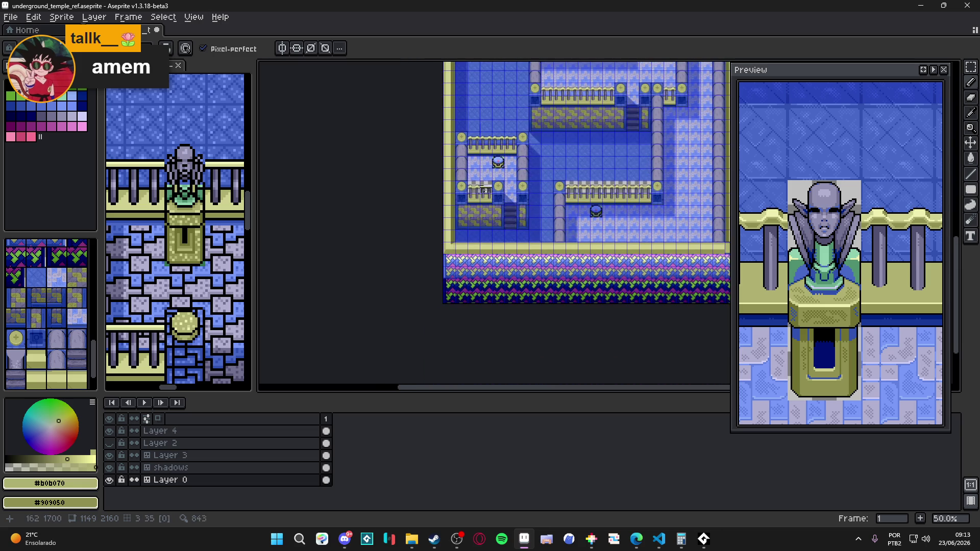
scroll(455, 247, up, 3)
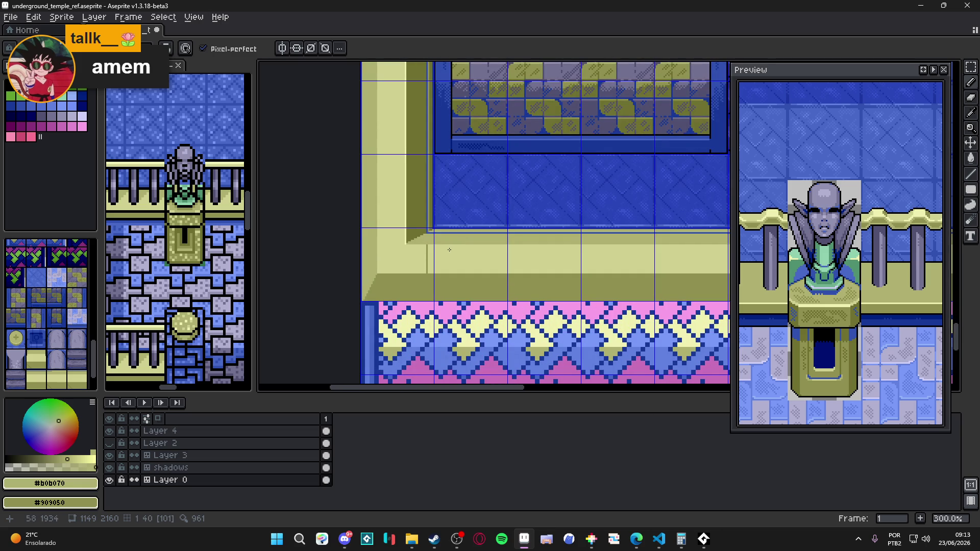
key(ctrl+s)
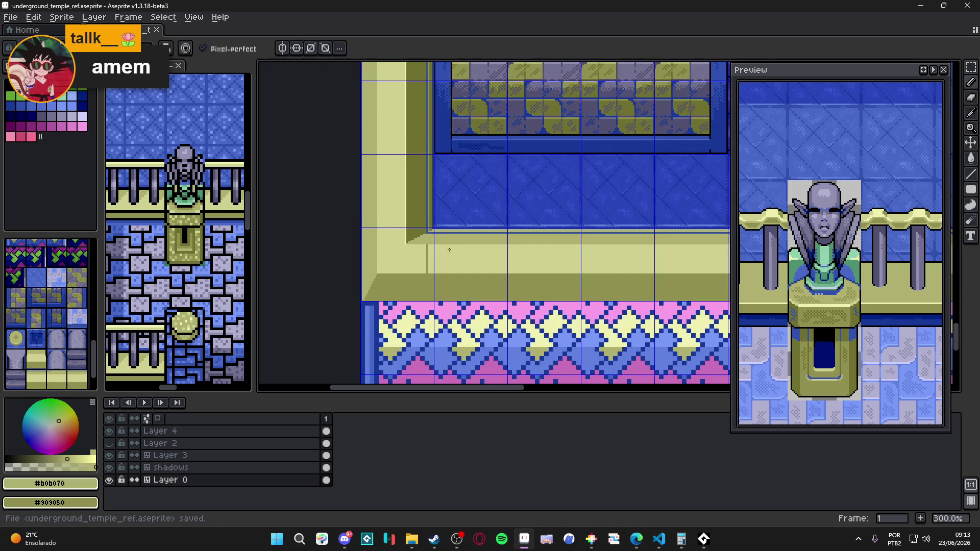
Step: Pan and zoom around the map to bring the blue floor by the left wall into view
scroll(453, 252, down, 1)
scroll(449, 249, up, 1)
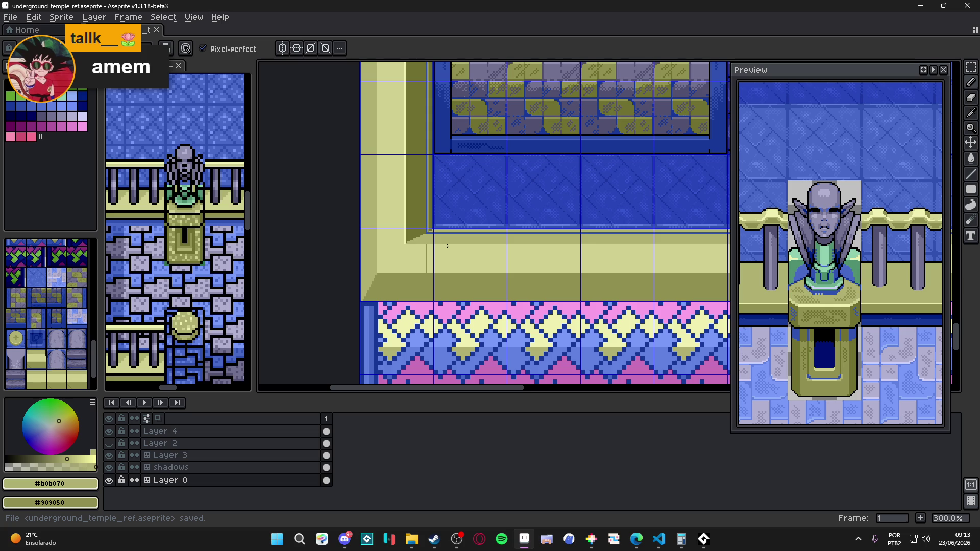
scroll(447, 246, down, 2)
mouse_move(448, 246)
mouse_down()
mouse_move(357, 378)
mouse_move(506, 316)
mouse_up()
scroll(507, 315, up, 5)
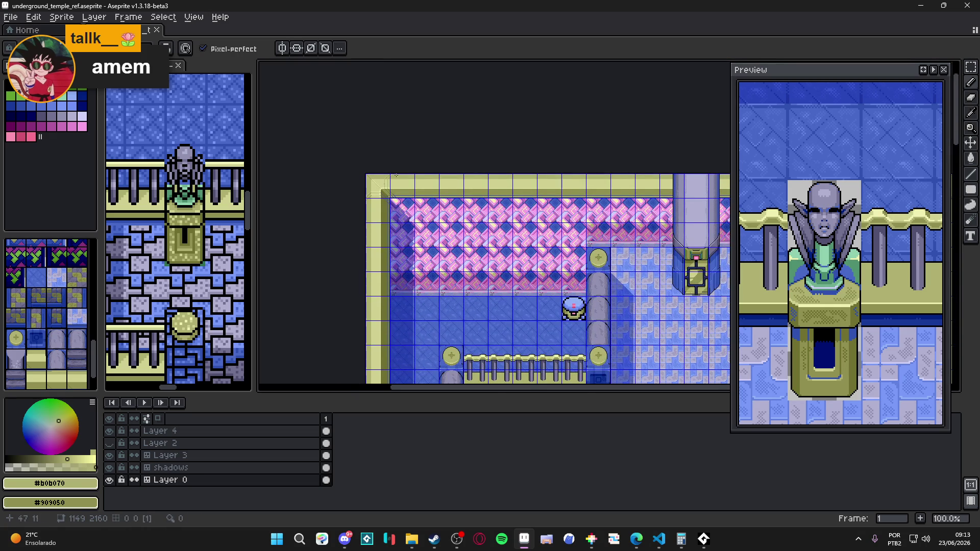
scroll(383, 184, up, 2)
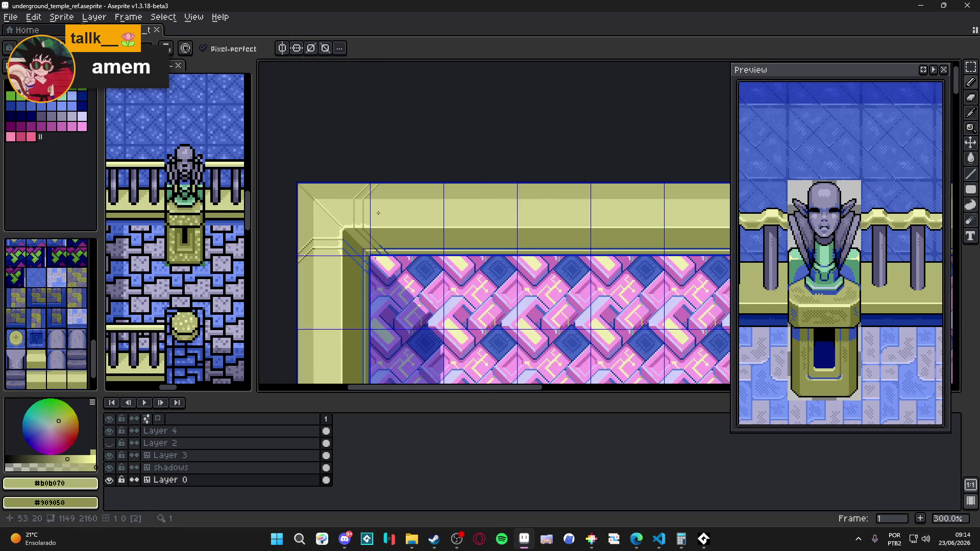
scroll(378, 213, up, 6)
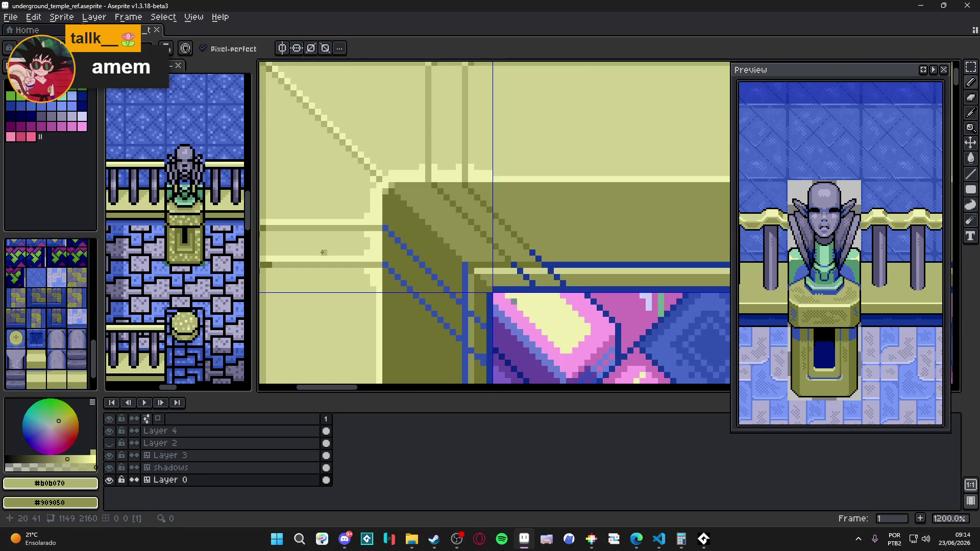
scroll(366, 192, down, 6)
scroll(367, 192, down, 5)
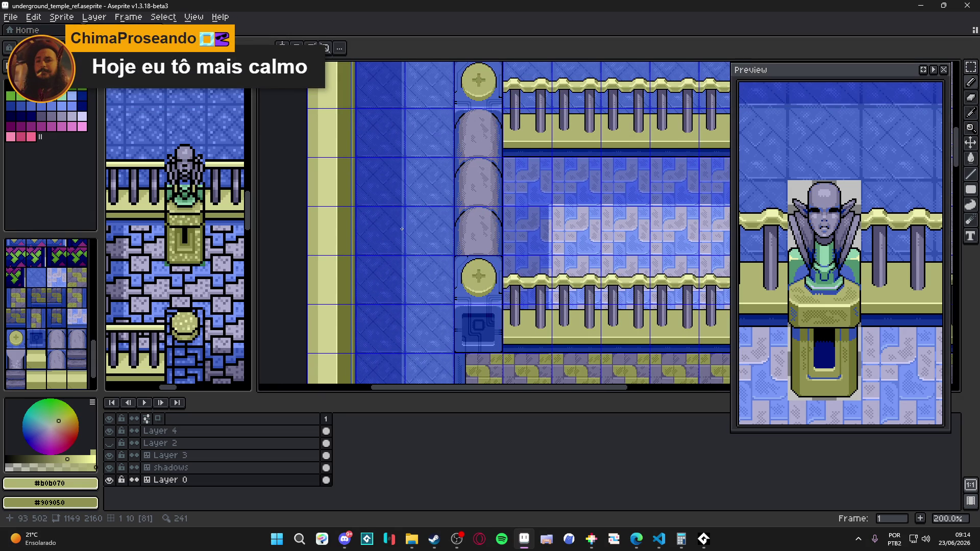
drag(402, 228, 434, 88)
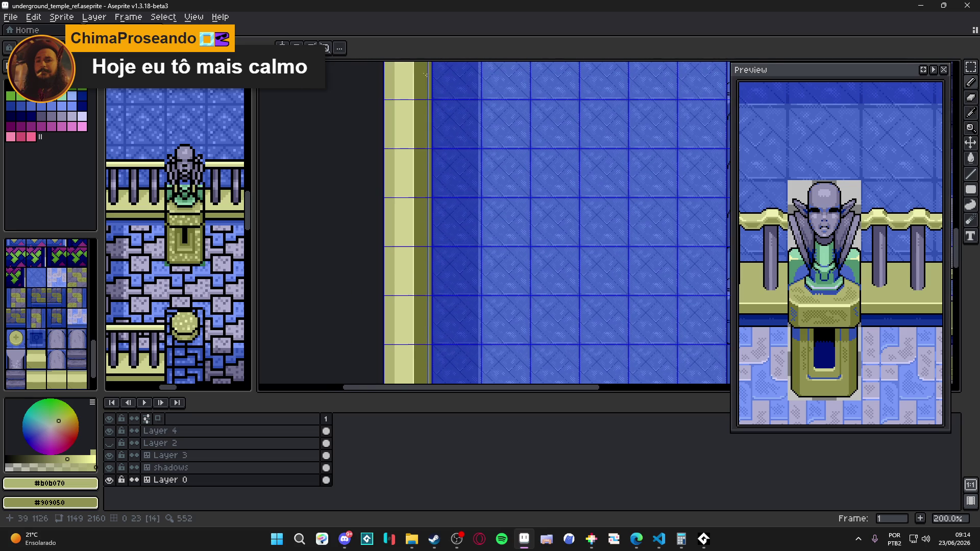
scroll(405, 103, down, 5)
scroll(405, 103, down, 10)
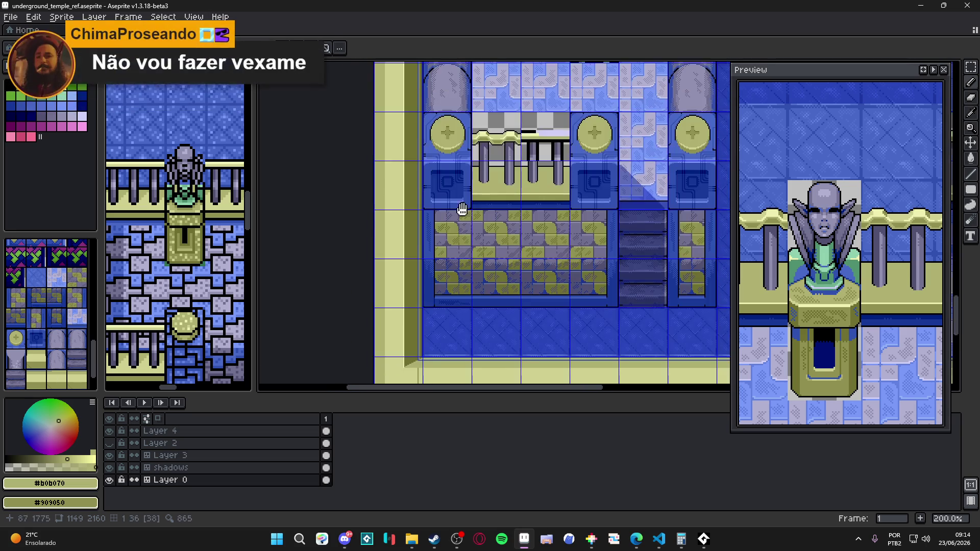
scroll(404, 294, up, 2)
scroll(404, 294, up, 2)
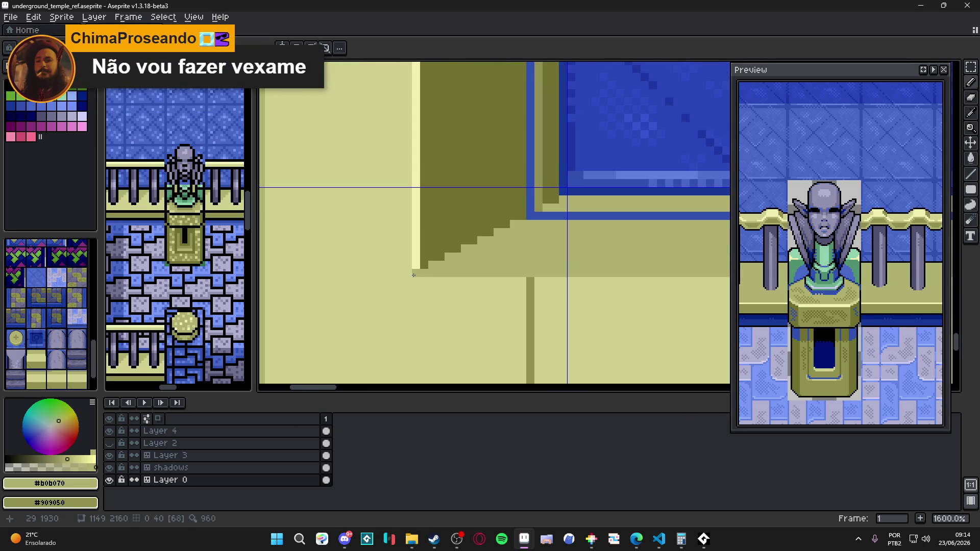
Step: Paint light yellow #f0f0b0 highlight pixels on the stepped corner and stair edge
alt+click(415, 260)
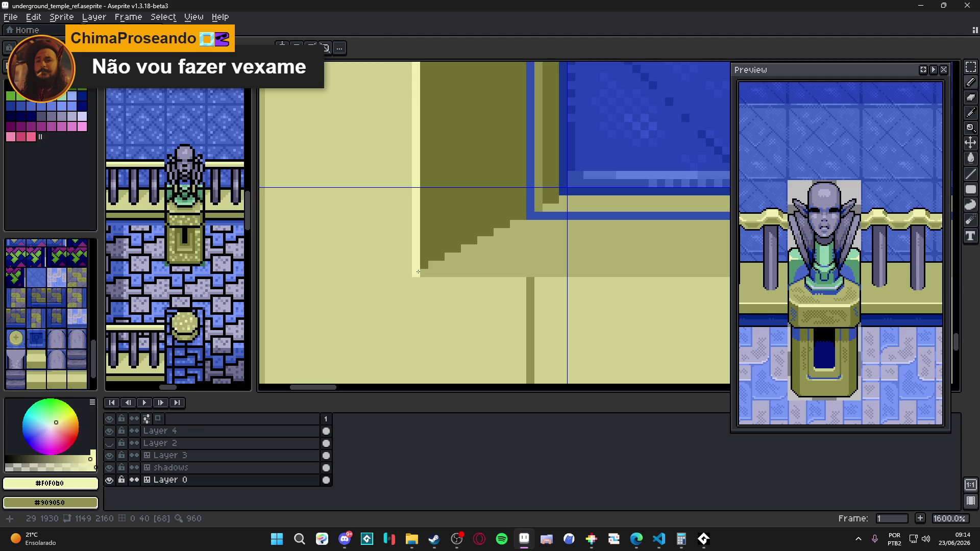
scroll(418, 271, down, 3)
scroll(372, 327, up, 3)
alt+click(347, 341)
alt+click(503, 182)
click(452, 288)
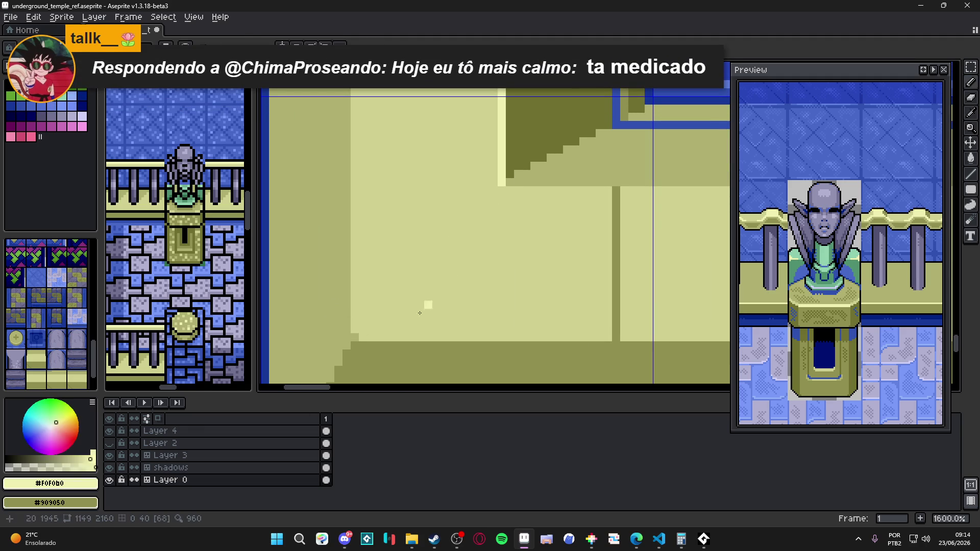
click(363, 338)
Step: Paint over the dark seam beside the stair's light edge with #b0b070 and save
mouse_move(619, 335)
mouse_down()
mouse_move(572, 351)
mouse_move(569, 204)
mouse_up()
alt+click(573, 351)
scroll(541, 204, down, 1)
scroll(521, 202, up, 1)
alt+click(517, 198)
click(485, 202)
scroll(490, 204, down, 4)
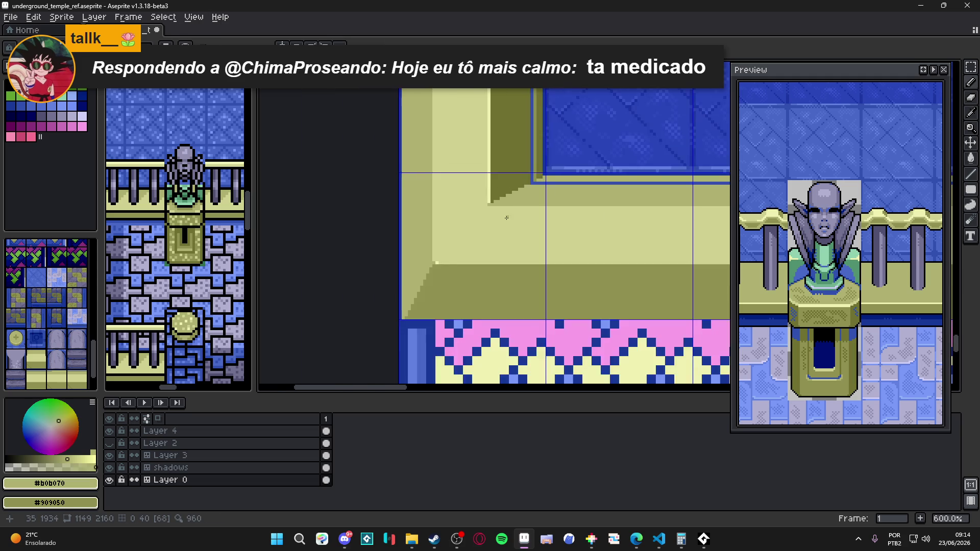
key(ctrl+s)
Step: Draw a horizontal #f0f0b0 highlight line along the ledge and save the file
scroll(451, 253, up, 4)
alt+click(451, 253)
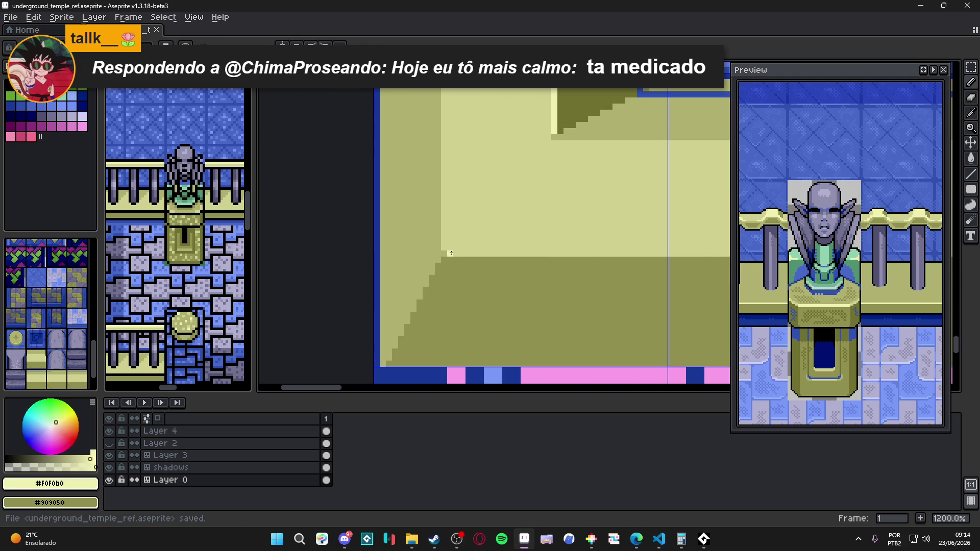
scroll(451, 253, down, 4)
scroll(451, 253, down, 2)
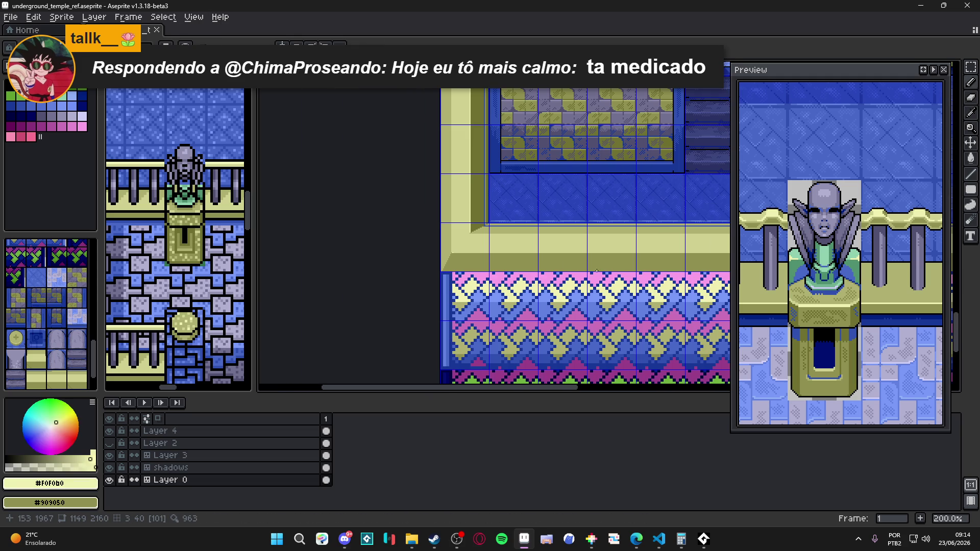
scroll(352, 277, down, 1)
scroll(308, 261, up, 2)
drag(278, 241, 482, 278)
key(ctrl+z)
scroll(268, 279, up, 2)
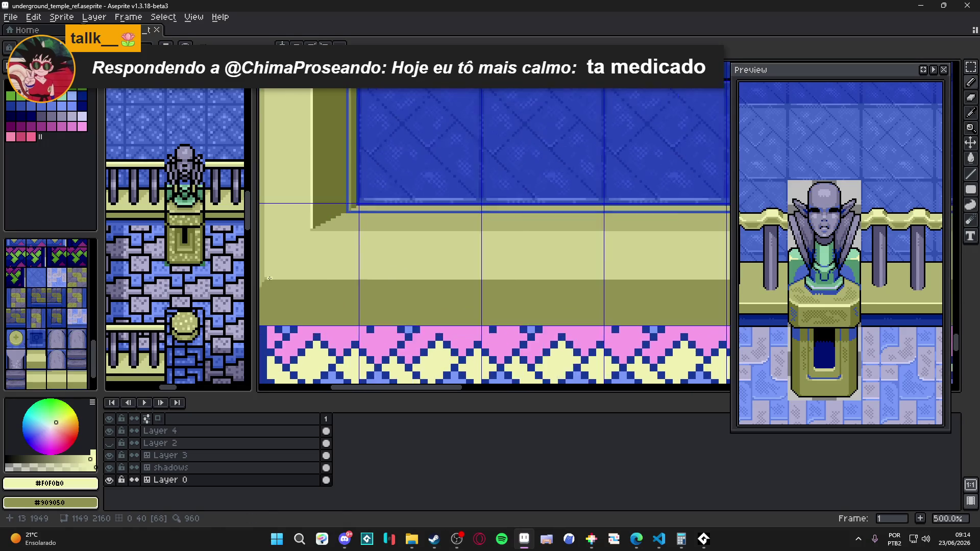
drag(268, 278, 725, 278)
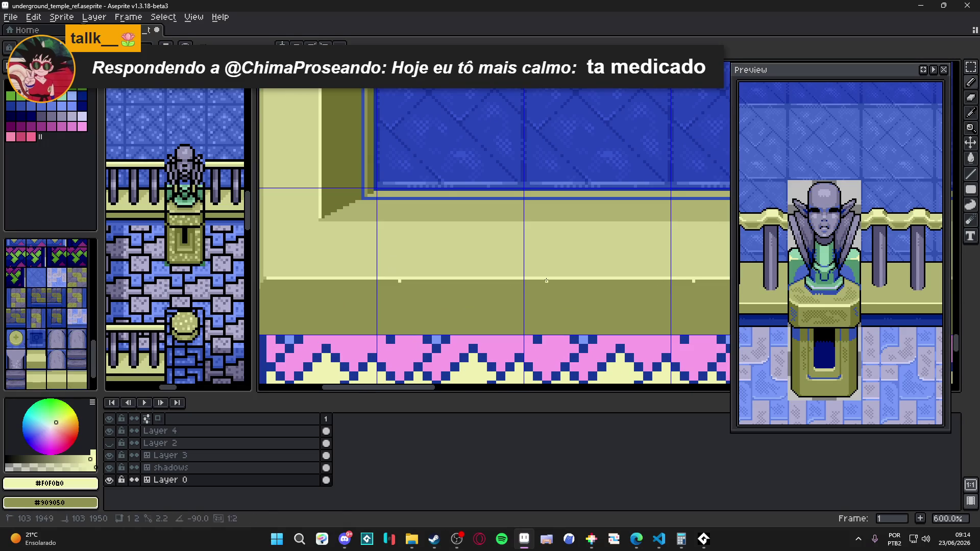
drag(337, 285, 394, 301)
scroll(404, 301, down, 4)
key(ctrl+s)
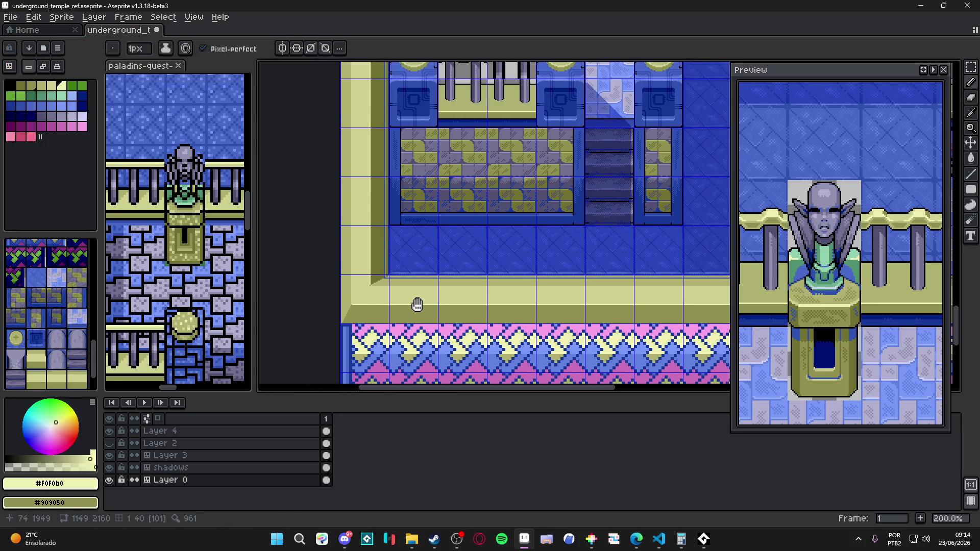
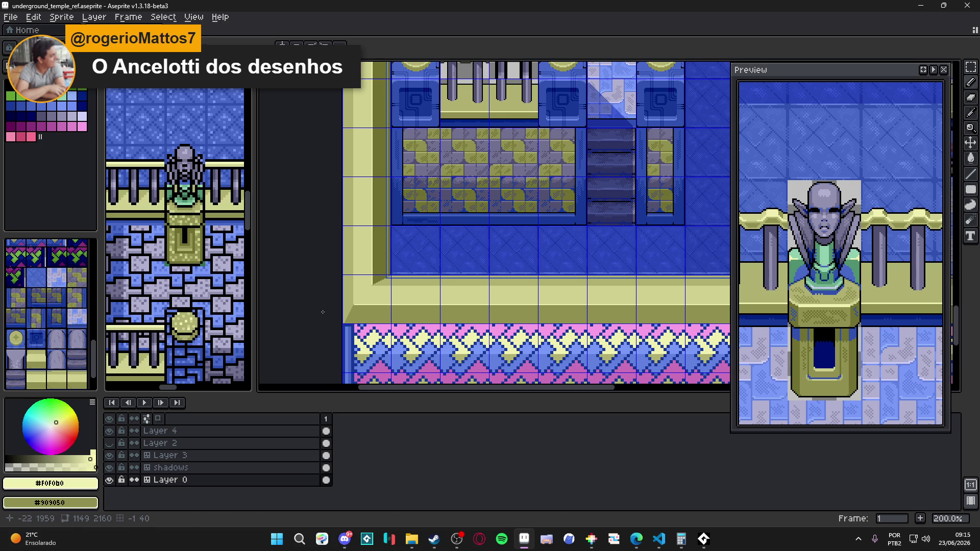
Step: Save the underground temple map file with Ctrl+S
scroll(384, 306, up, 5)
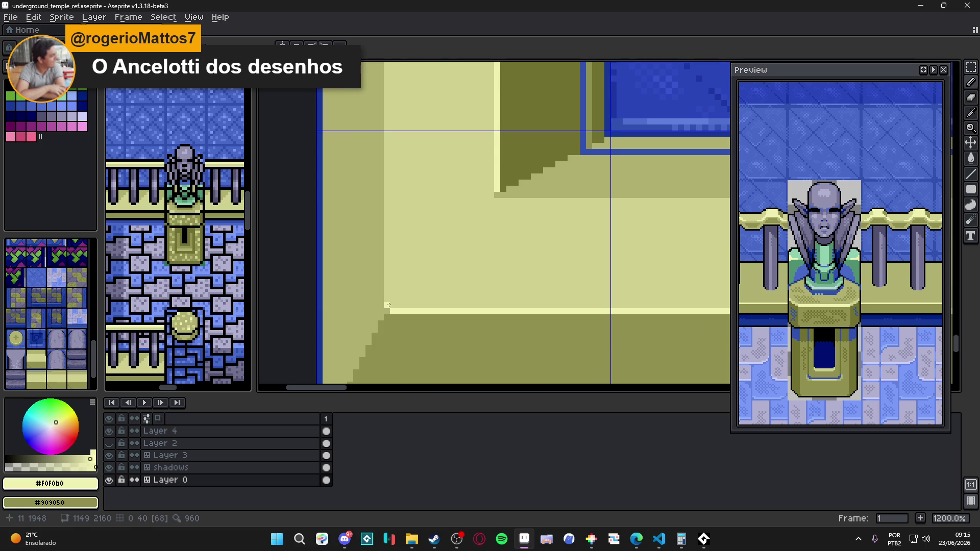
scroll(389, 305, down, 4)
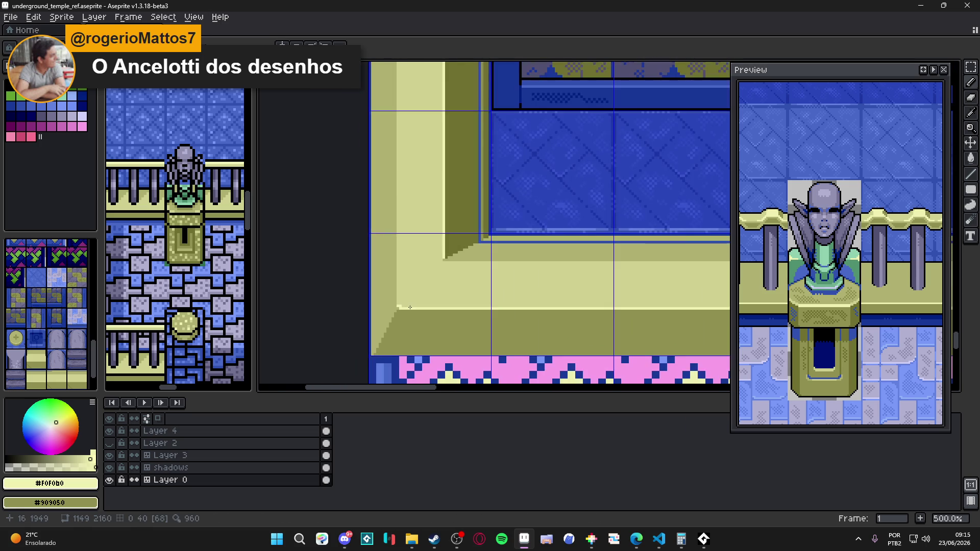
scroll(430, 295, down, 2)
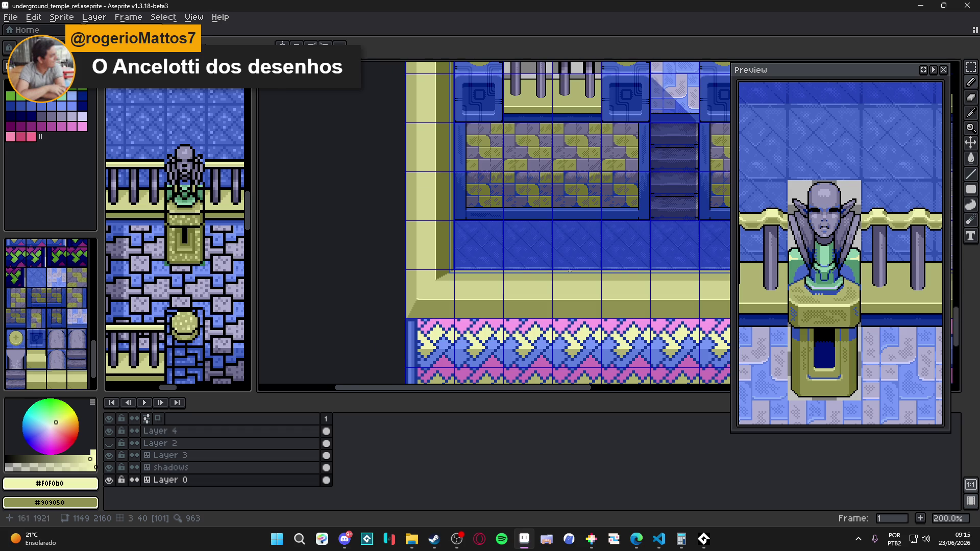
scroll(578, 275, down, 2)
scroll(578, 275, up, 1)
scroll(579, 274, up, 1)
key(ctrl+s)
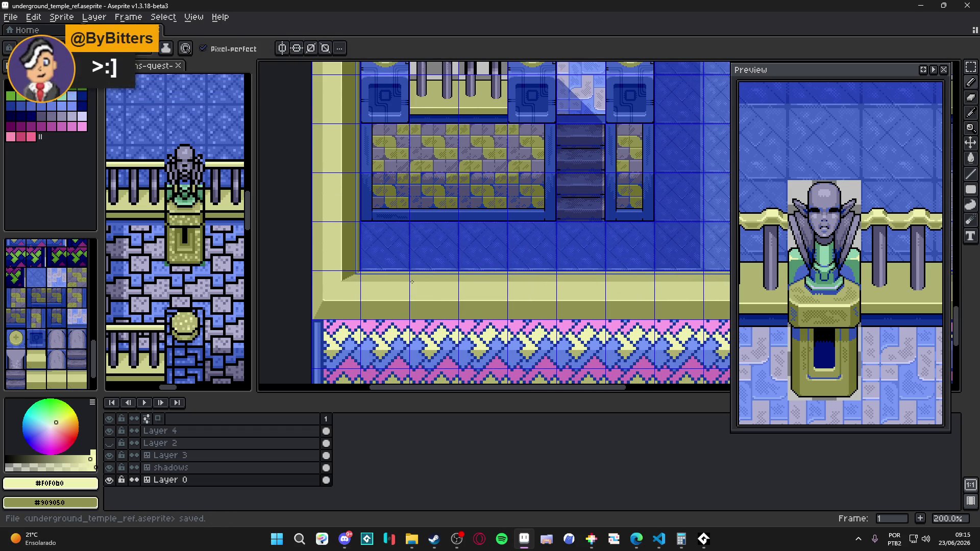
Step: Select the single tile at the map's bottom-left corner to check it, then clear the selection
scroll(412, 282, down, 2)
scroll(540, 293, up, 1)
scroll(540, 292, left, 3)
scroll(407, 312, up, 2)
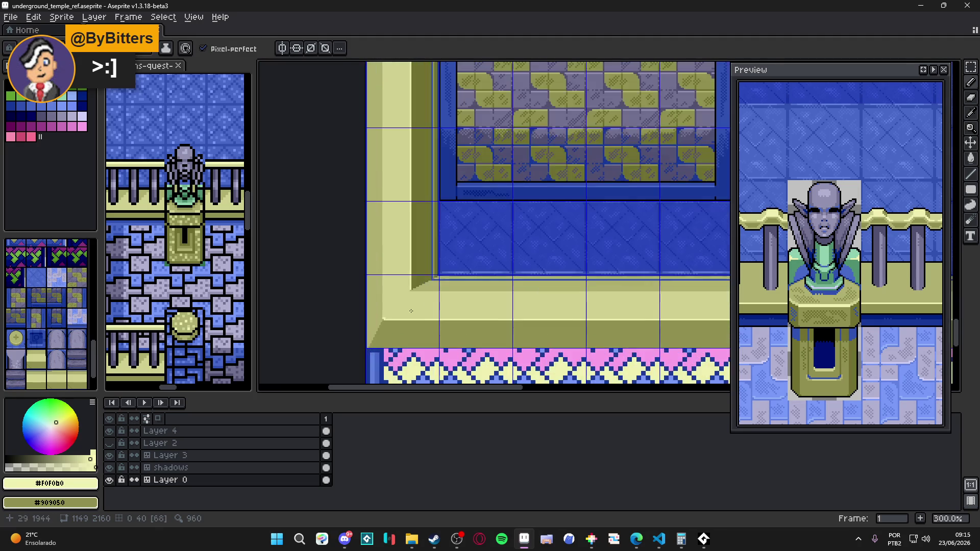
key(m)
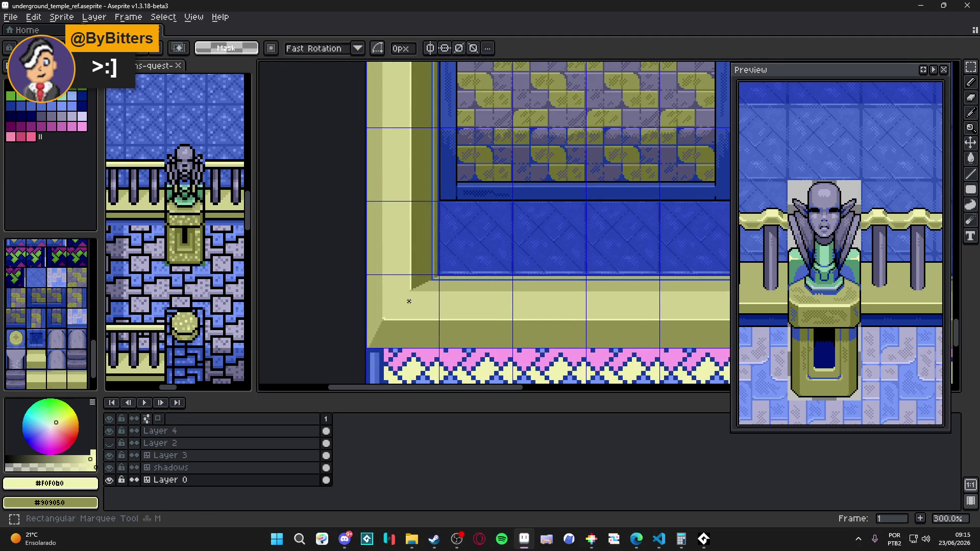
drag(405, 306, 422, 312)
scroll(421, 313, down, 2)
scroll(422, 312, down, 1)
scroll(458, 280, up, 1)
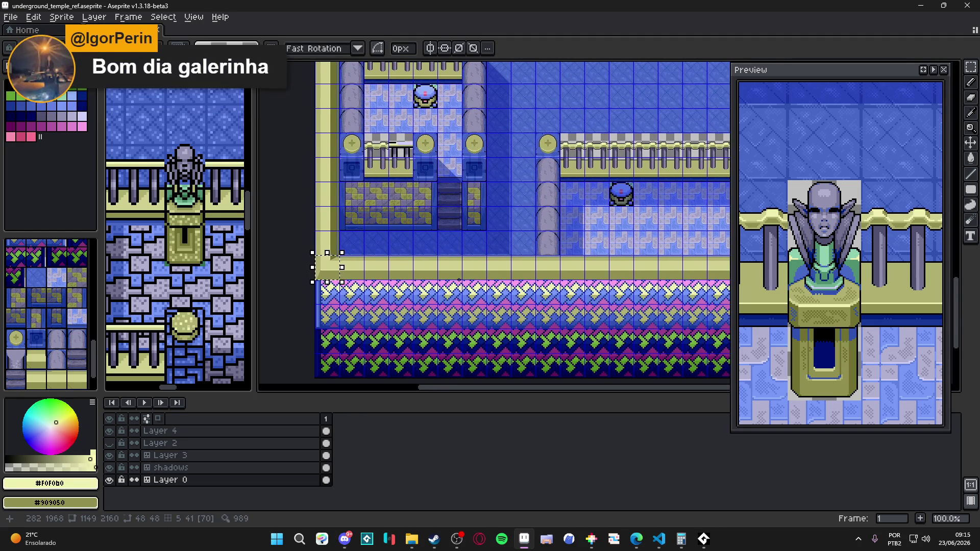
click(328, 267)
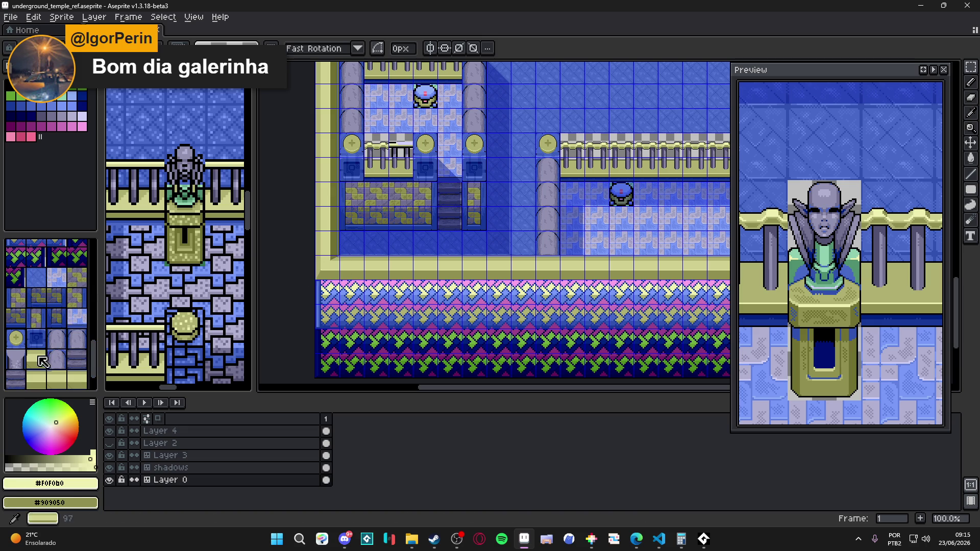
Step: Switch to tile mode and zoom around the map to inspect the wall corners and edges
key(Tab)
scroll(486, 241, right, 5)
scroll(487, 239, up, 2)
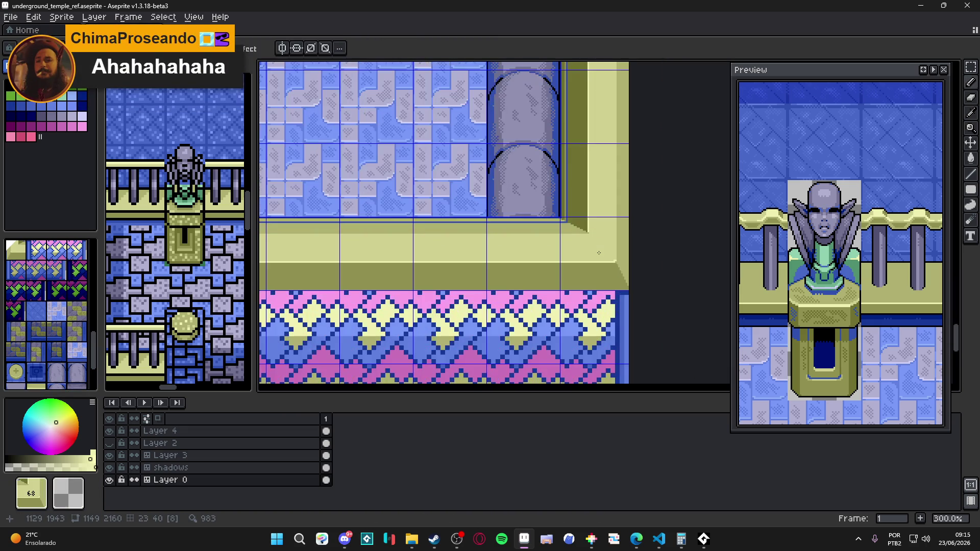
scroll(479, 261, down, 2)
scroll(696, 281, left, 6)
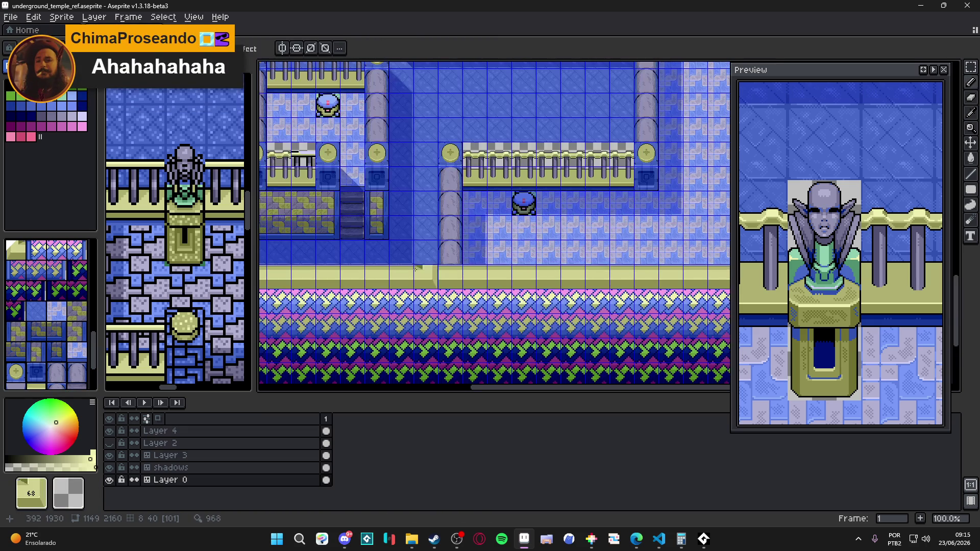
scroll(492, 375, down, 3)
scroll(491, 376, up, 3)
scroll(492, 375, up, 3)
scroll(492, 375, up, 13)
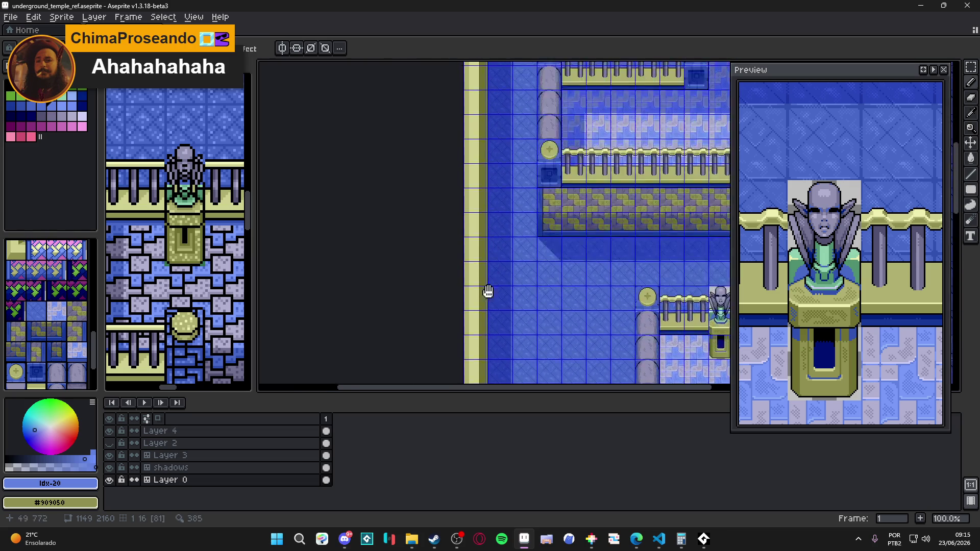
scroll(421, 193, up, 5)
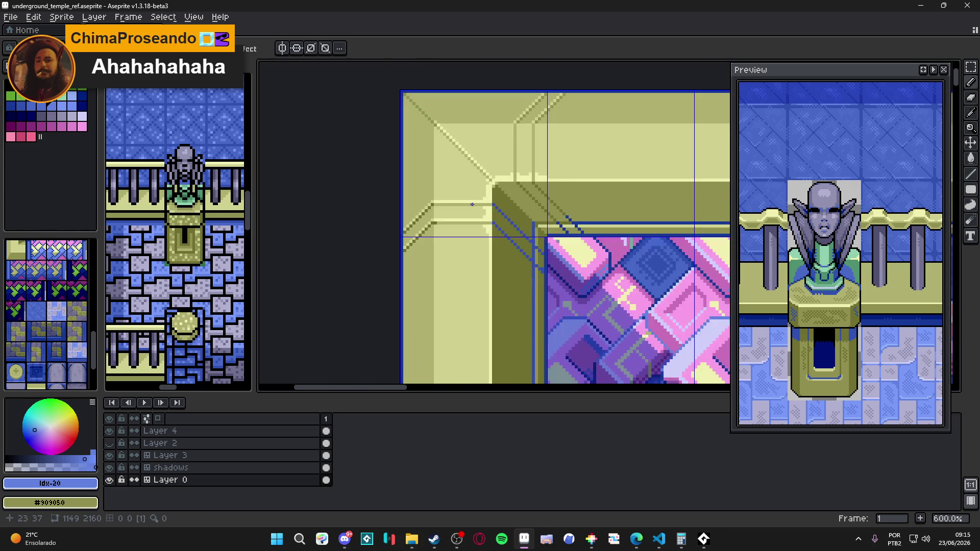
scroll(479, 235, down, 7)
scroll(480, 235, down, 8)
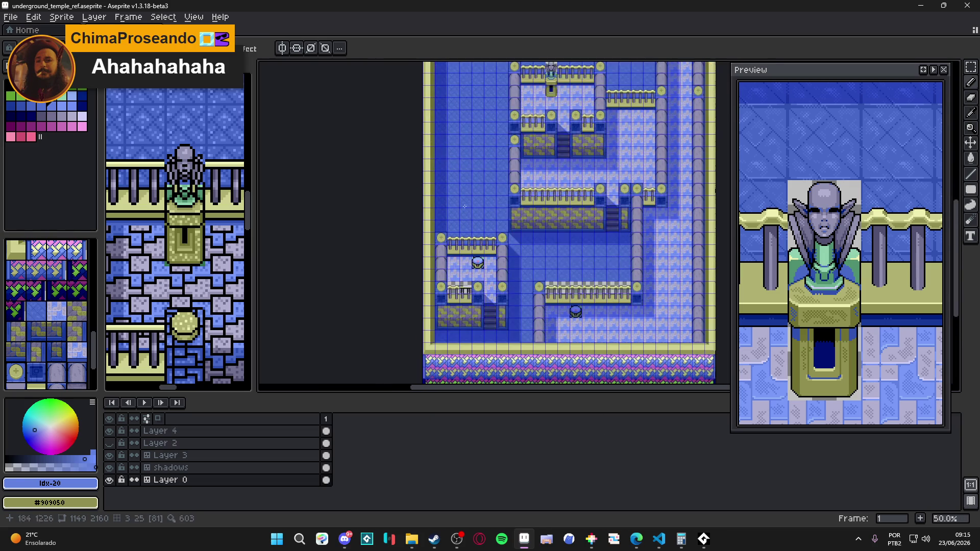
scroll(423, 346, up, 4)
scroll(479, 340, down, 2)
scroll(479, 340, down, 2)
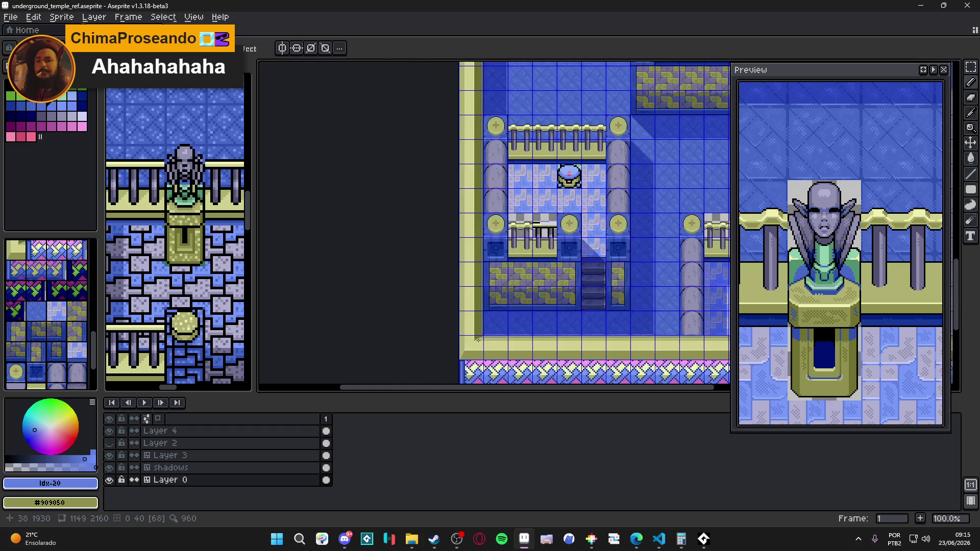
scroll(491, 322, down, 2)
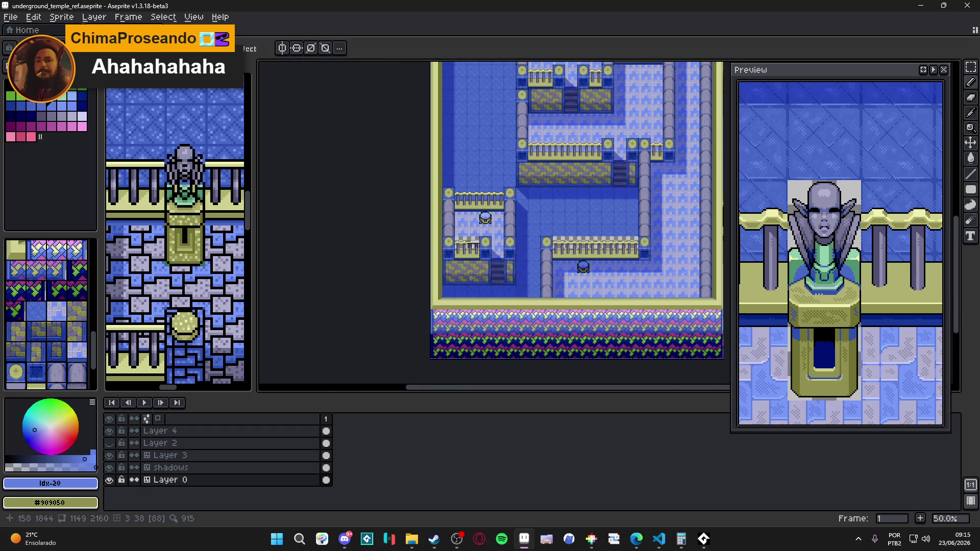
scroll(471, 278, up, 5)
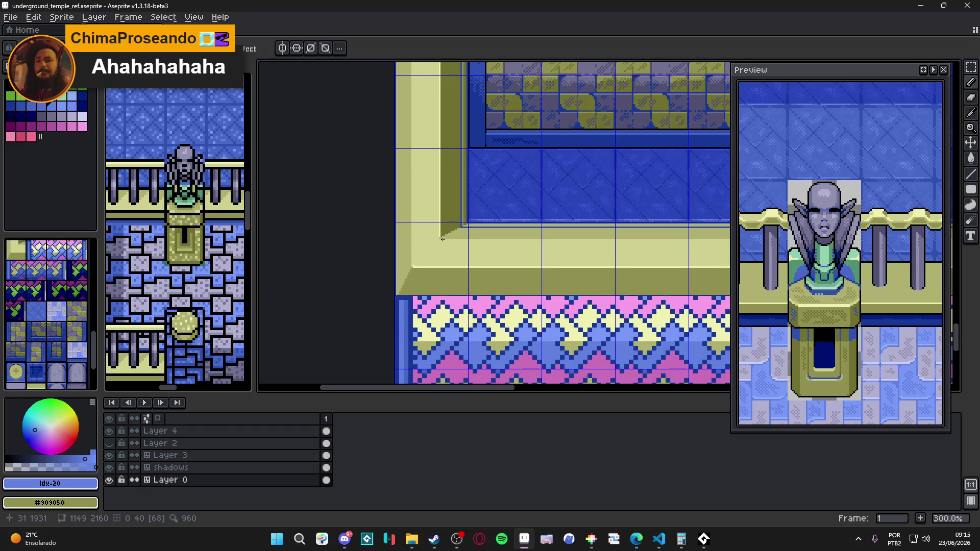
scroll(433, 241, up, 3)
scroll(444, 221, down, 3)
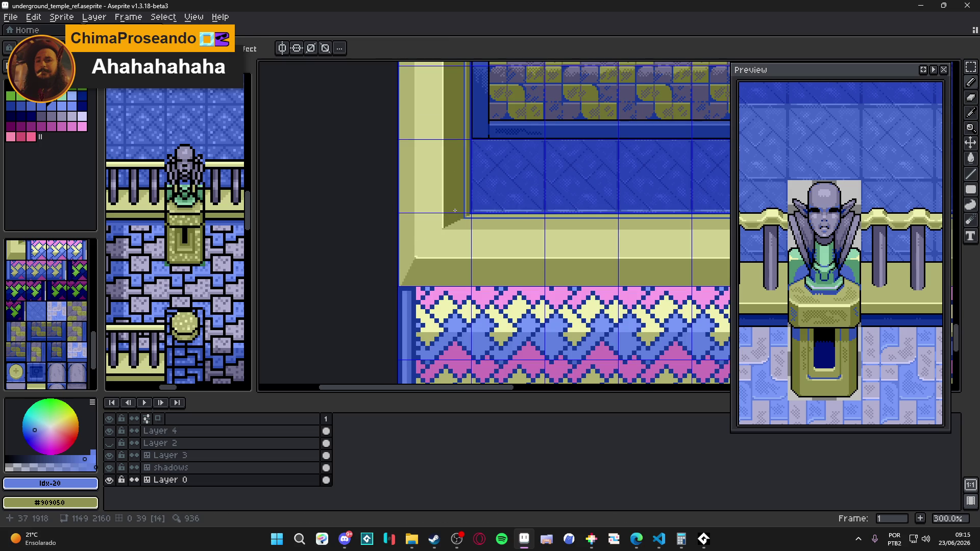
scroll(446, 295, down, 5)
scroll(441, 148, up, 3)
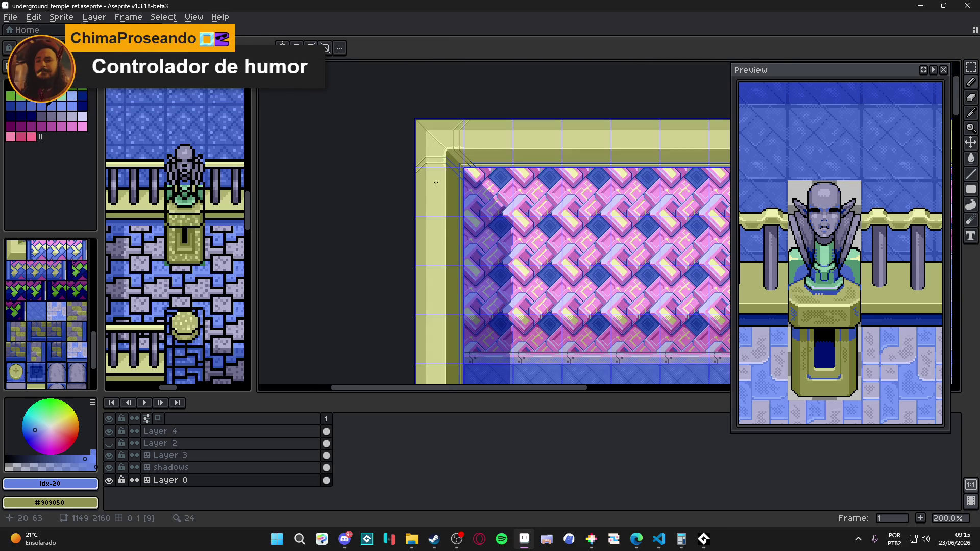
Step: Capture the wall corner area as a screenshot and create a new blank sprite
mouse_move(441, 148)
mouse_down()
mouse_move(426, 159)
mouse_move(413, 153)
mouse_up()
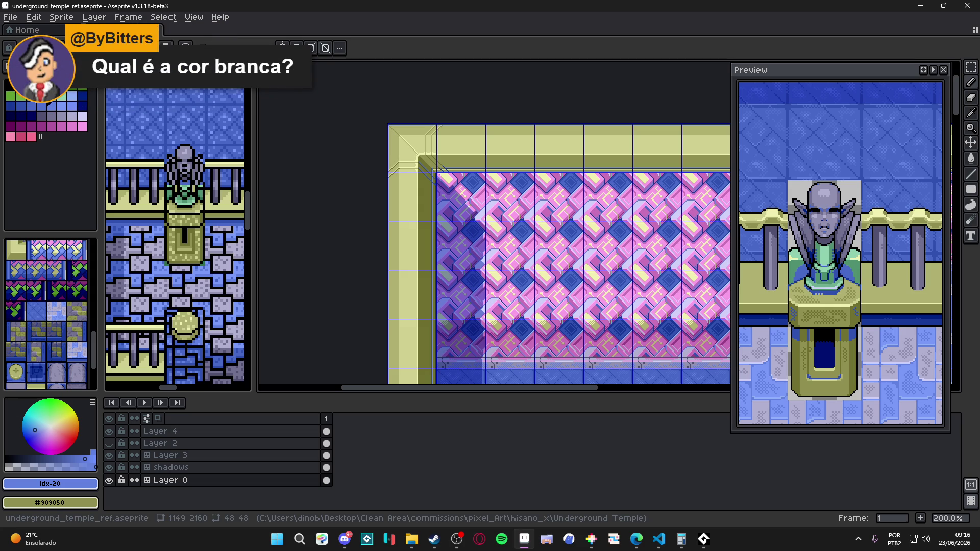
key(super+shift+s)
mouse_move(352, 98)
mouse_down()
mouse_move(485, 215)
mouse_move(503, 321)
mouse_up()
click(10, 17)
click(31, 30)
click(458, 377)
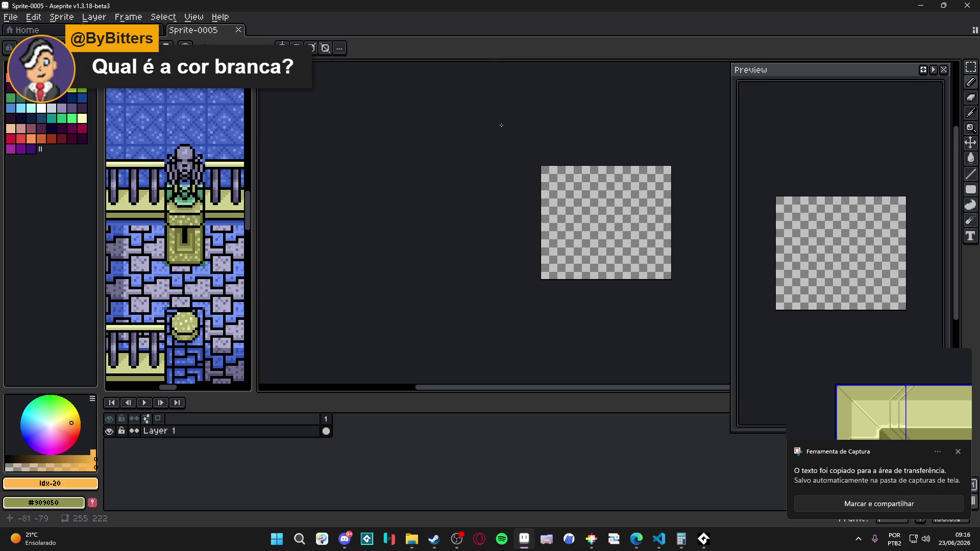
Step: Paste the corner capture into Sprite-0005, dock it beside the map, and return to the temple file
key(ctrl+v)
mouse_move(220, 32)
mouse_down()
mouse_move(209, 36)
mouse_move(179, 153)
mouse_up()
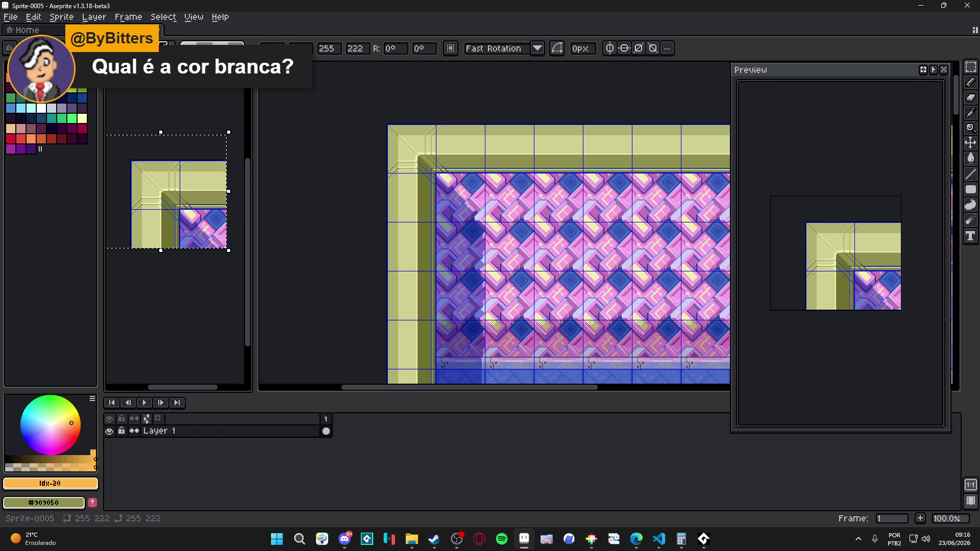
key(ctrl+Tab)
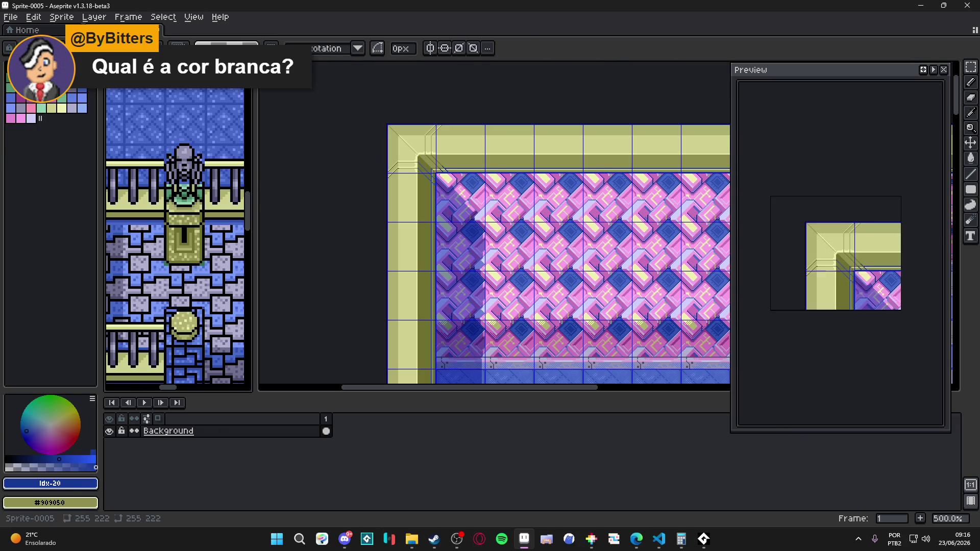
key(ctrl+Tab)
key(ctrl+Tab)
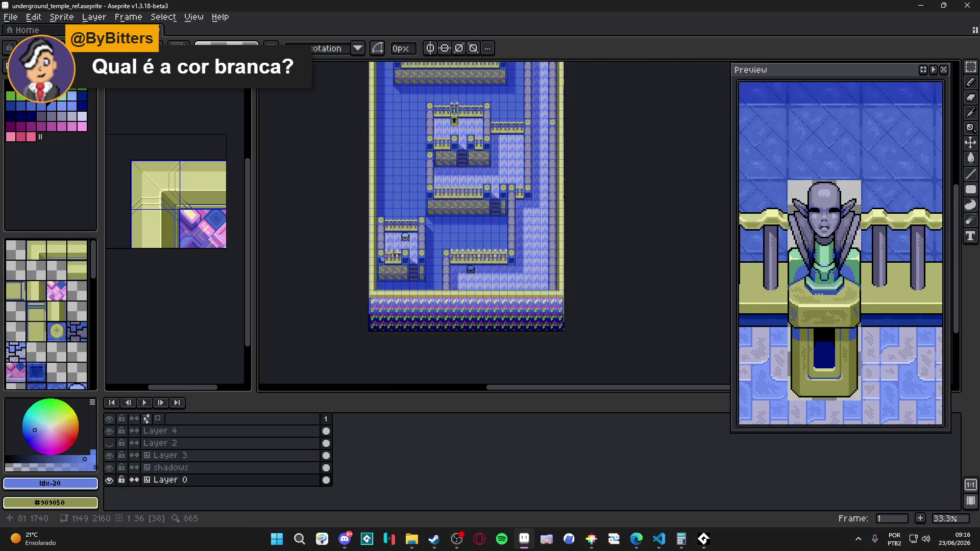
Step: Bring more temple rooms into view, select Layer 3 and pick olive #909050
scroll(386, 246, up, 3)
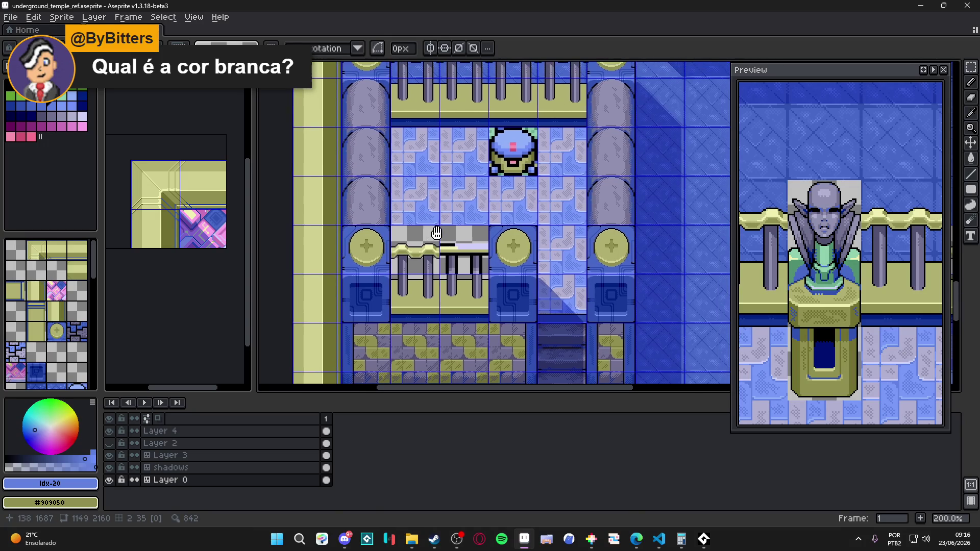
scroll(453, 233, down, 1)
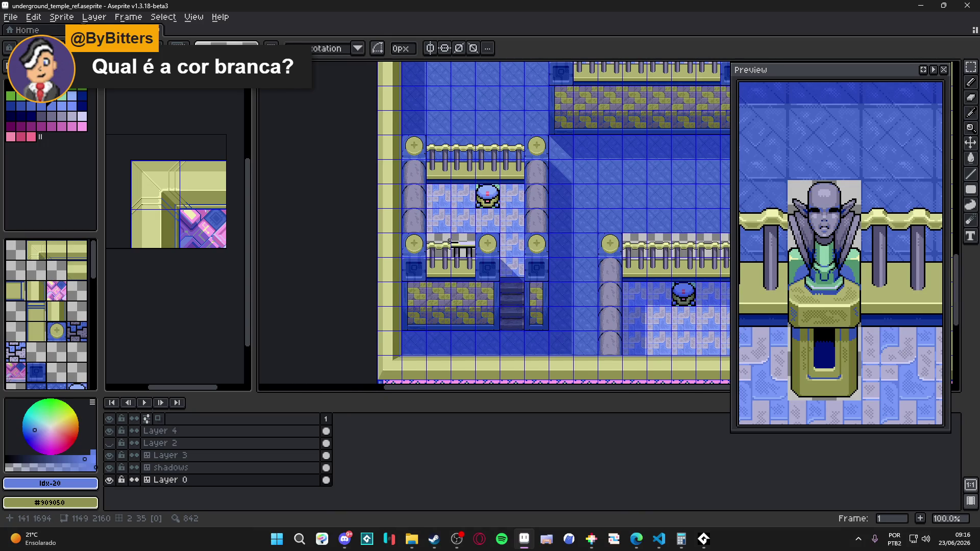
drag(449, 242, 416, 235)
scroll(419, 236, up, 3)
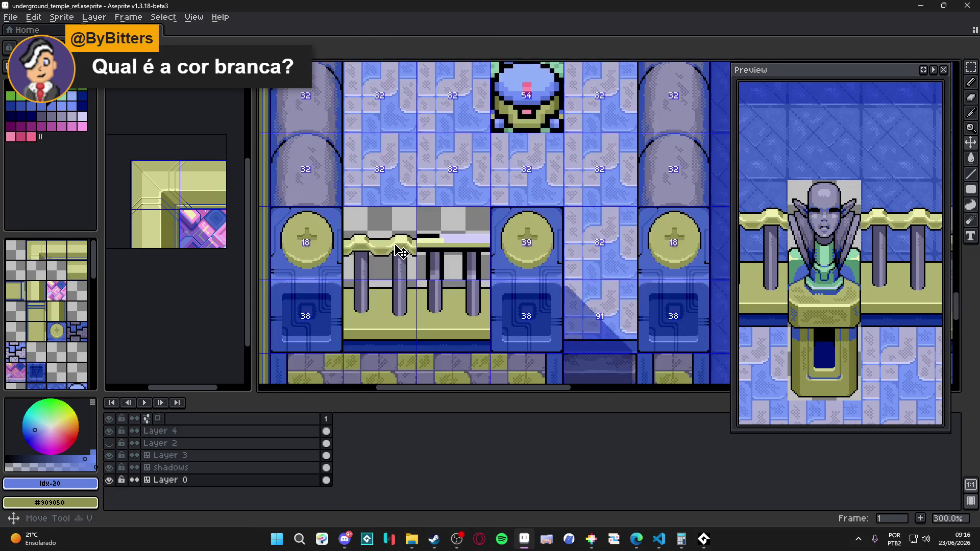
ctrl+click(401, 251)
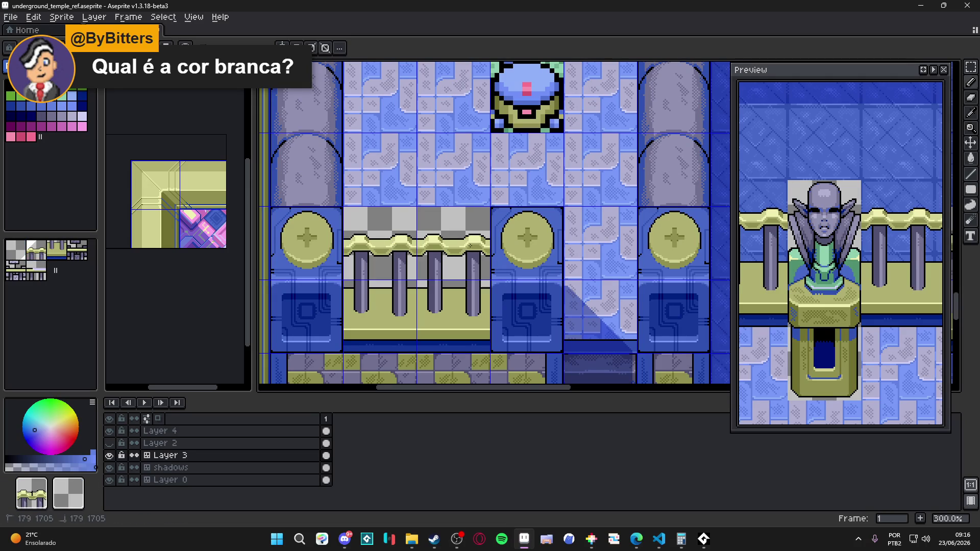
alt+click(400, 218)
Step: Make Layer 0 active and stamp a chosen tileset tile into two map cells
scroll(400, 217, down, 2)
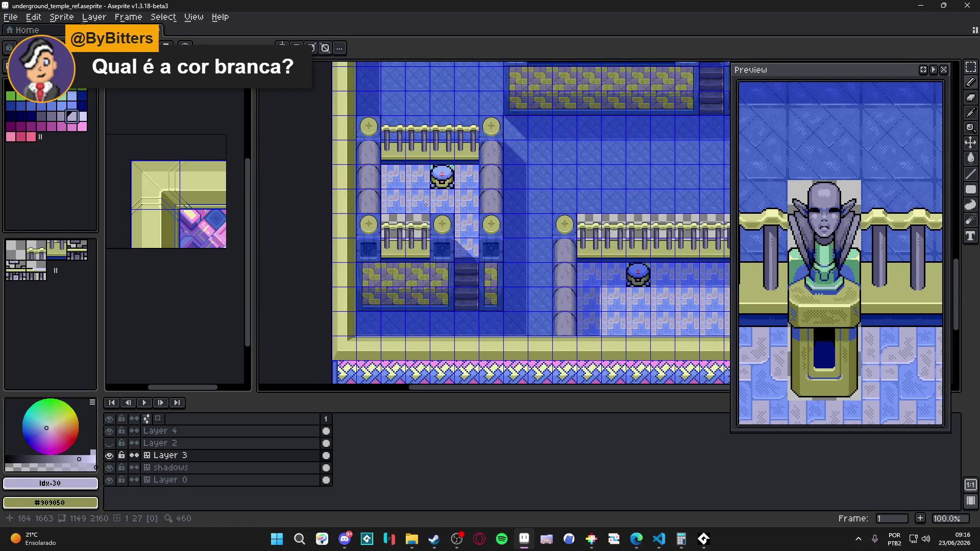
scroll(427, 204, up, 1)
ctrl+click(420, 204)
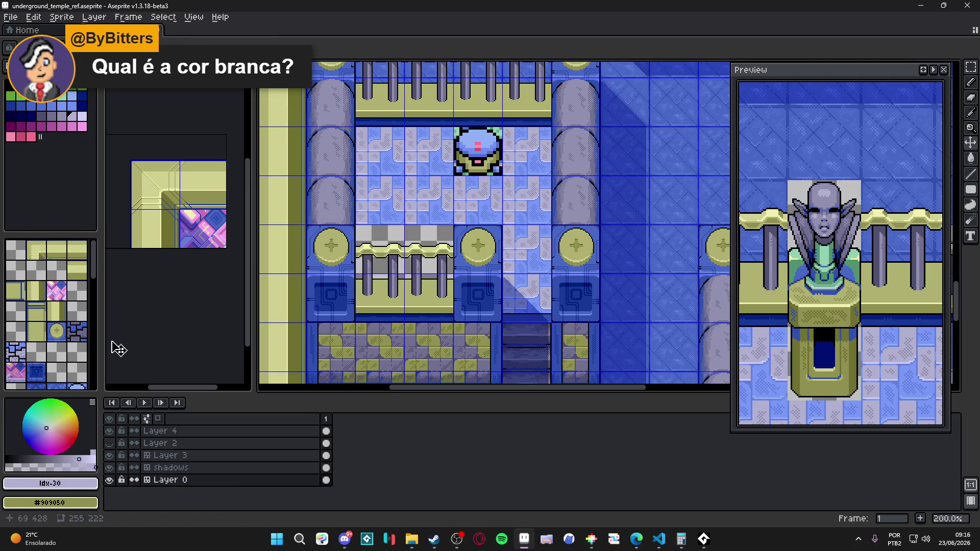
scroll(56, 329, down, 5)
click(52, 339)
scroll(52, 339, down, 4)
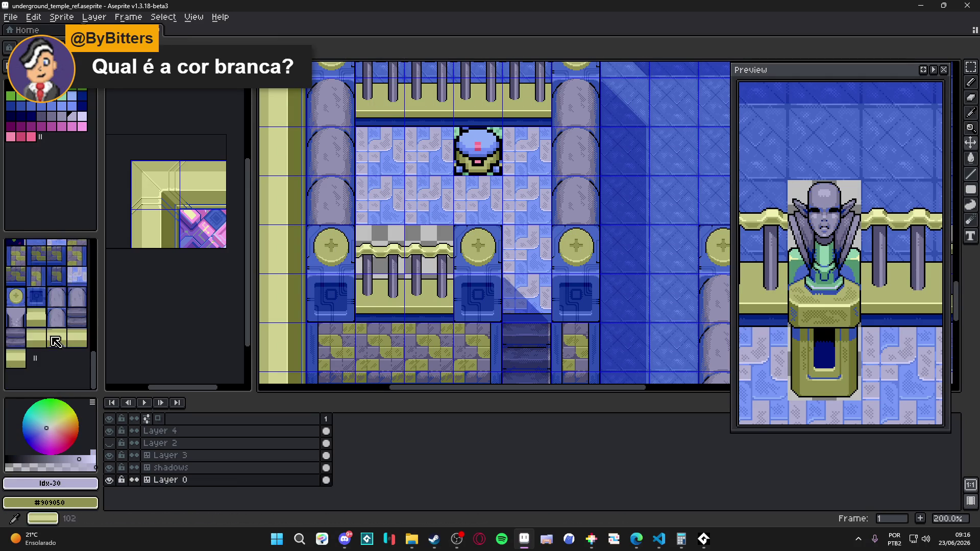
key(Tab)
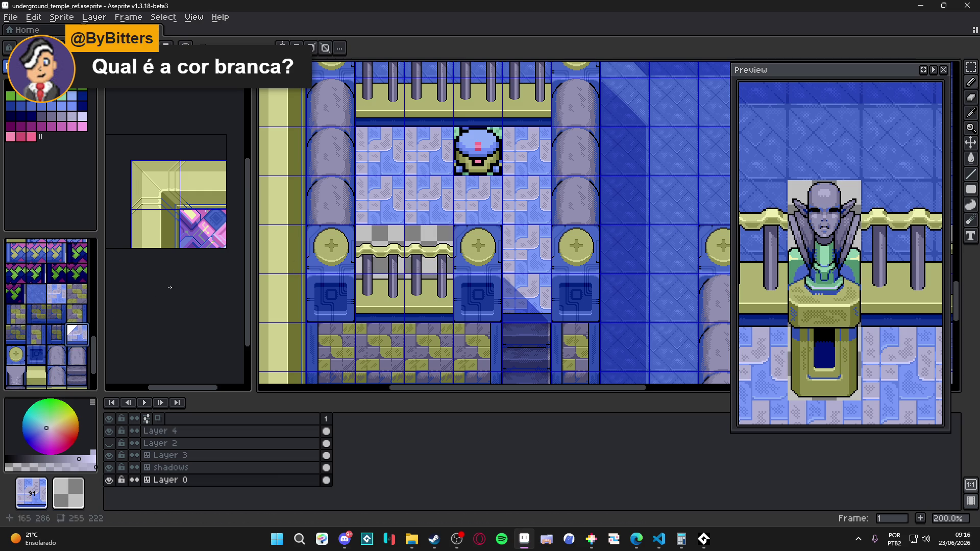
click(56, 295)
click(429, 255)
click(380, 255)
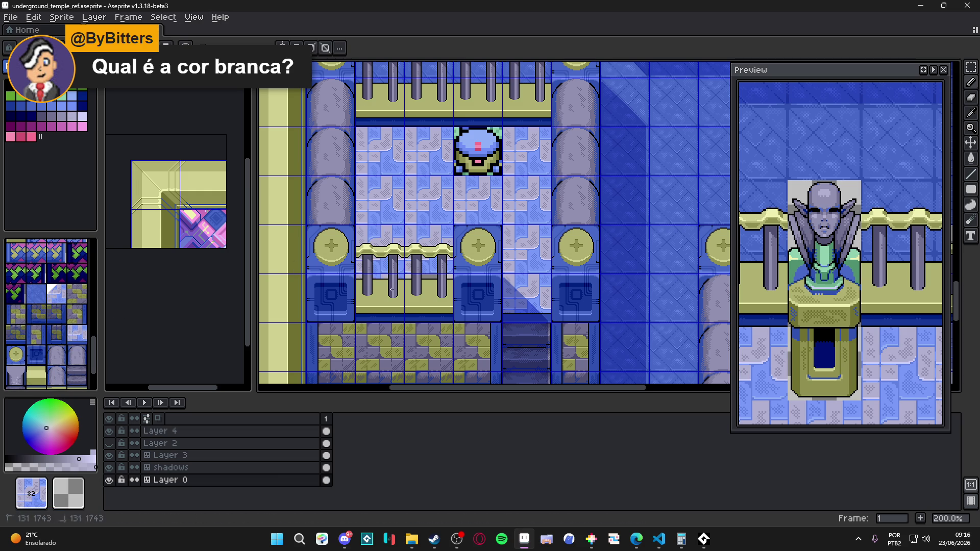
Step: Return to pixel mode, view another part of the map, and switch to Sprite-0005
key(Tab)
scroll(386, 213, down, 1)
drag(386, 178, 383, 265)
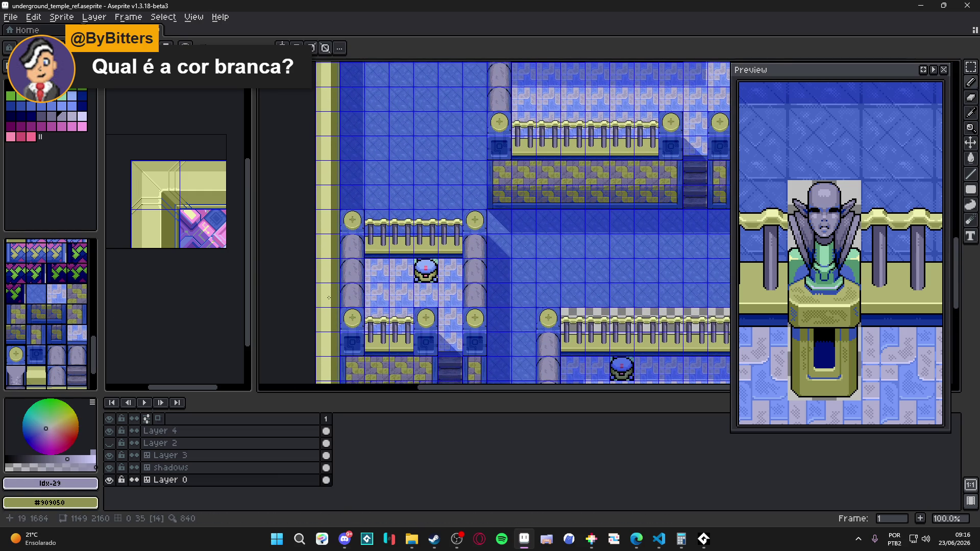
scroll(345, 264, down, 1)
scroll(345, 263, up, 3)
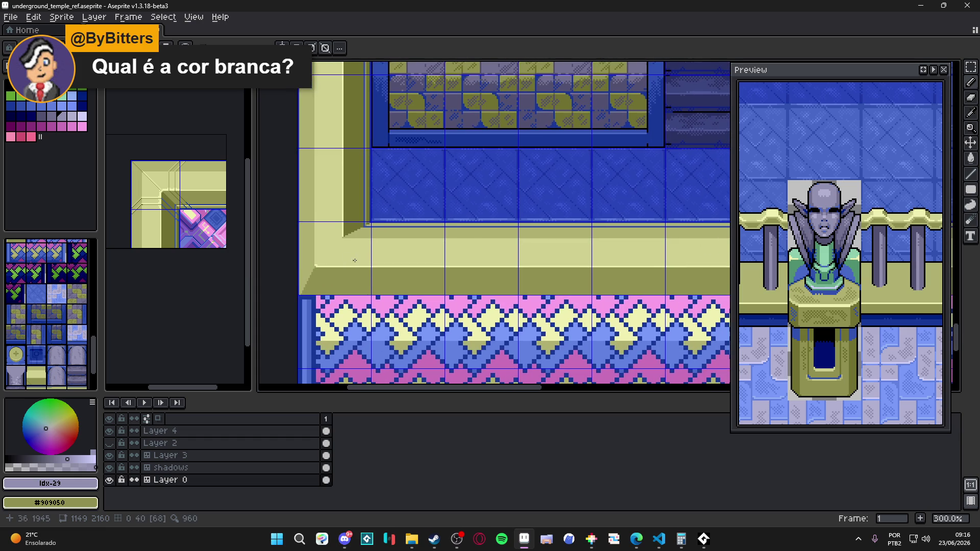
click(146, 202)
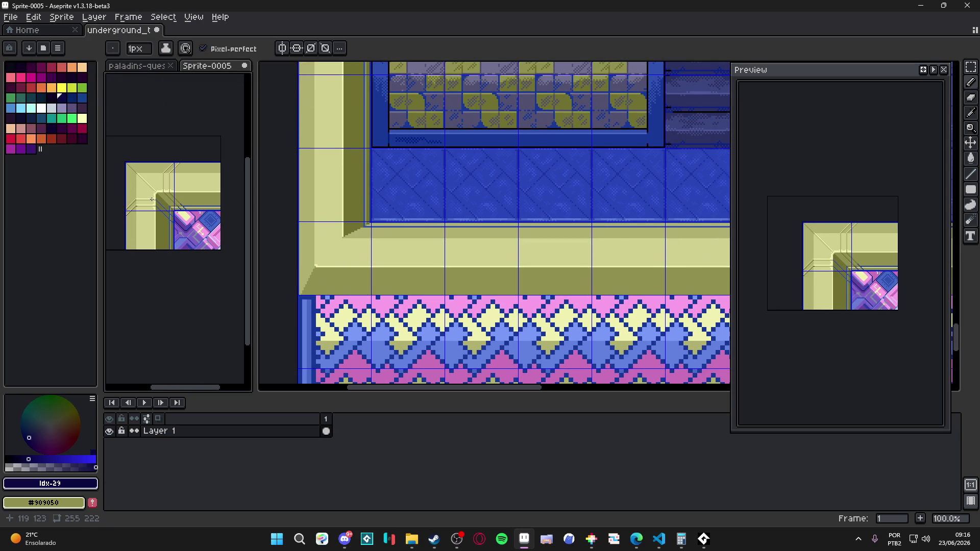
Step: Choose the Pencil and resize Sprite-0005 to width /2, giving 127×110 pixels
key(b)
scroll(175, 178, up, 5)
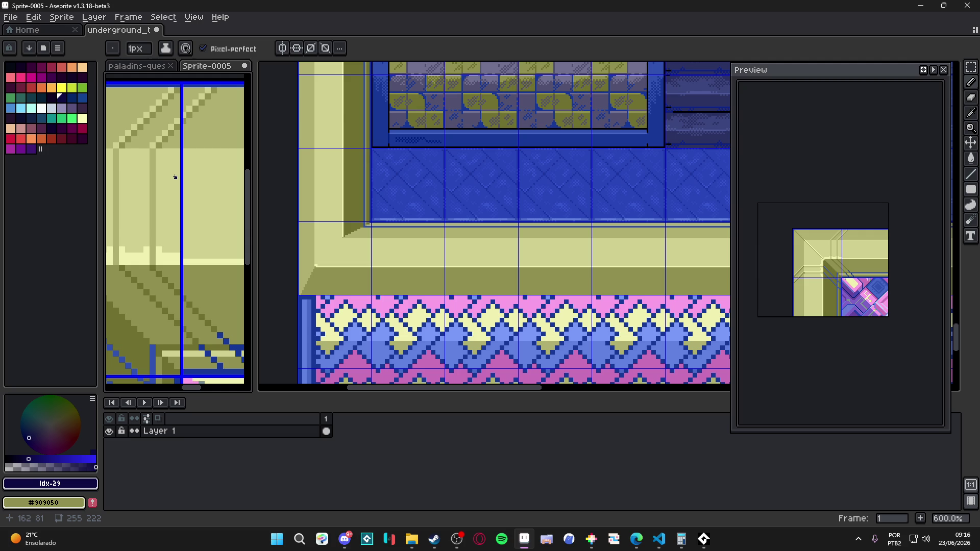
scroll(154, 175, up, 4)
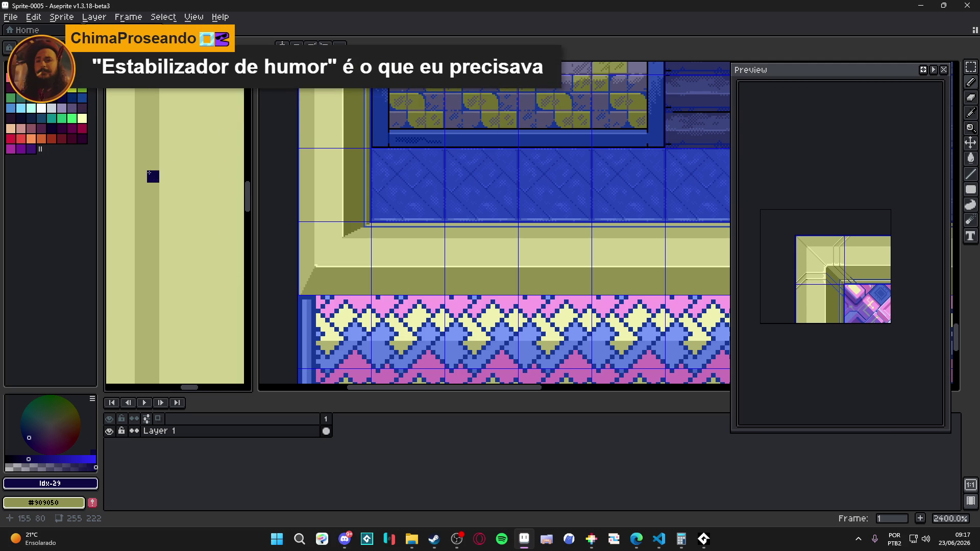
scroll(153, 175, down, 6)
key(alt+s)
key(i)
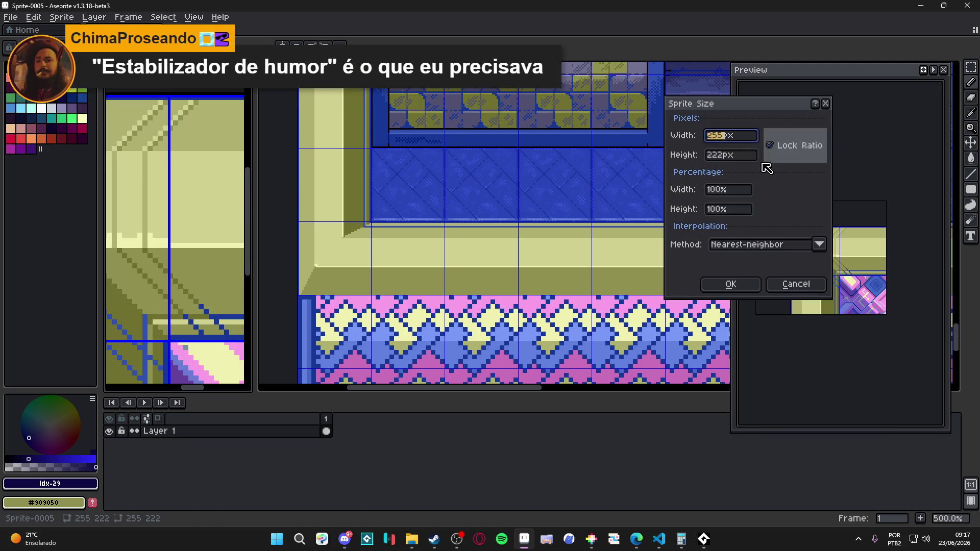
click(719, 136)
text(/2)
key(Return)
drag(141, 140, 140, 191)
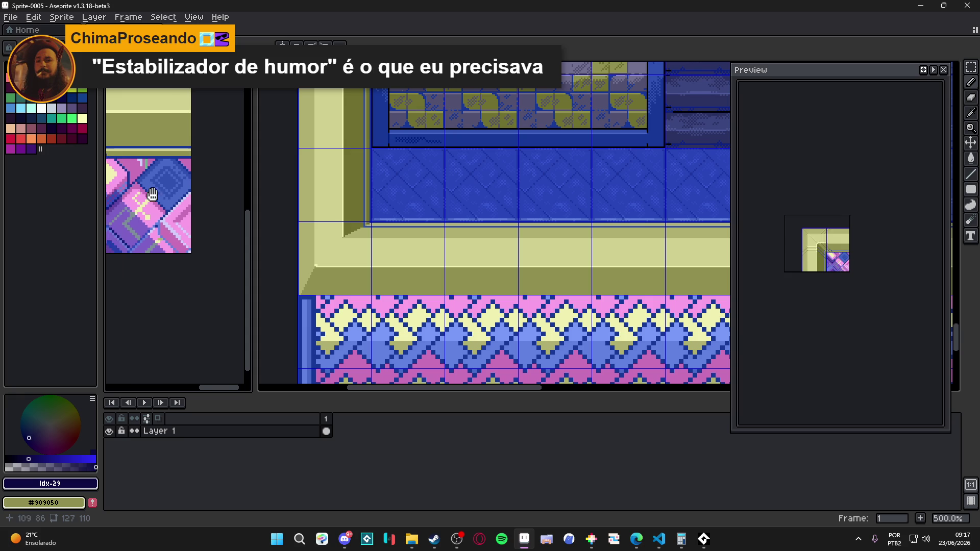
scroll(141, 190, up, 5)
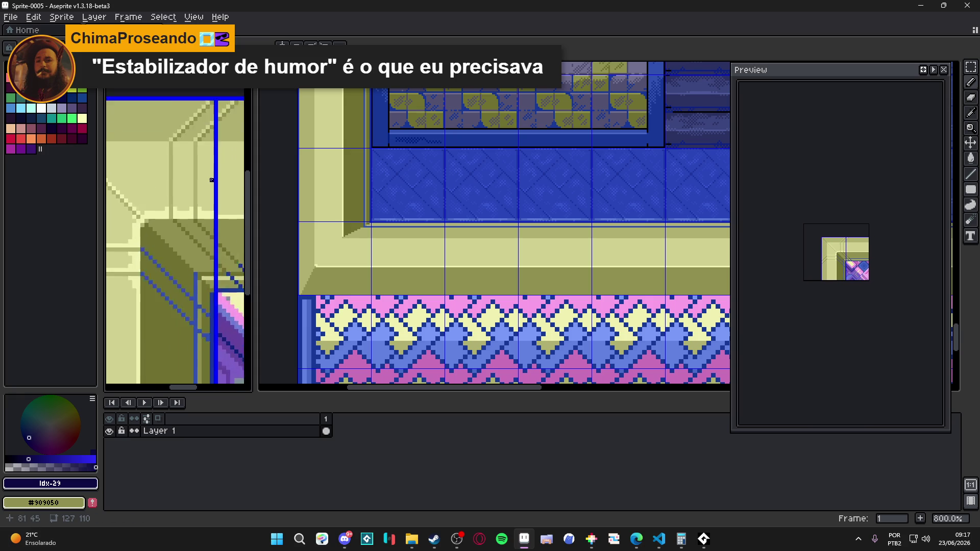
scroll(212, 180, up, 2)
scroll(366, 265, up, 3)
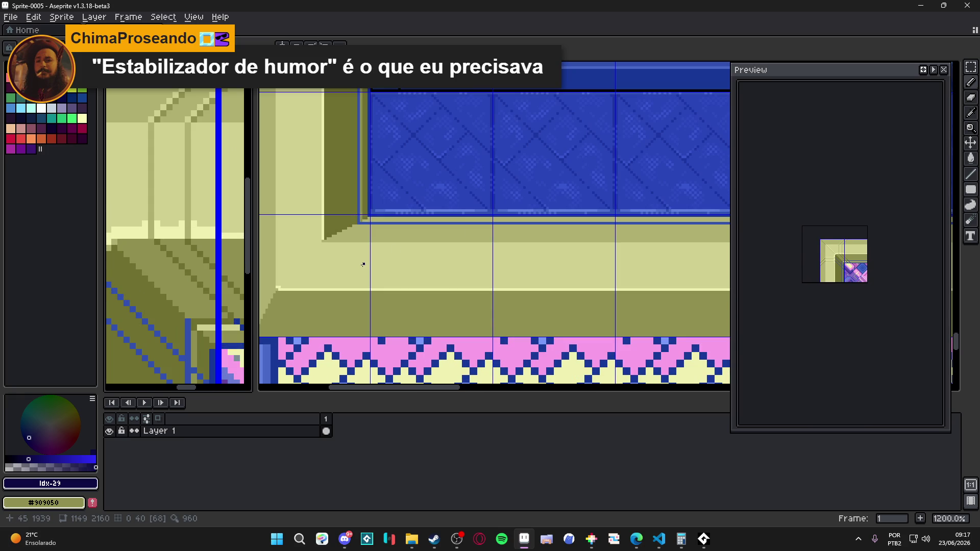
Step: Draw thin vertical light olive #b0b070 lines on the ledge near its corner
drag(360, 264, 359, 243)
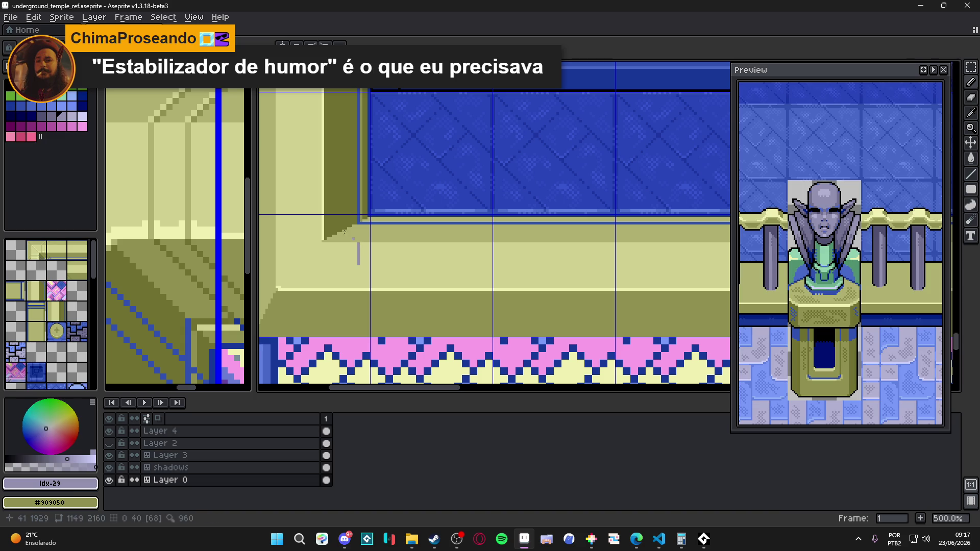
alt+click(378, 231)
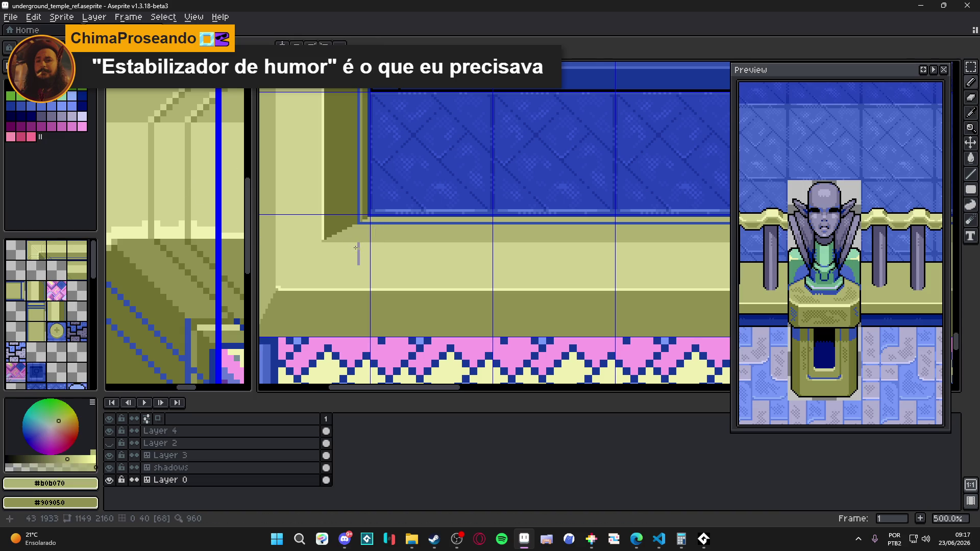
scroll(353, 250, up, 2)
drag(361, 238, 361, 311)
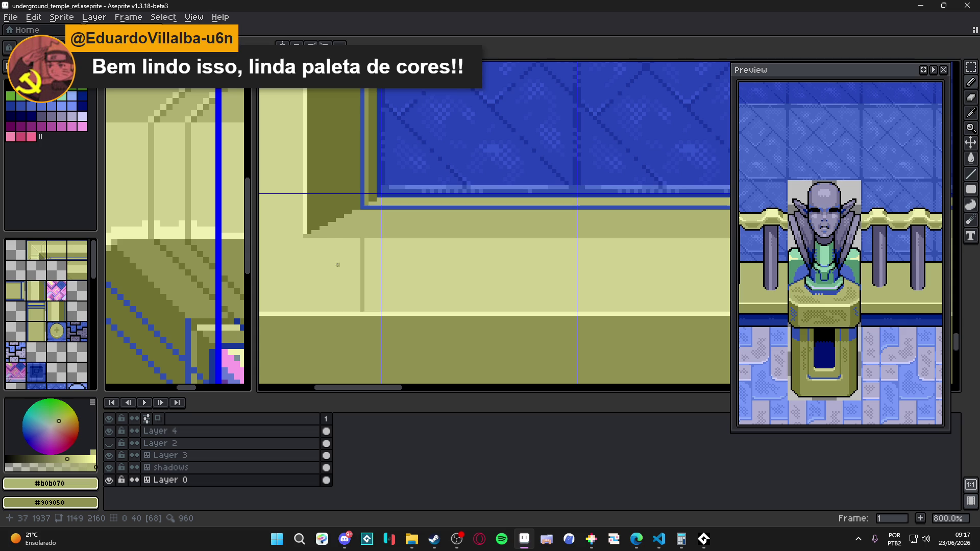
shift+click(337, 244)
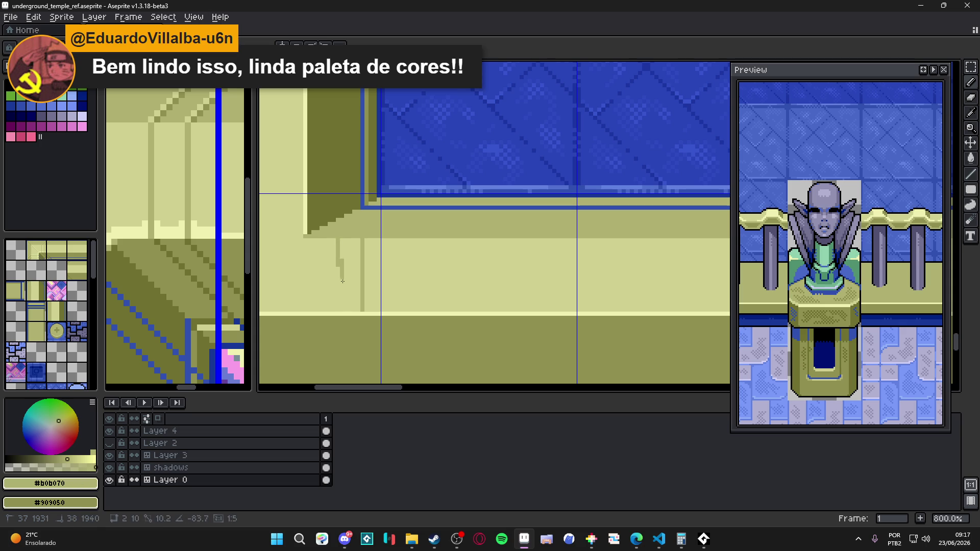
shift+click(339, 309)
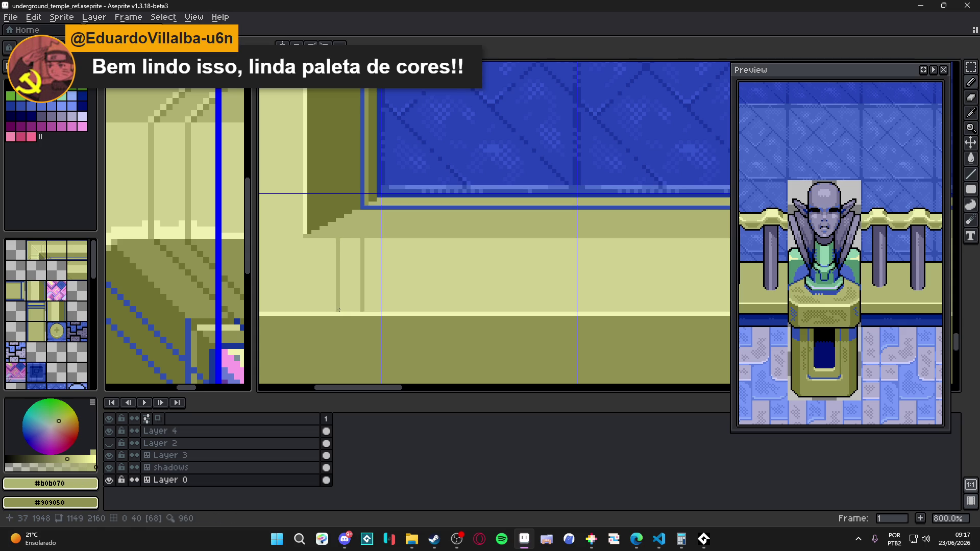
Step: Sample dark olive #707030 from the Sprite-0005 sketch and go back to the temple map
scroll(338, 310, down, 5)
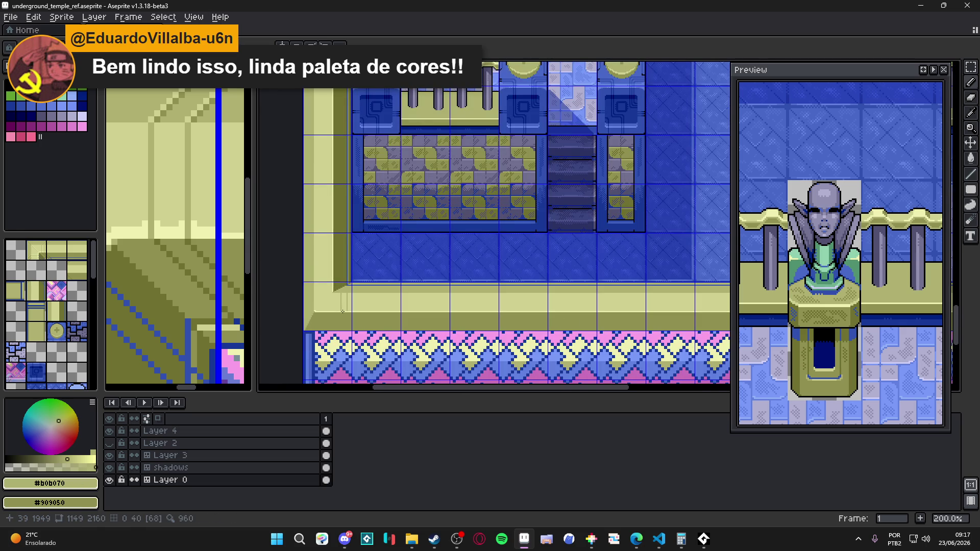
scroll(342, 311, down, 2)
scroll(361, 292, up, 4)
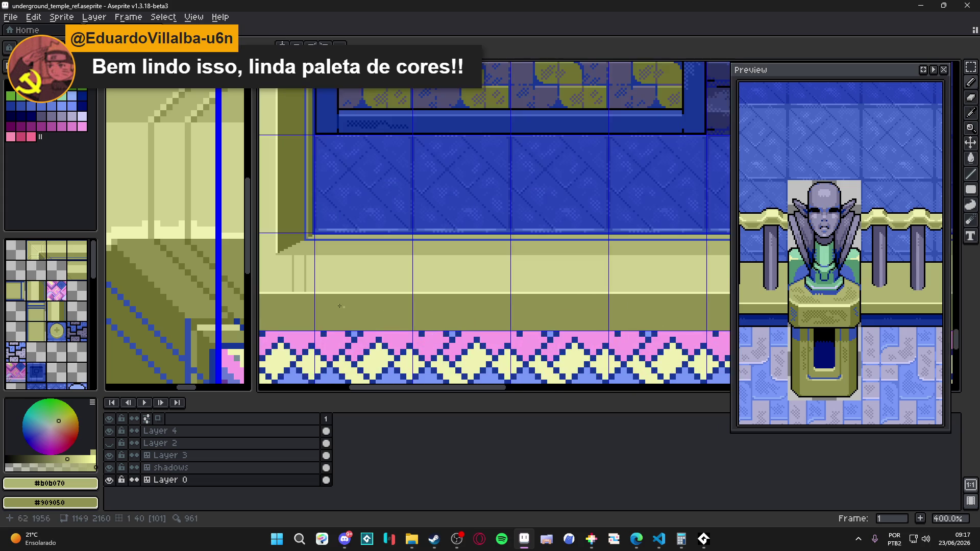
scroll(361, 292, up, 1)
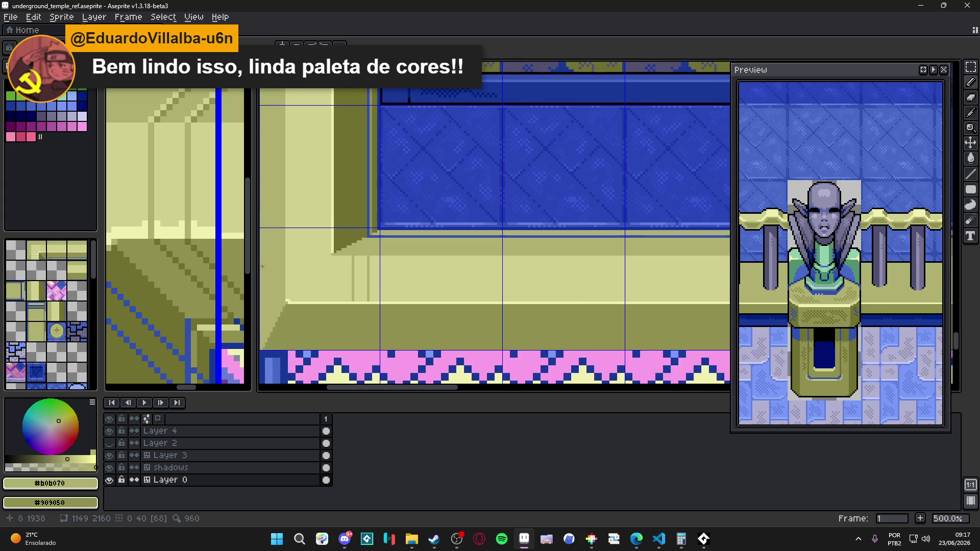
scroll(196, 243, up, 1)
scroll(371, 303, up, 2)
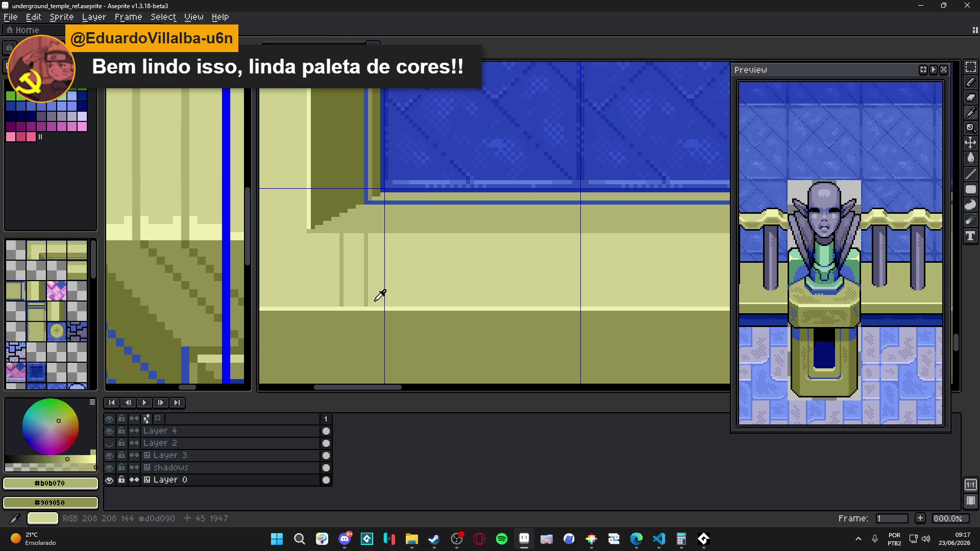
scroll(366, 309, up, 3)
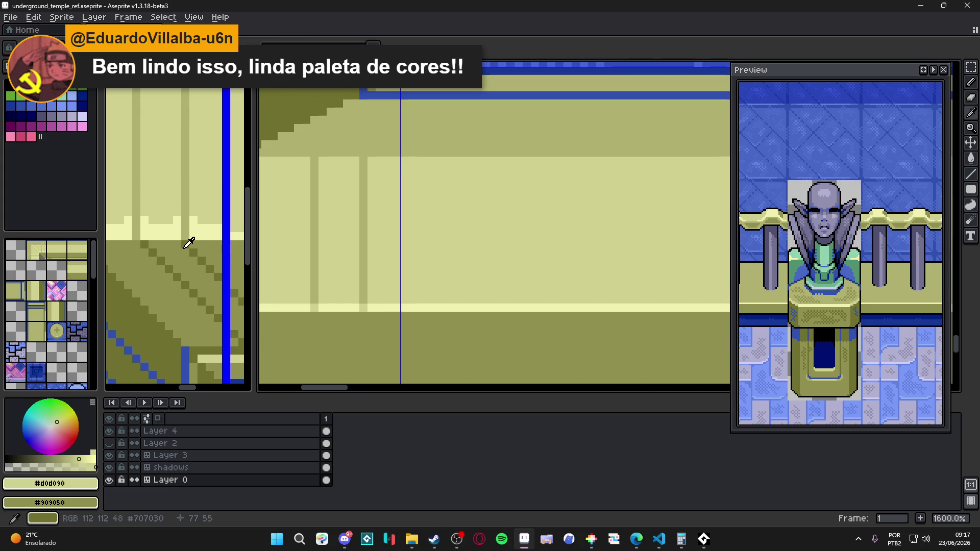
click(191, 239)
key(ctrl+Tab)
Step: Draw a 45° diagonal shadow line from the ledge down to the pink border
scroll(367, 311, up, 2)
scroll(385, 247, down, 1)
key(shift)
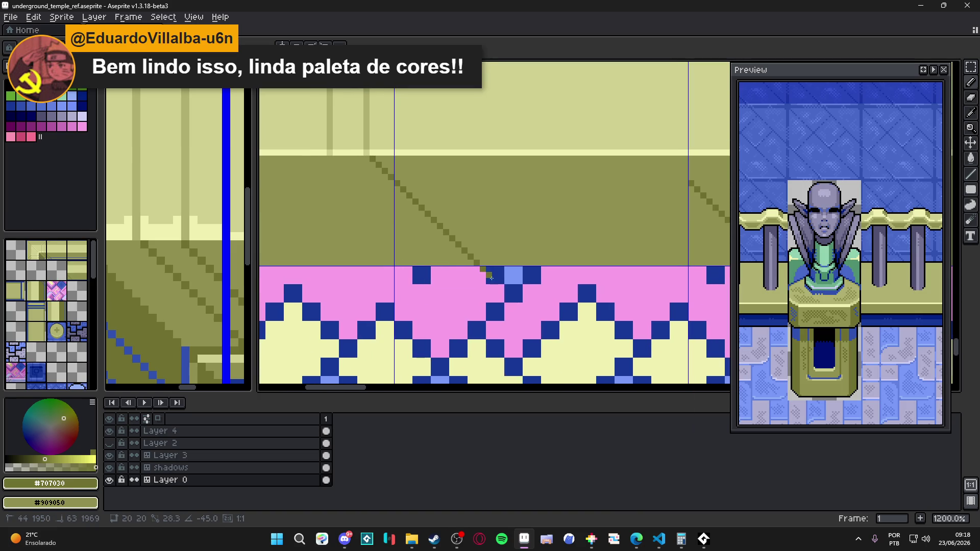
click(475, 271)
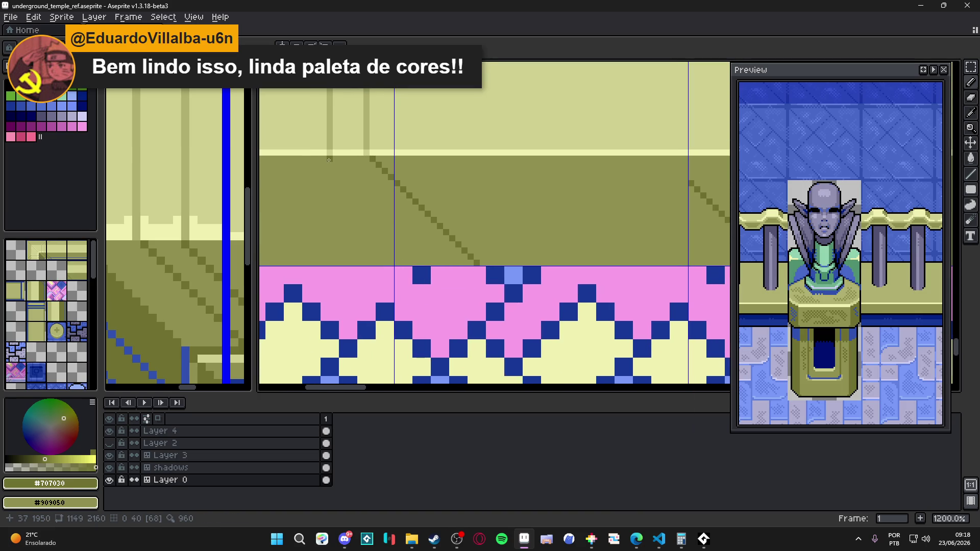
scroll(328, 160, down, 3)
scroll(367, 228, up, 3)
Step: Select the olive ledge by colour, deselect, and draw a 2:1 diagonal edge line
drag(343, 265, 342, 266)
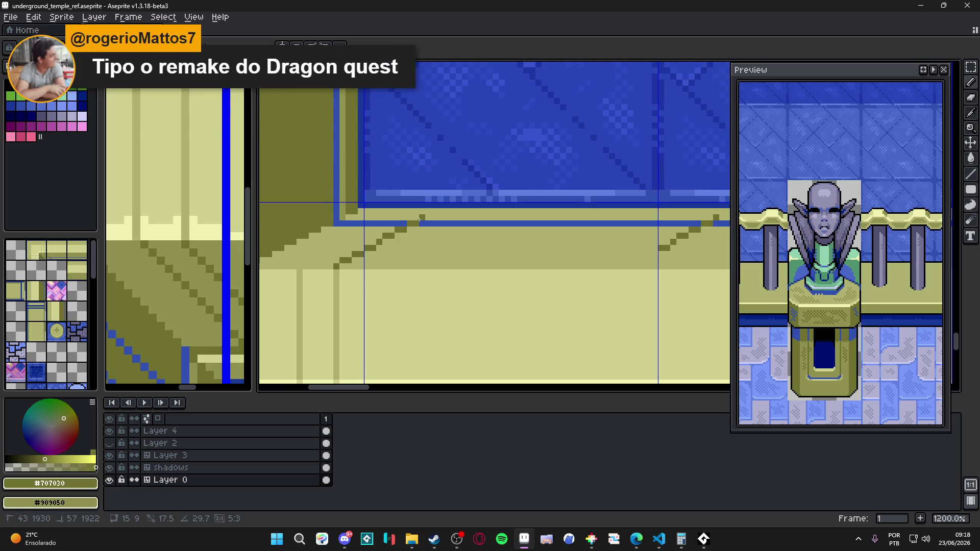
key(w)
click(409, 247)
key(ctrl+d)
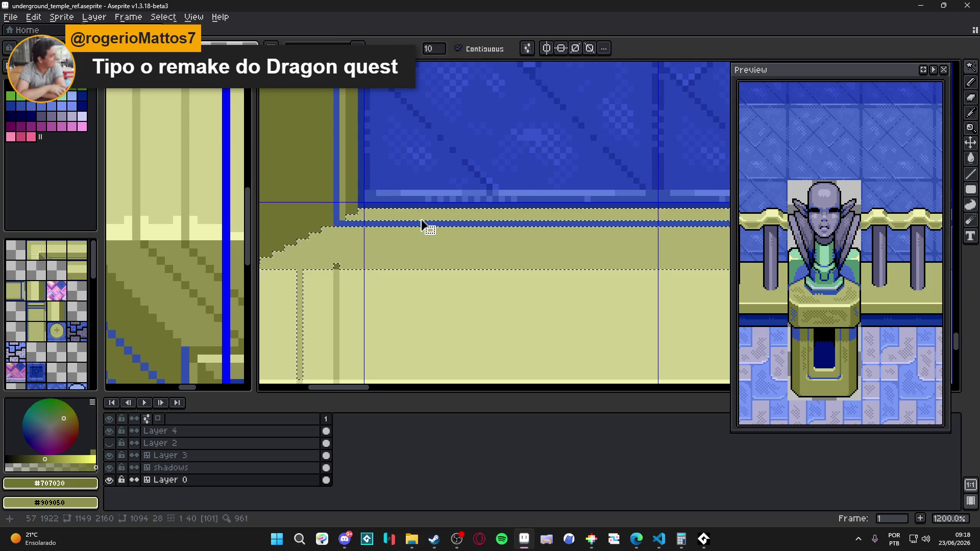
key(l)
drag(332, 269, 474, 196)
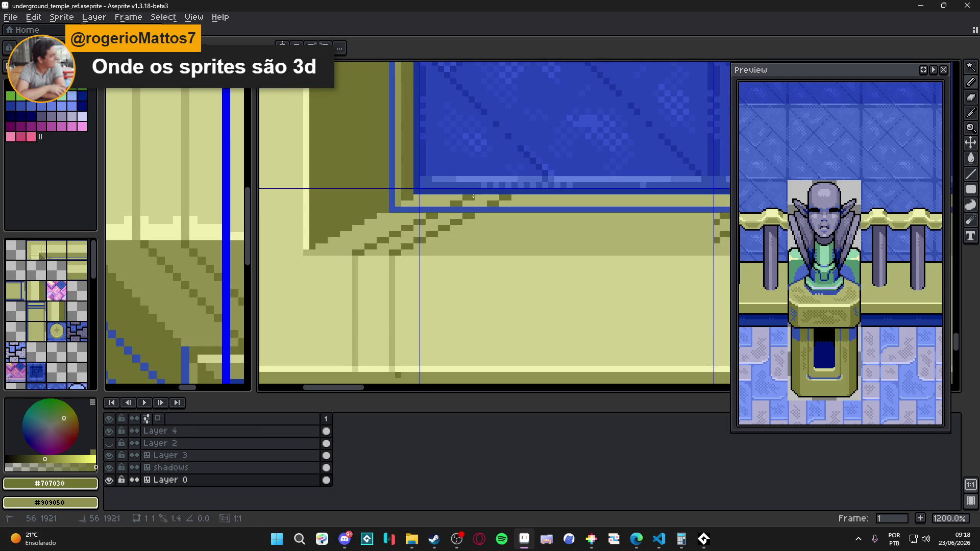
Step: View the pink and blue patterned row and check the ledge row with a colour selection
scroll(433, 278, down, 2)
drag(433, 278, 396, 243)
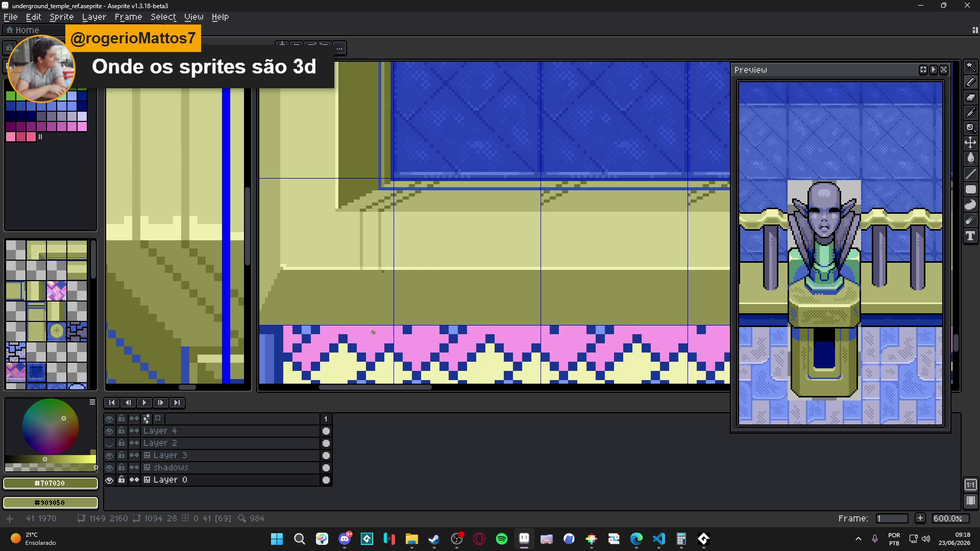
scroll(374, 273, up, 2)
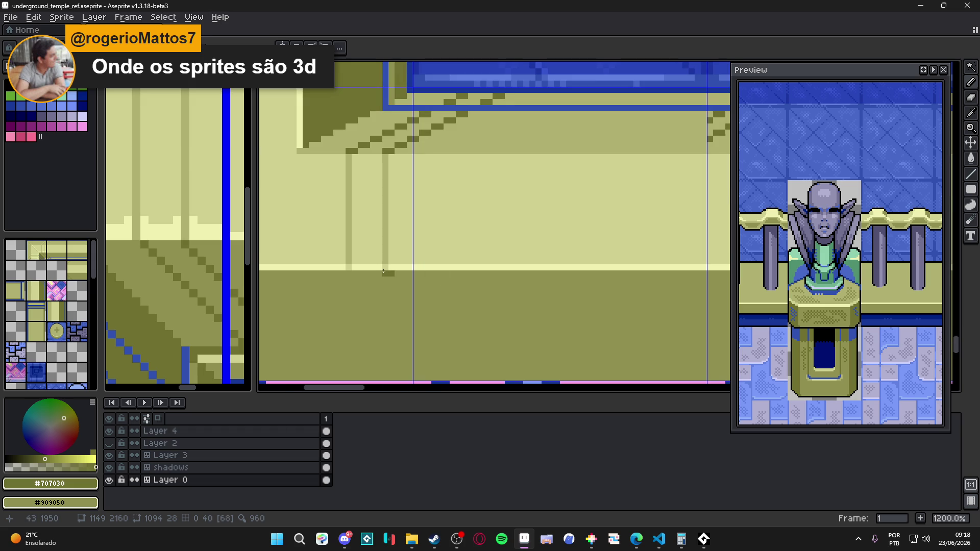
scroll(383, 274, down, 2)
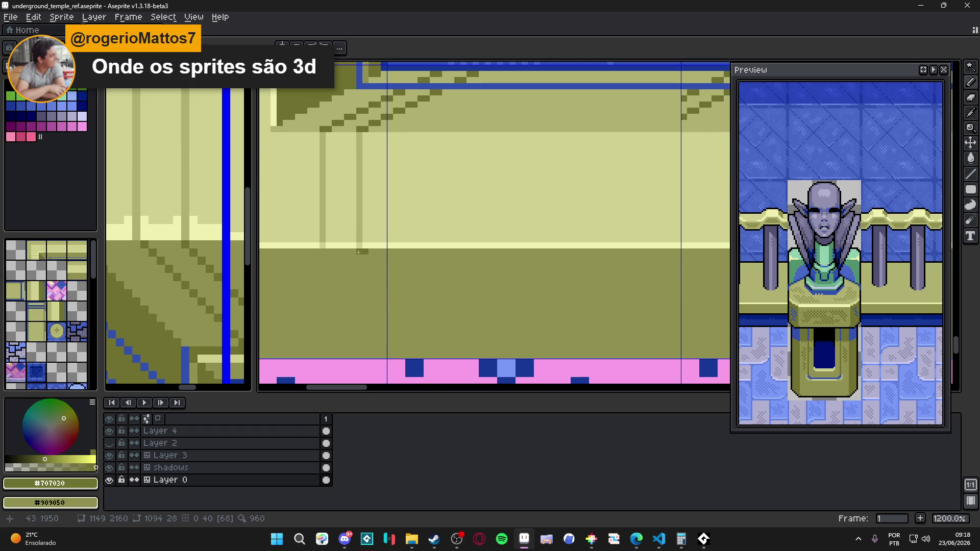
scroll(358, 252, down, 2)
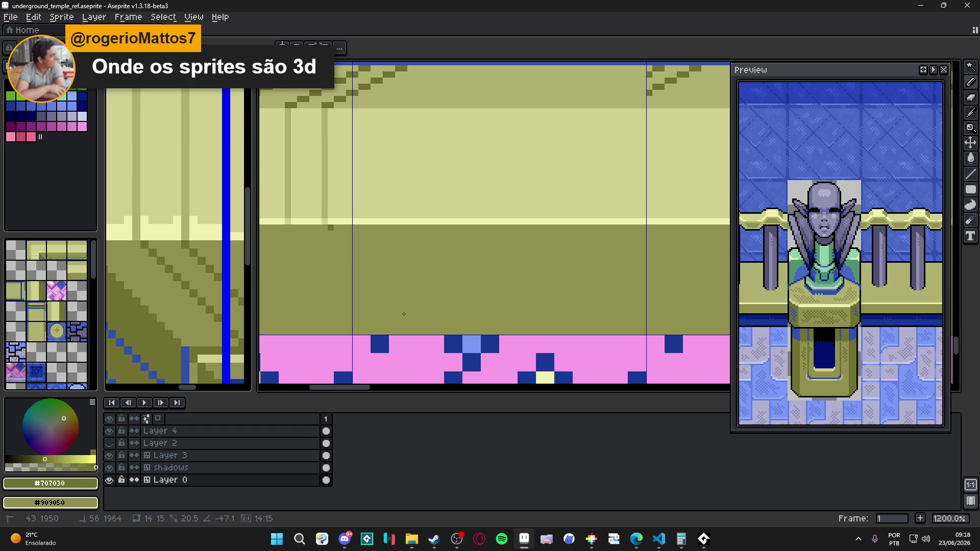
key(w)
click(332, 233)
scroll(333, 233, up, 3)
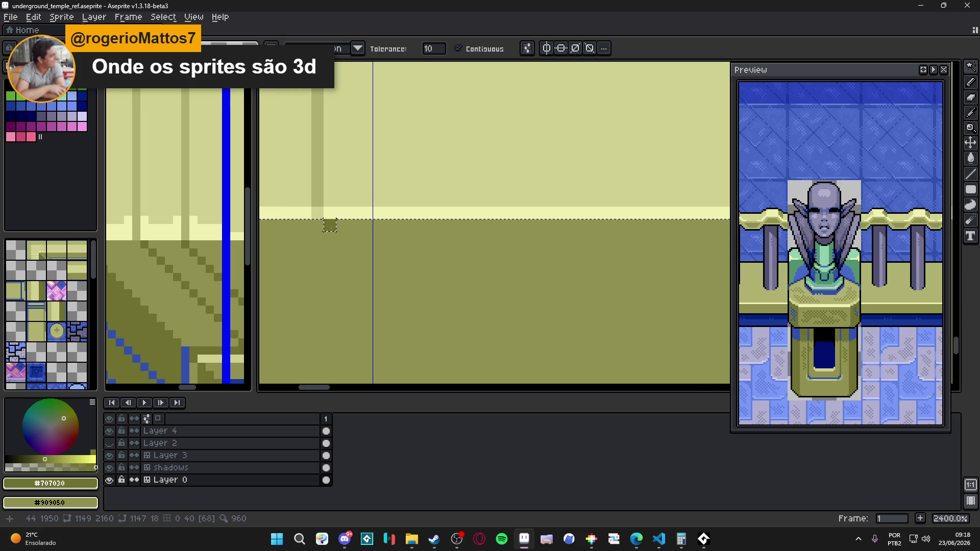
scroll(329, 225, down, 4)
key(ctrl+d)
Step: Pencil three diagonal shadow lines across the ledge tile
key(b)
scroll(329, 226, up, 2)
scroll(328, 226, down, 2)
mouse_move(328, 227)
mouse_down()
mouse_move(397, 298)
mouse_move(368, 293)
mouse_up()
drag(374, 299, 375, 299)
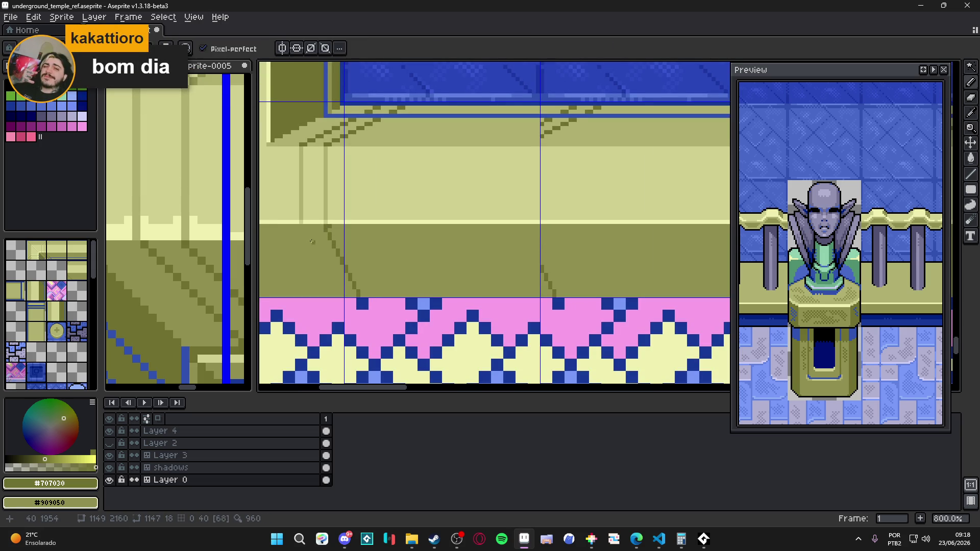
drag(301, 224, 342, 295)
scroll(342, 295, down, 3)
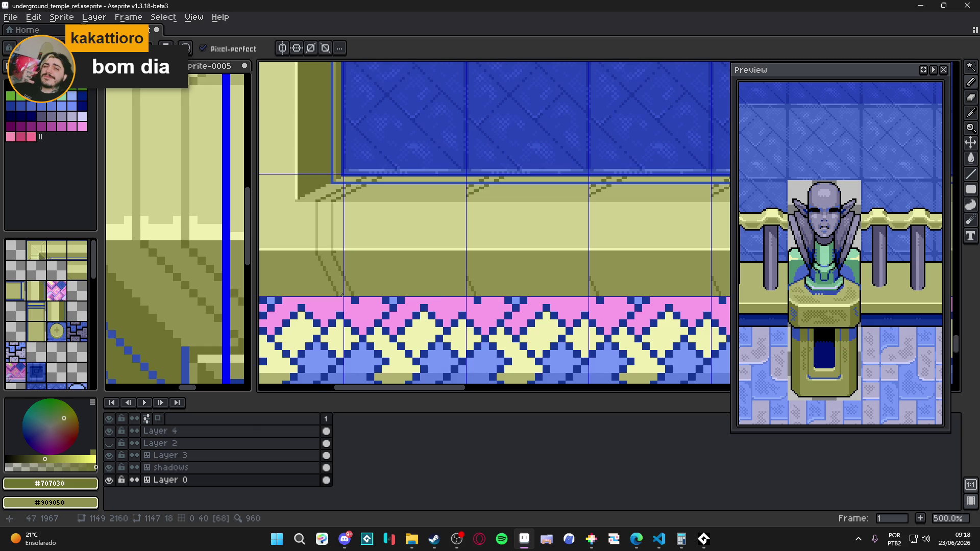
scroll(333, 260, up, 3)
Step: Pick olive #909050 from the canvas and add a short diagonal stroke
alt+click(333, 259)
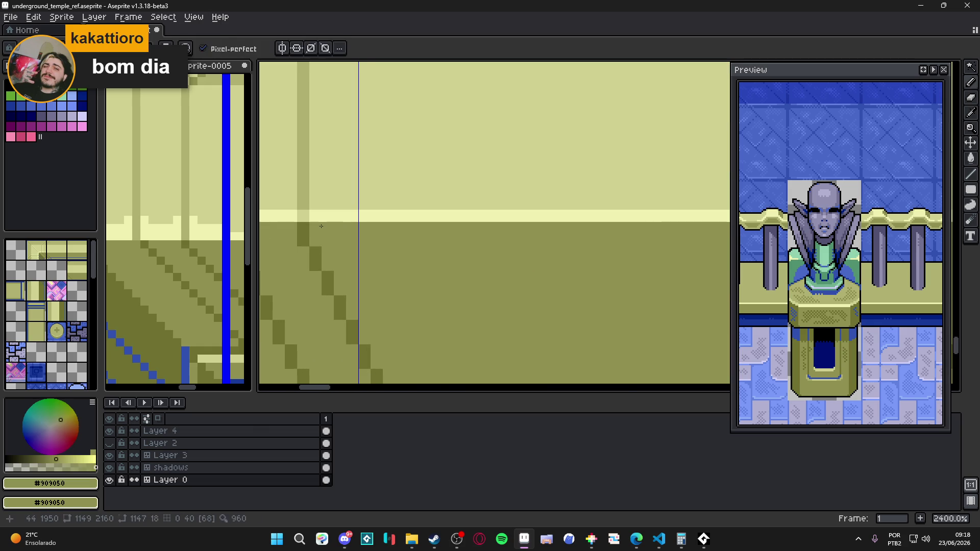
scroll(332, 260, down, 2)
mouse_move(332, 260)
mouse_down()
mouse_move(329, 240)
mouse_move(342, 271)
mouse_up()
scroll(345, 273, down, 3)
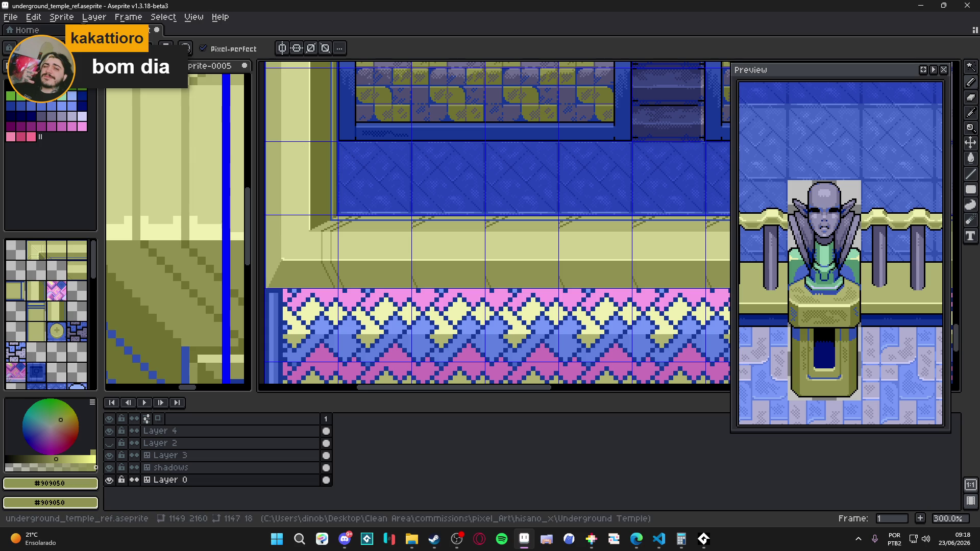
scroll(440, 228, up, 3)
scroll(440, 229, up, 3)
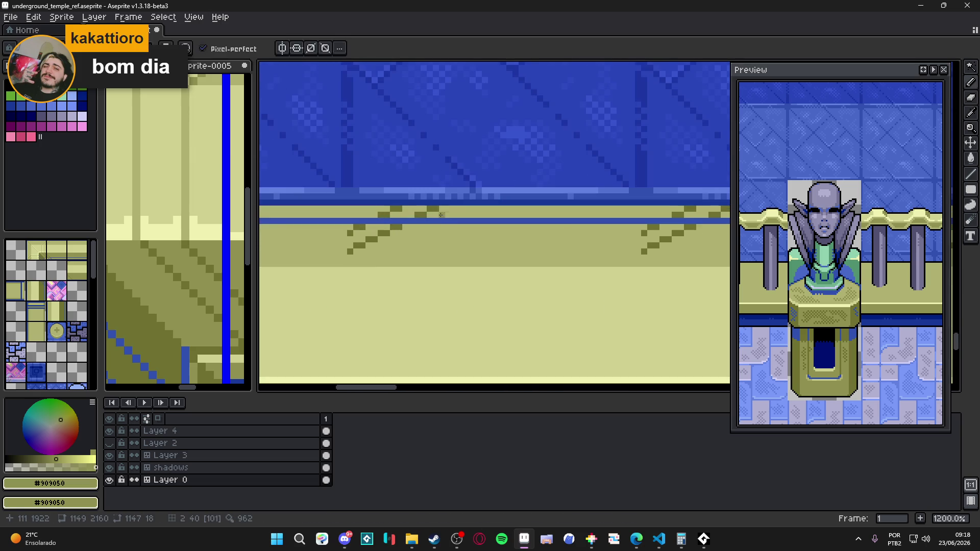
Step: Paint over the dark trim pixels with light olive #b0b070
alt+click(438, 214)
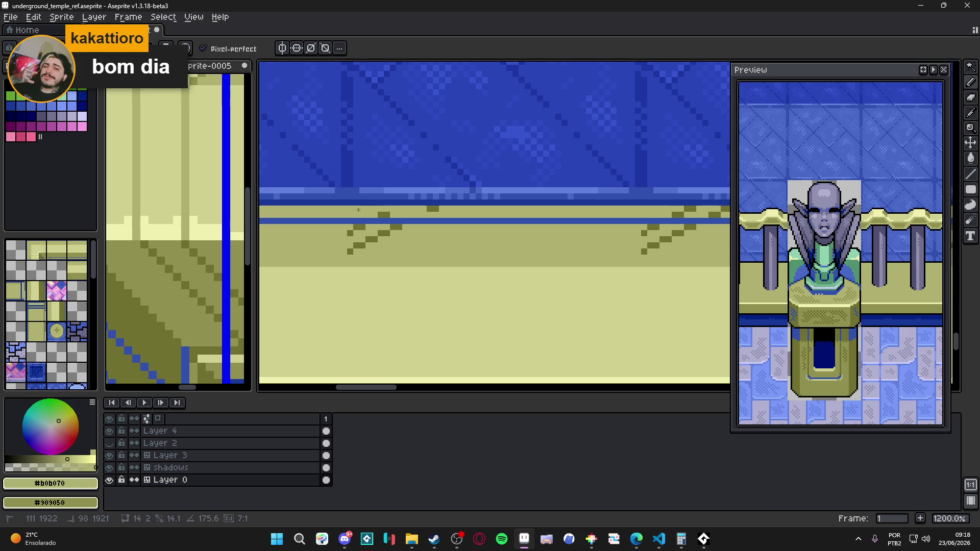
click(399, 209)
click(393, 209)
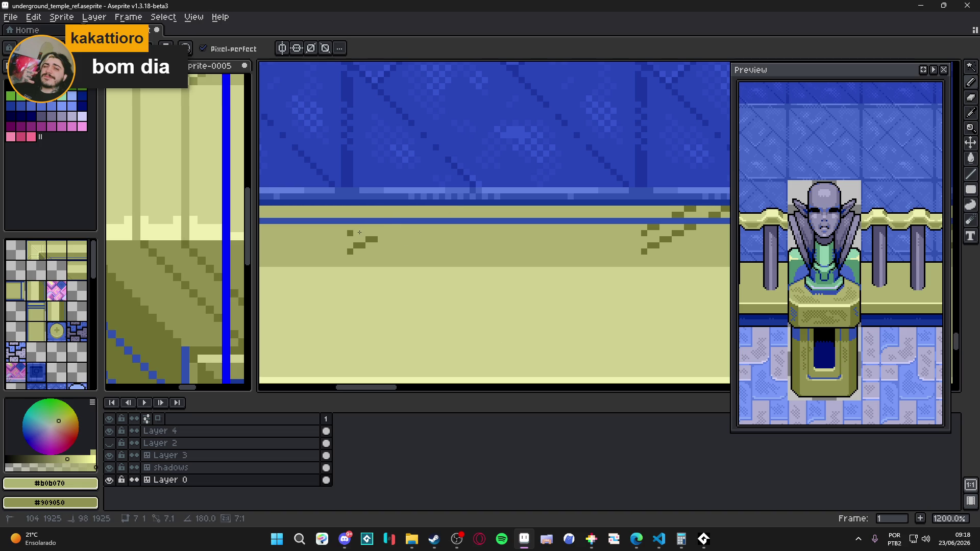
scroll(492, 248, down, 4)
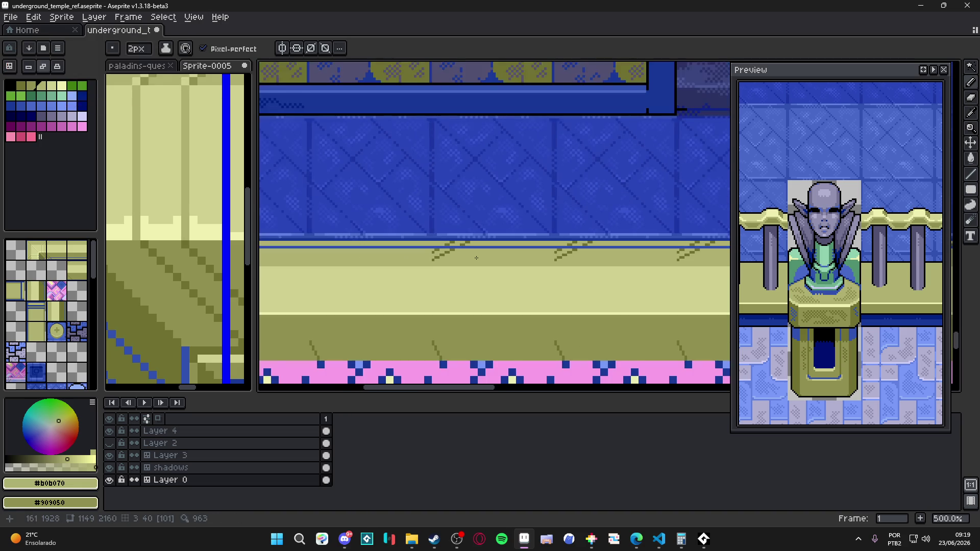
Step: Undo the last stroke and paint over the dark trim pixels in light olive
key(ctrl+z)
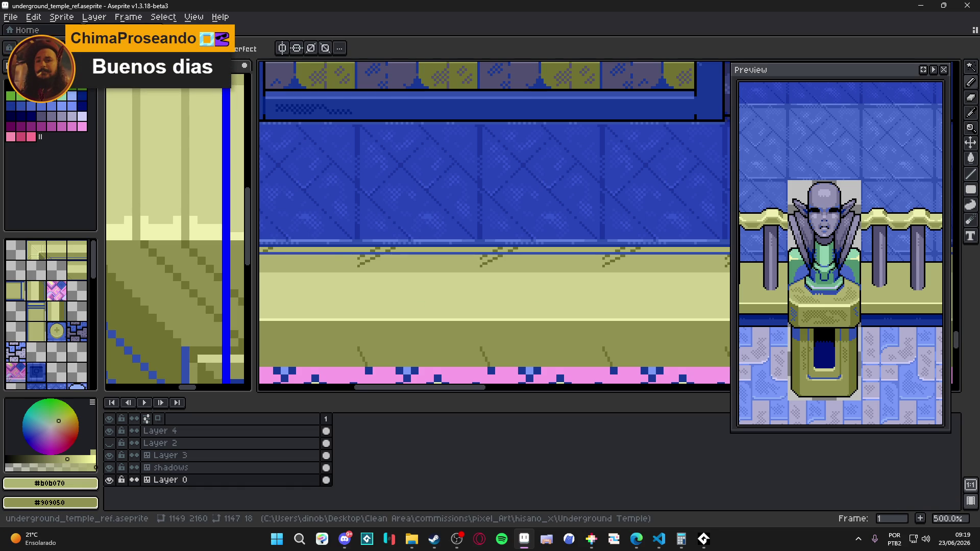
scroll(395, 268, up, 2)
scroll(395, 268, up, 3)
mouse_move(398, 219)
mouse_down()
mouse_move(352, 214)
mouse_move(363, 207)
mouse_move(366, 223)
mouse_move(337, 219)
mouse_move(352, 239)
mouse_move(322, 264)
mouse_up()
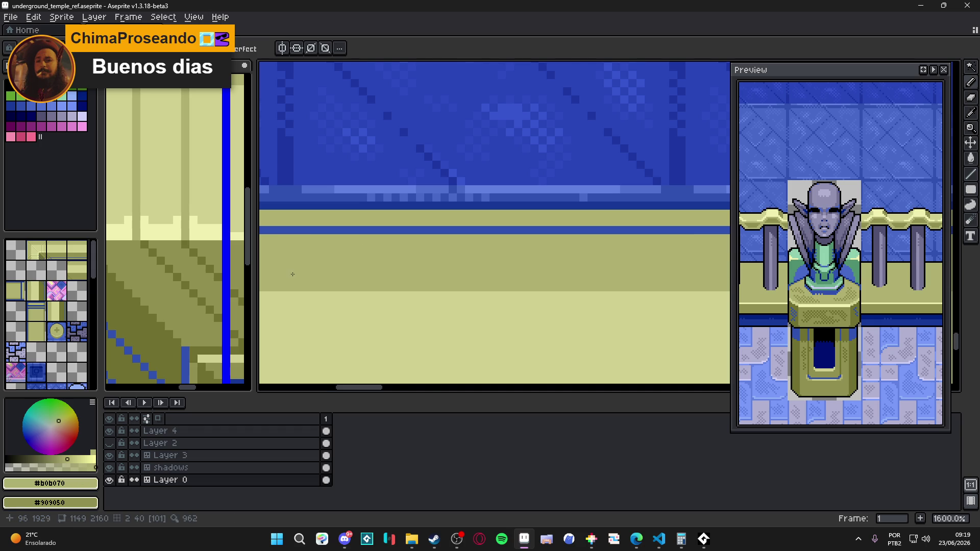
scroll(369, 267, down, 5)
scroll(370, 266, up, 4)
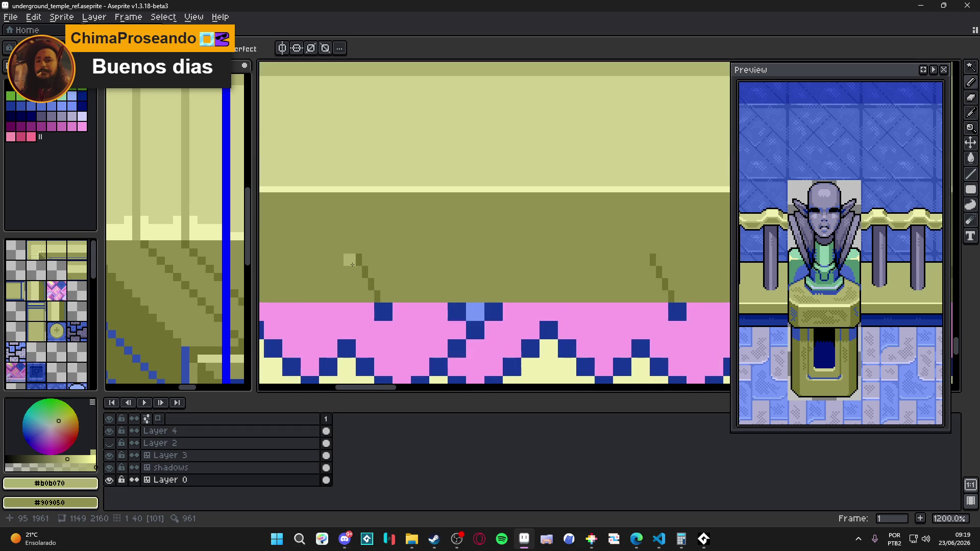
Step: Try covering the ledge's dark diagonal dash with olive #909050, then undo it
alt+click(404, 265)
drag(364, 266, 379, 295)
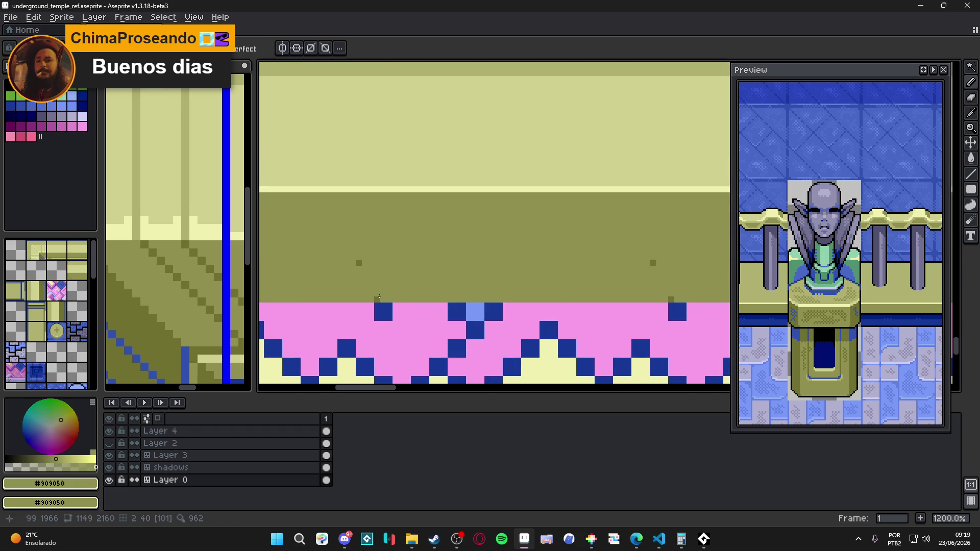
scroll(374, 261, down, 5)
drag(375, 260, 414, 270)
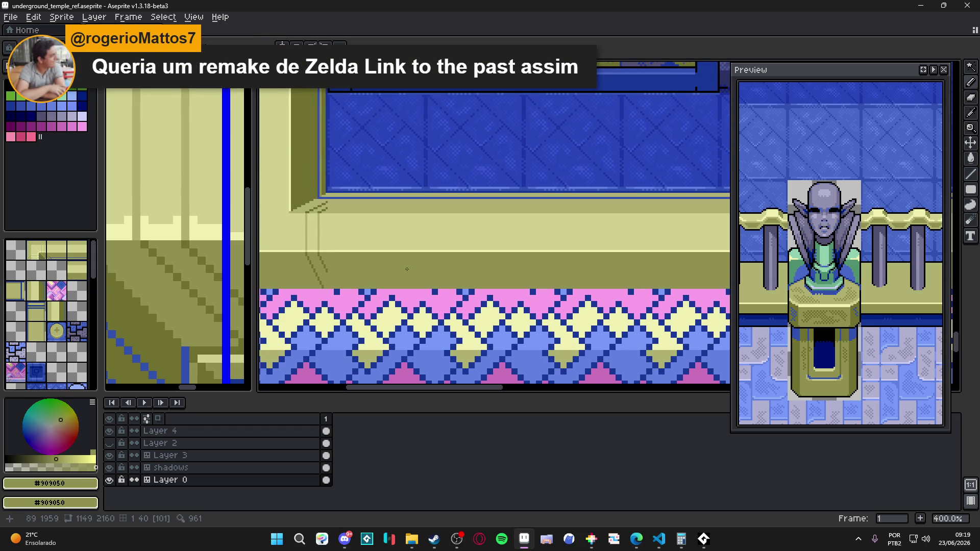
key(ctrl+z)
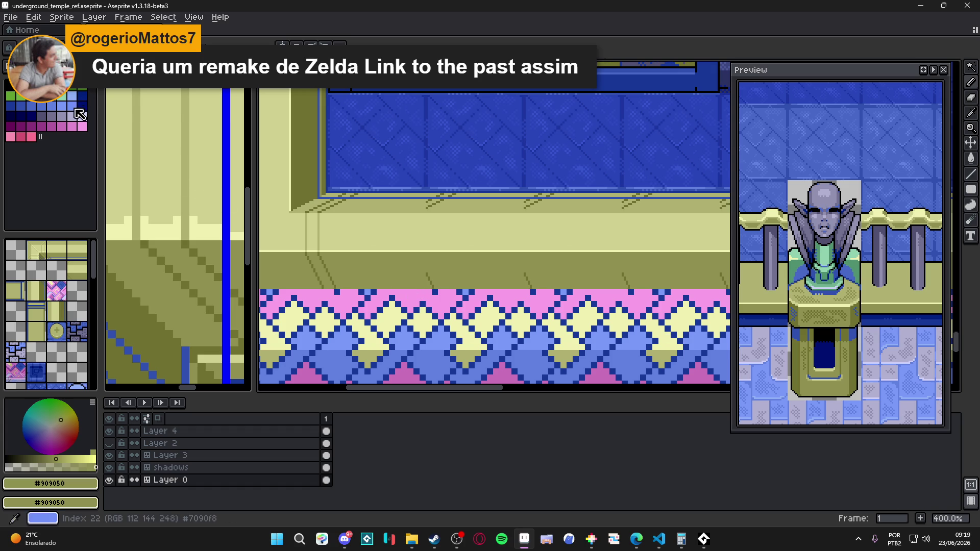
Step: Cover the dark stair pixels and trim line in light olive #b0b070, then save underground_temple_ref.aseprite
scroll(400, 247, up, 1)
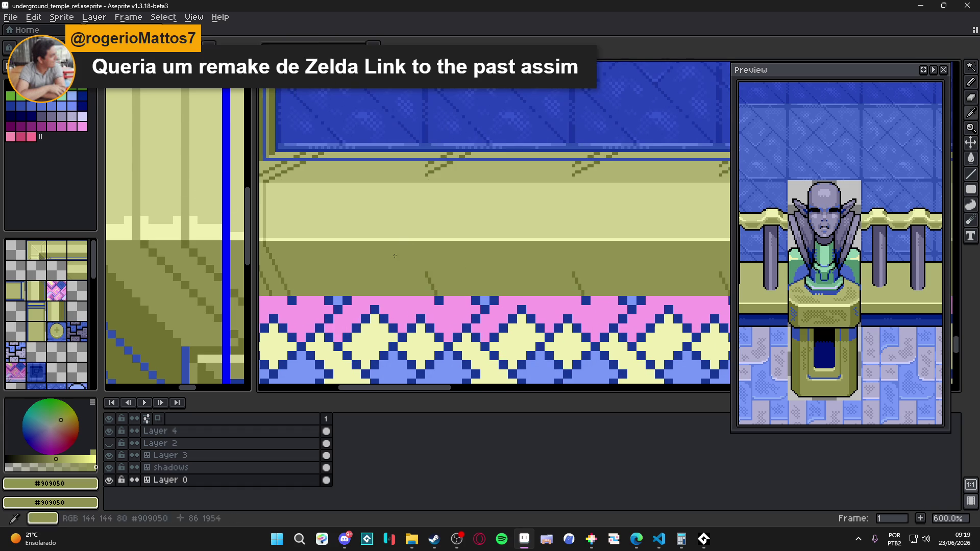
scroll(429, 288, up, 1)
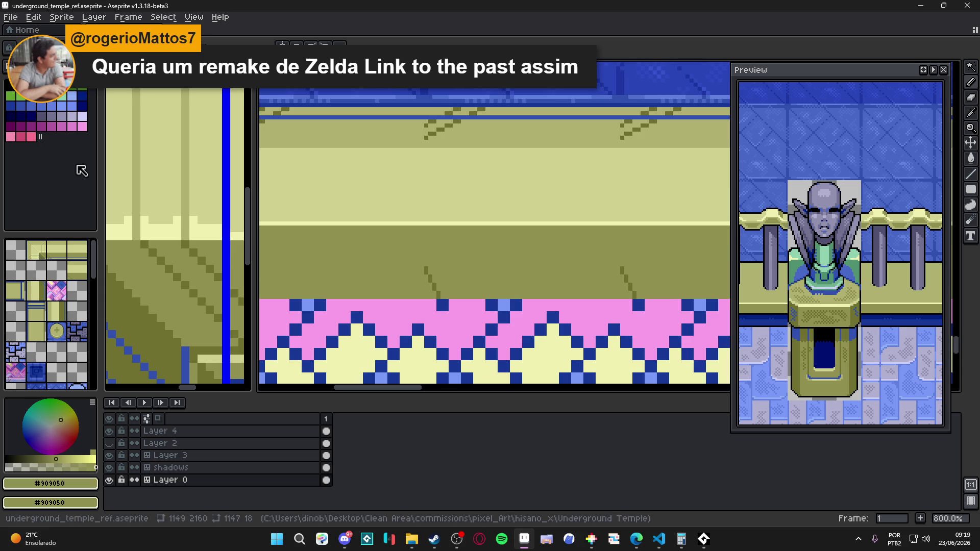
click(61, 129)
scroll(438, 258, left, 2)
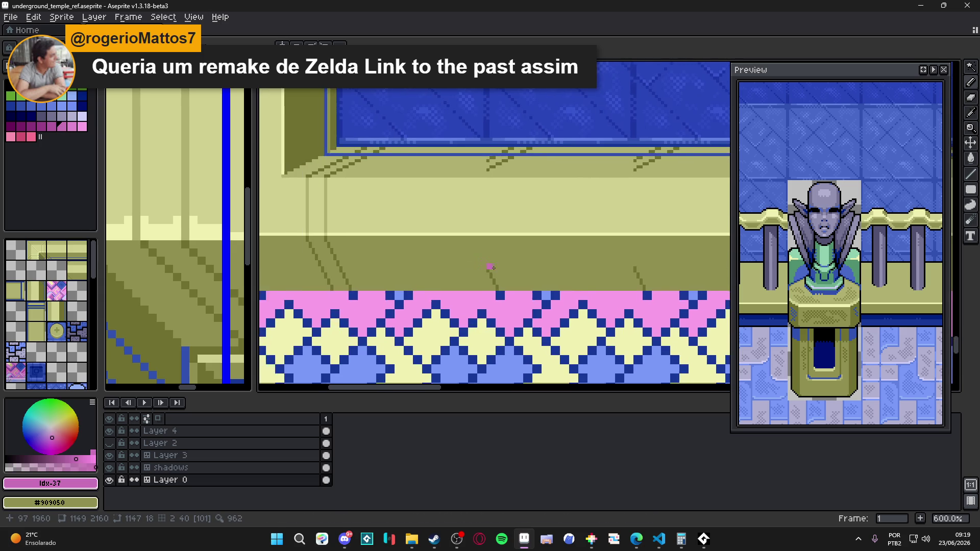
scroll(488, 267, left, 2)
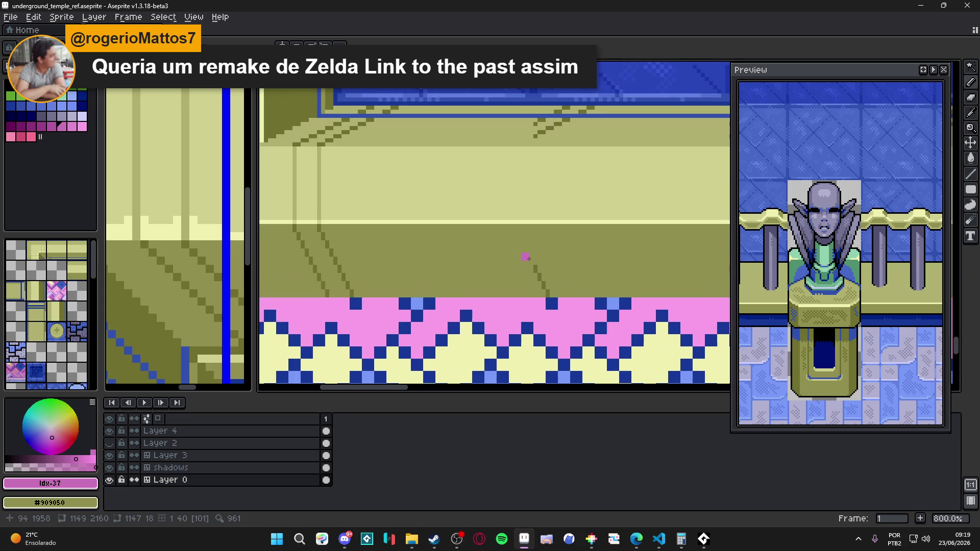
alt+click(399, 233)
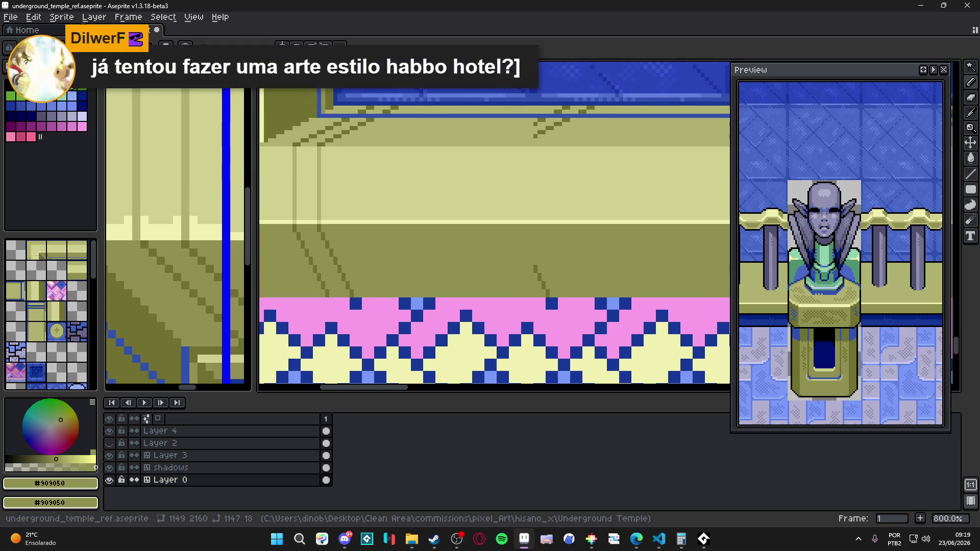
scroll(543, 262, up, 2)
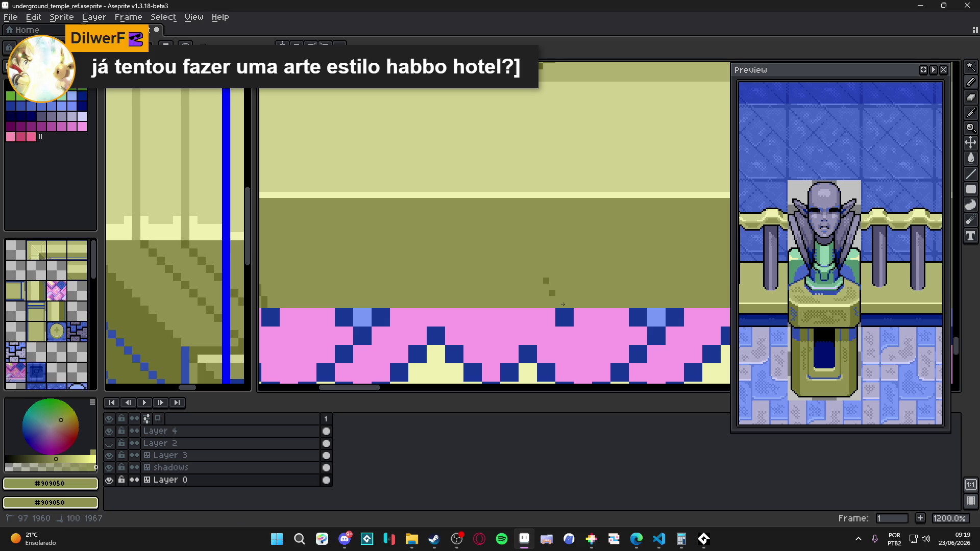
scroll(550, 272, up, 3)
alt+click(561, 211)
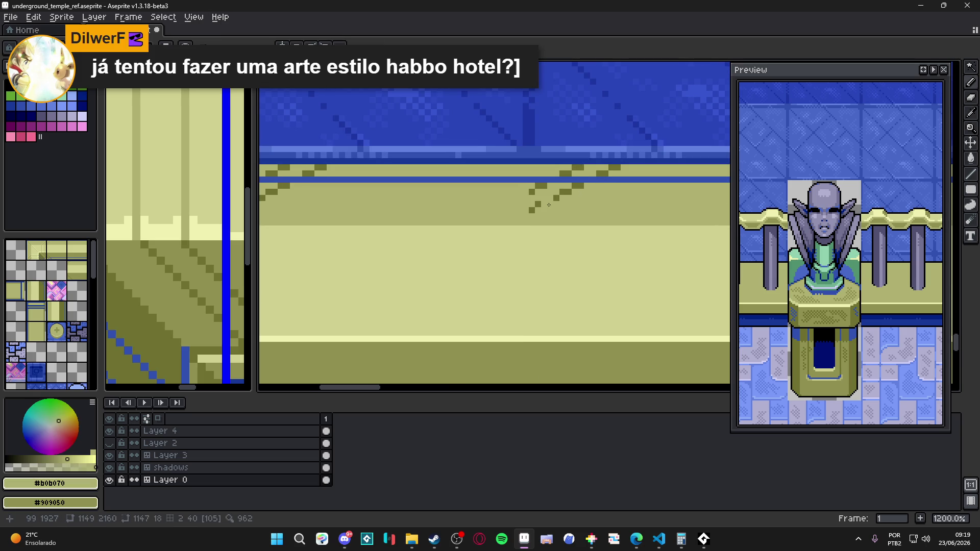
drag(533, 209, 569, 195)
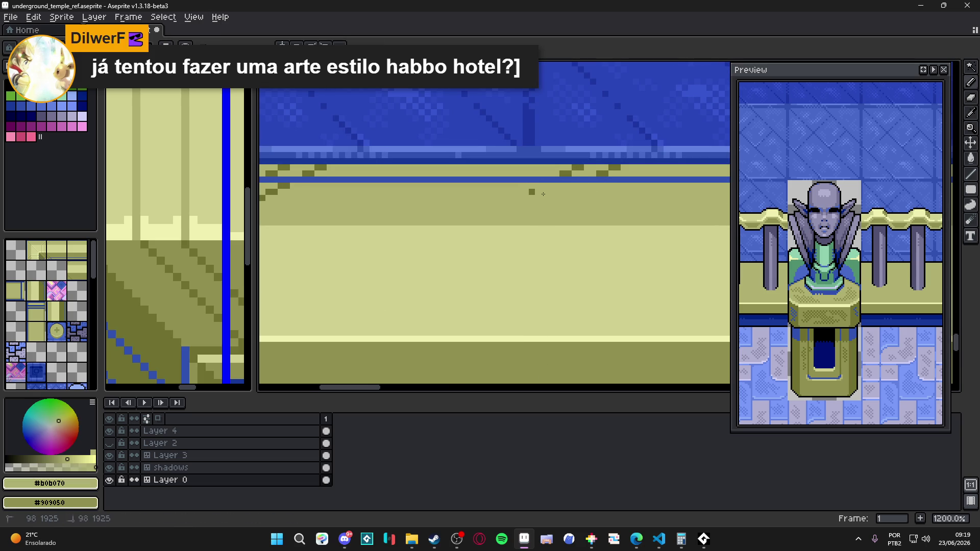
shift+click(608, 174)
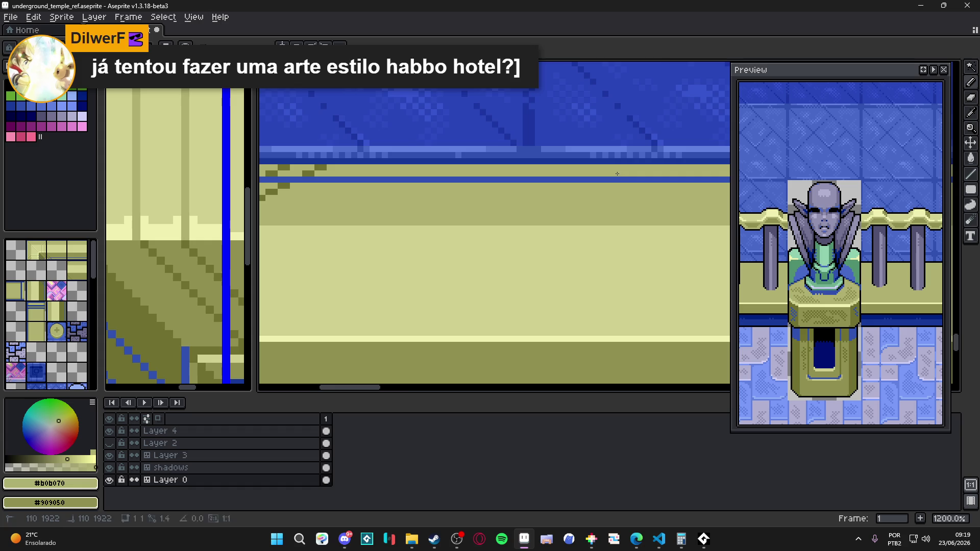
scroll(618, 174, down, 5)
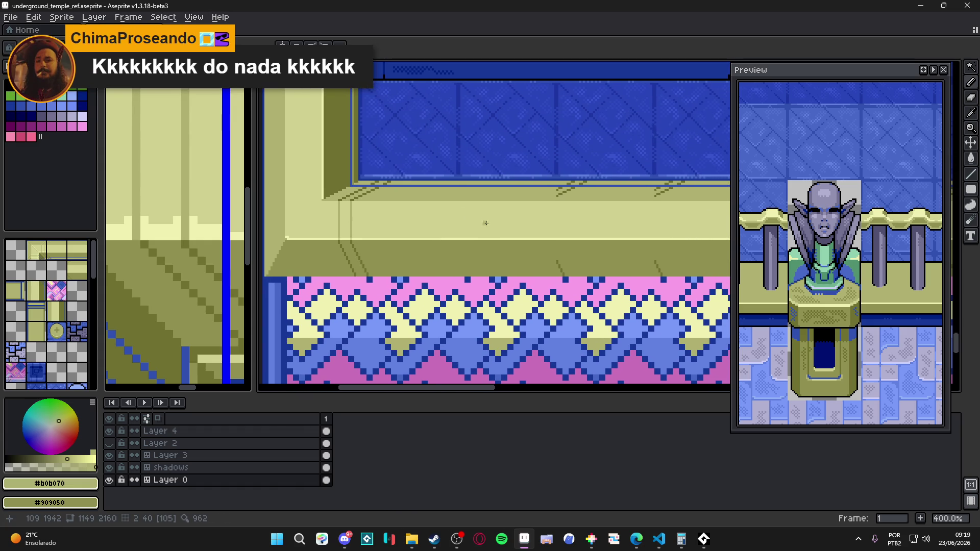
key(ctrl+s)
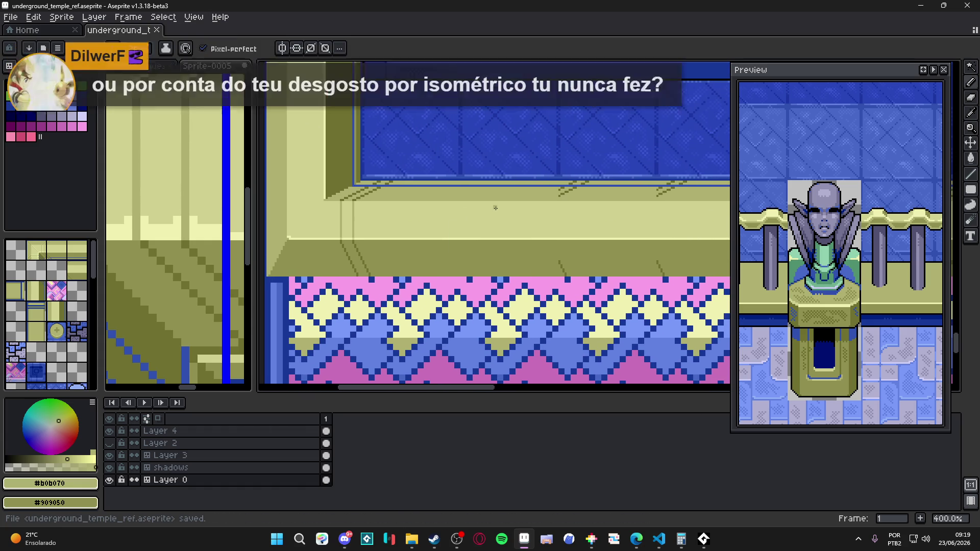
Step: Choose the greyish blue colour, switch to tile picking, and sample tiles 101 and 105
click(41, 116)
key(Tab)
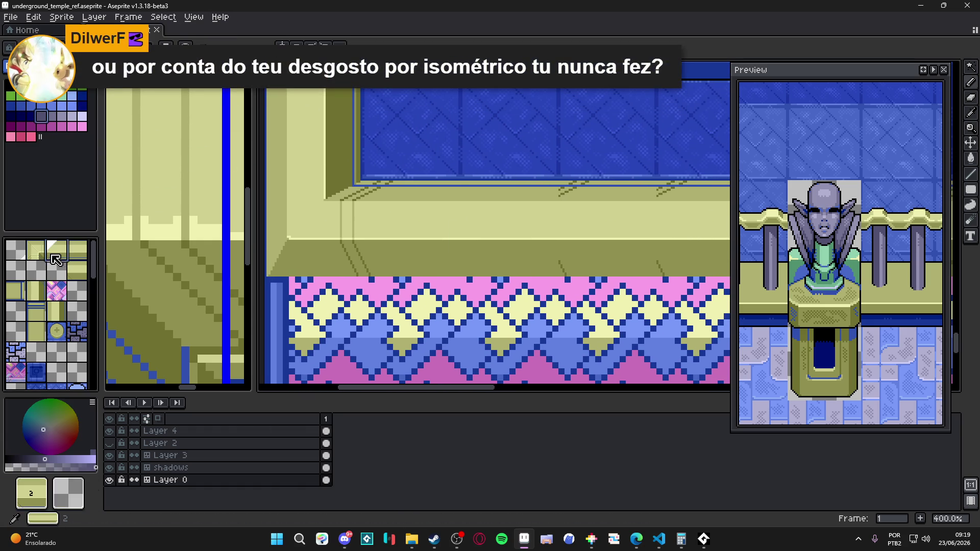
alt+click(452, 240)
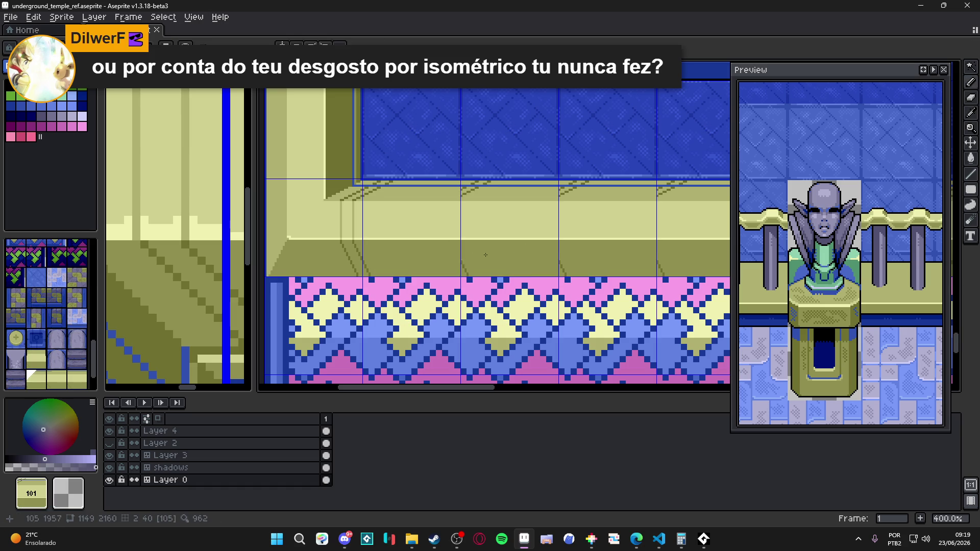
alt+click(519, 247)
Step: Pan across the map to the temple wall blocks and stairs, then save the file
drag(558, 251, 550, 251)
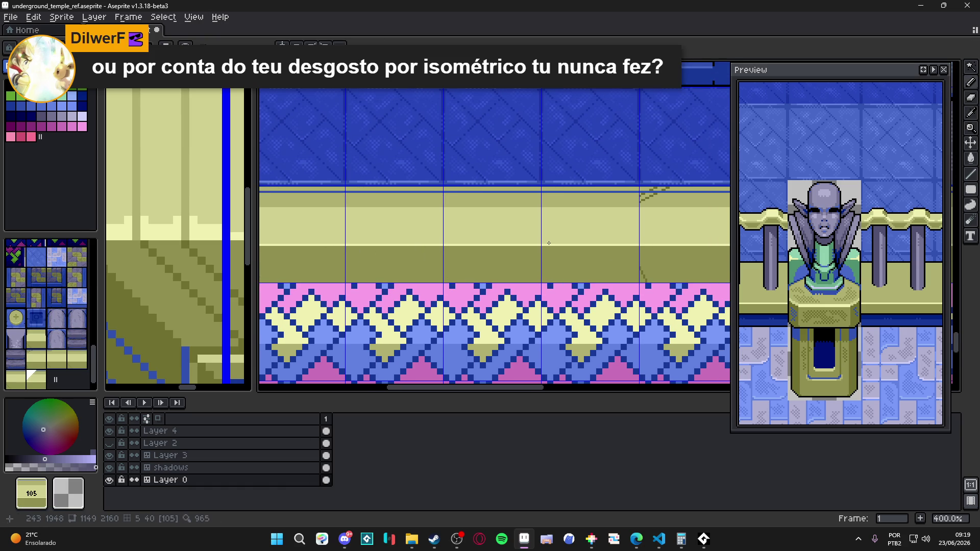
scroll(367, 264, down, 2)
drag(617, 267, 335, 286)
scroll(500, 289, down, 1)
drag(500, 289, 363, 313)
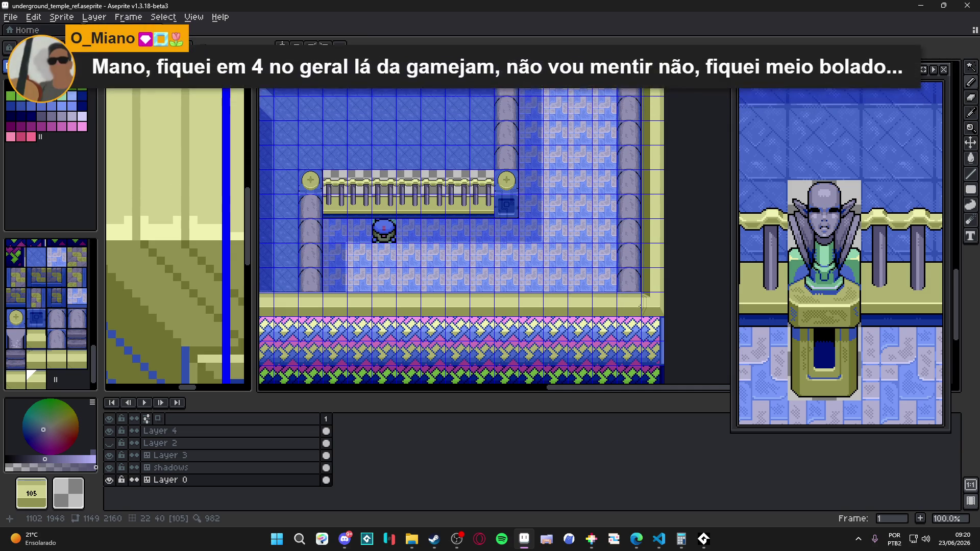
scroll(625, 306, up, 2)
scroll(624, 310, down, 2)
scroll(402, 280, up, 1)
mouse_move(358, 317)
mouse_down()
mouse_move(308, 274)
mouse_move(525, 278)
mouse_move(599, 296)
mouse_move(269, 306)
mouse_up()
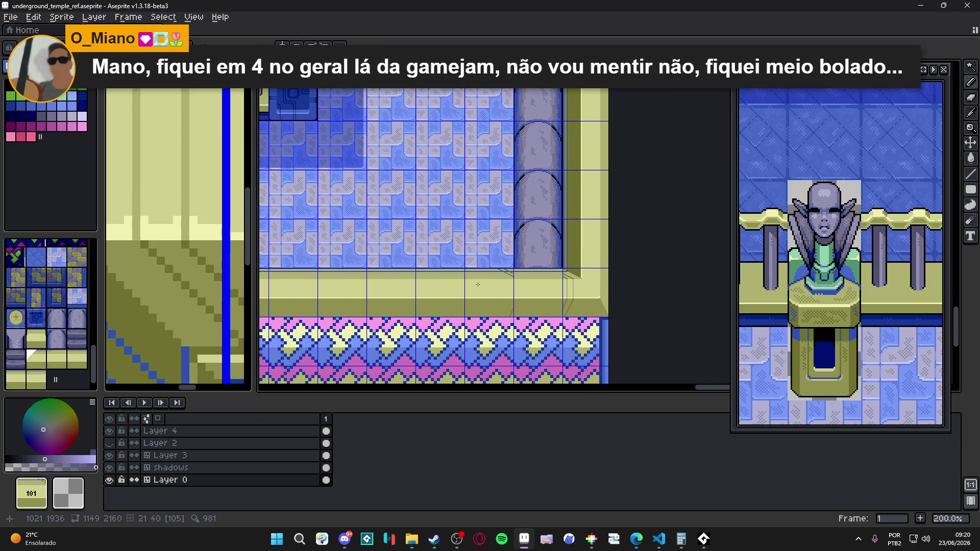
scroll(520, 293, down, 2)
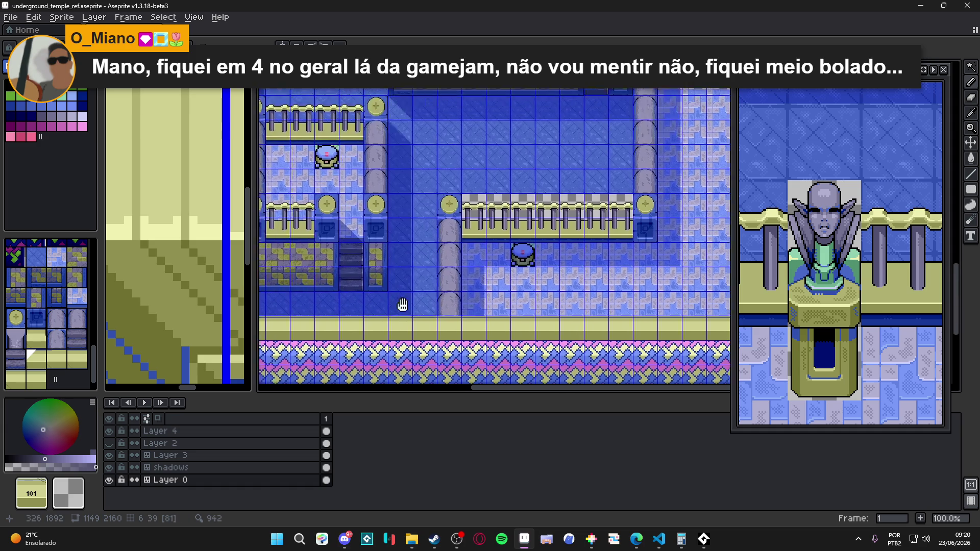
scroll(429, 296, up, 2)
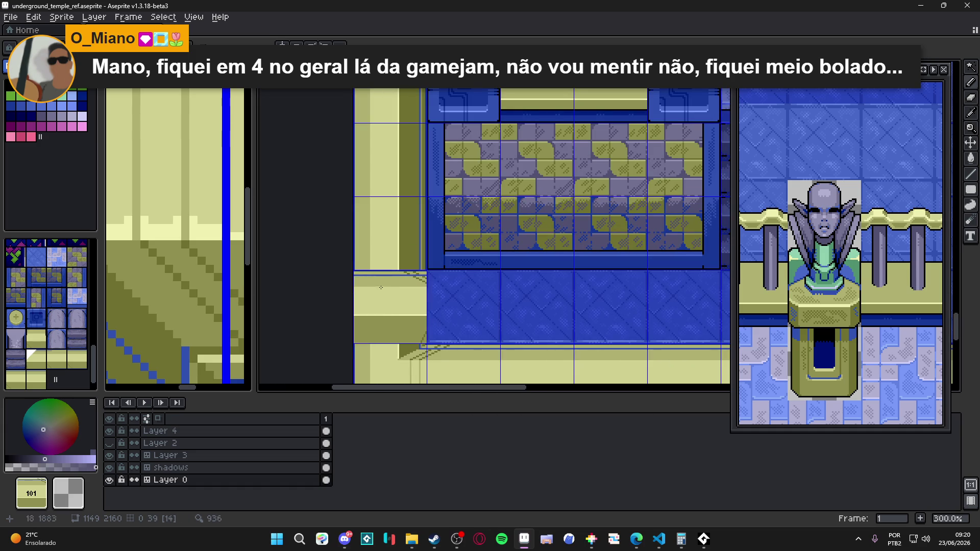
key(ctrl+s)
Step: Sample the pale olive #b0b070 from the wall corner as the drawing colour
drag(423, 214, 396, 145)
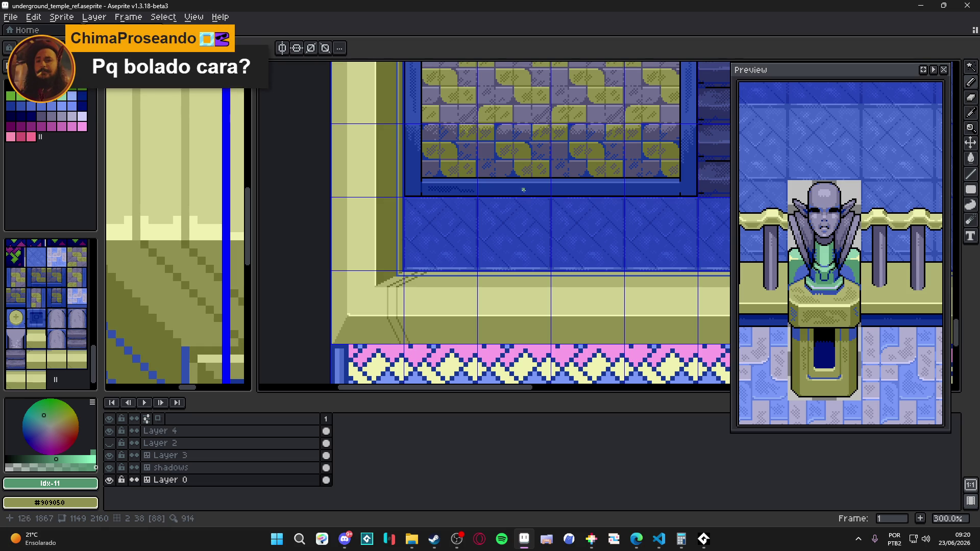
scroll(371, 277, up, 3)
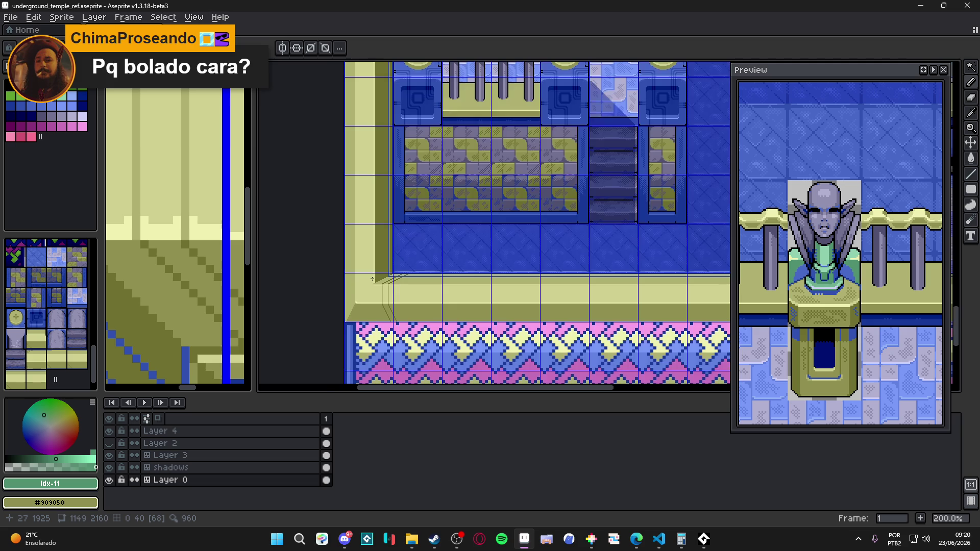
scroll(366, 269, up, 2)
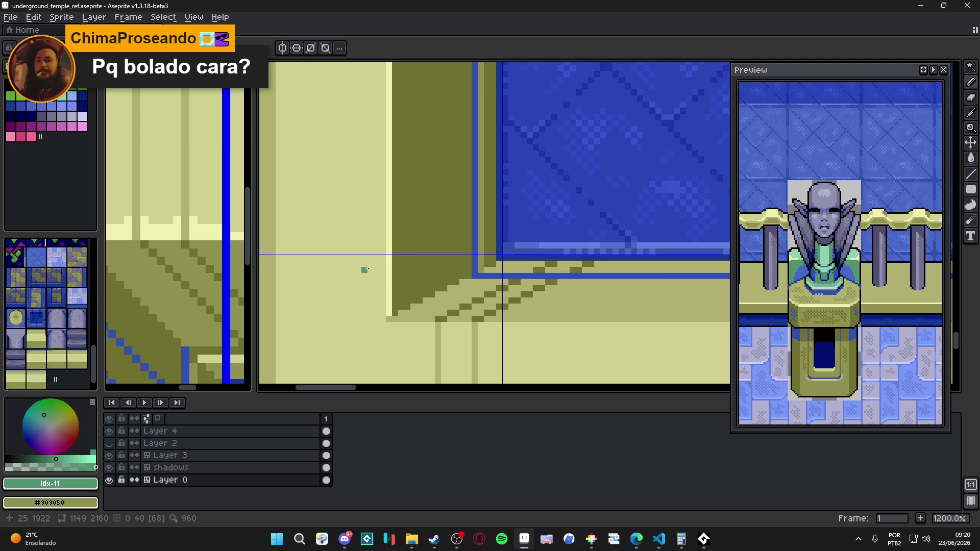
drag(386, 296, 365, 271)
alt+click(460, 317)
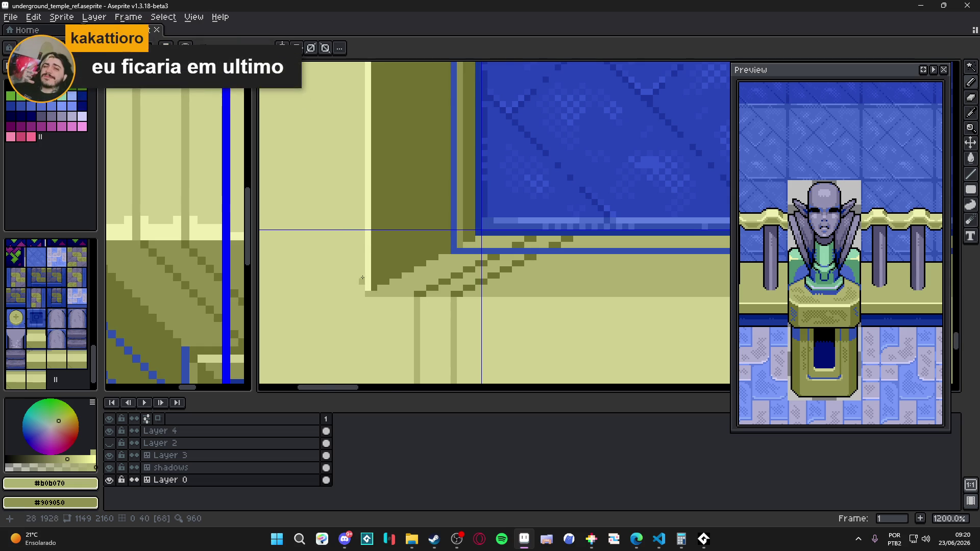
Step: Zoom around the wall corner and save underground_temple_ref.aseprite again
scroll(380, 295, down, 9)
scroll(422, 177, up, 5)
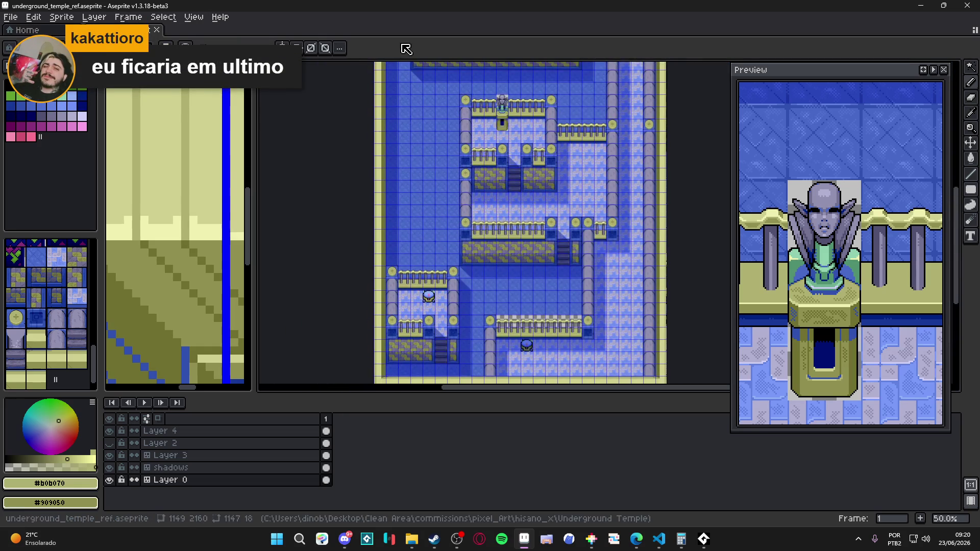
scroll(425, 197, up, 5)
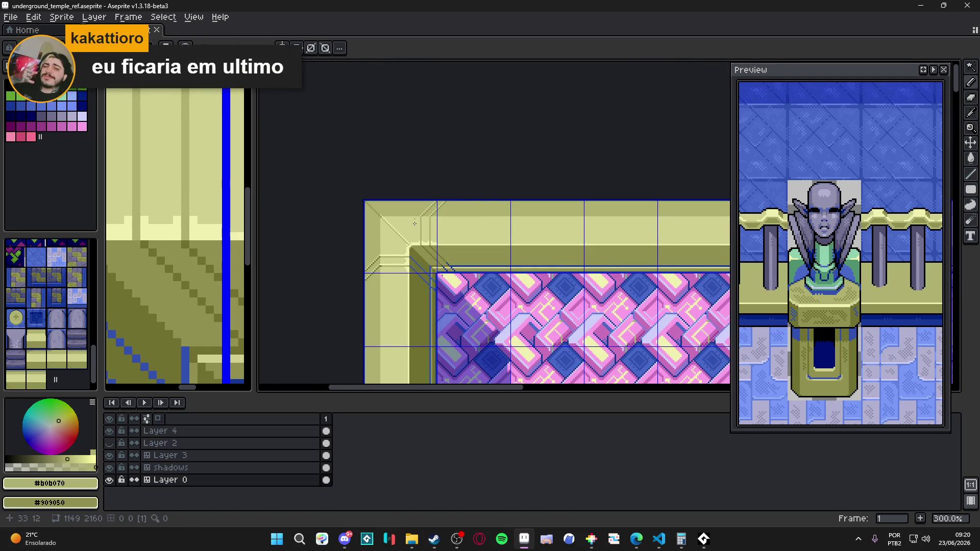
scroll(401, 259, down, 5)
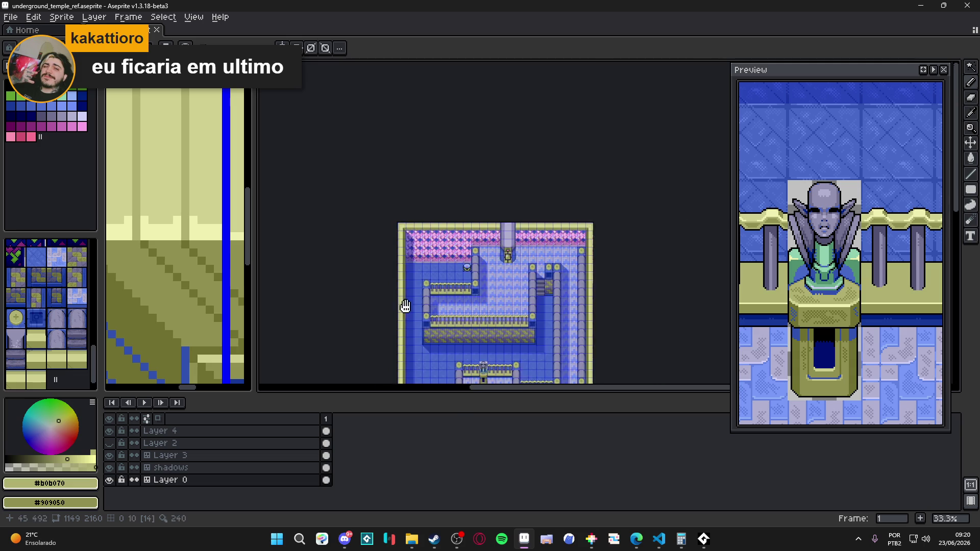
scroll(404, 306, down, 3)
scroll(411, 367, up, 5)
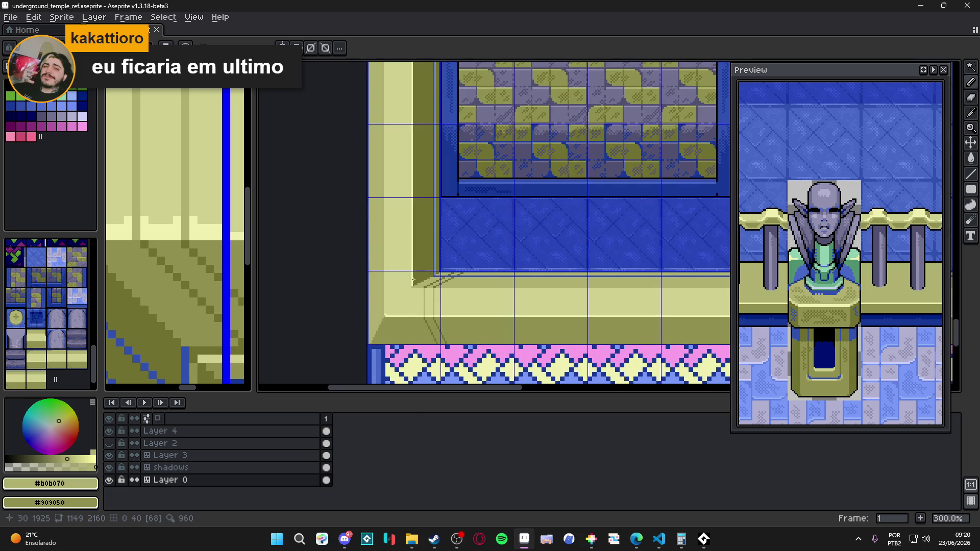
scroll(414, 280, up, 3)
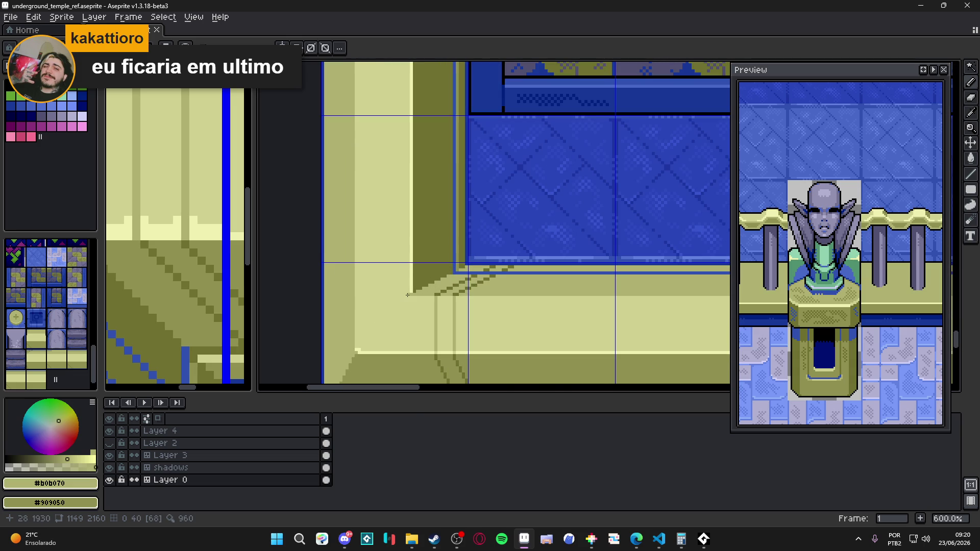
scroll(408, 295, down, 4)
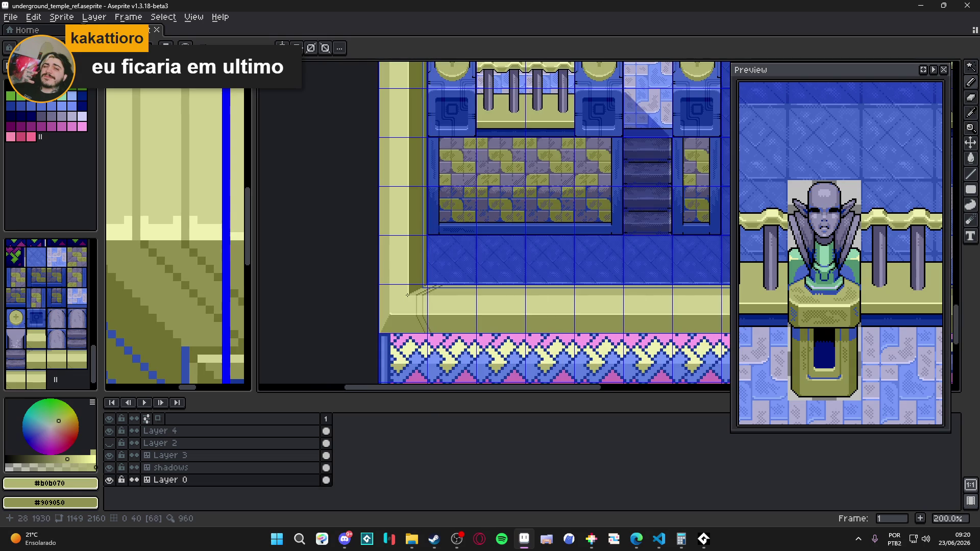
scroll(408, 296, down, 3)
scroll(419, 311, up, 2)
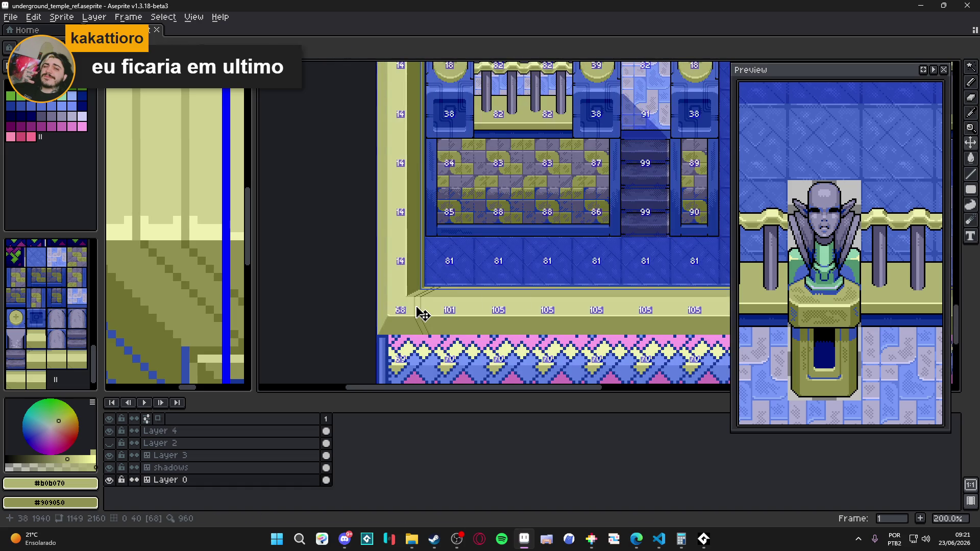
key(ctrl+s)
mouse_move(419, 314)
mouse_down()
mouse_move(403, 293)
mouse_move(403, 156)
mouse_move(416, 244)
mouse_up()
Step: Zoom to the wall corner and move its dark corner pixel down one row
scroll(429, 197, up, 3)
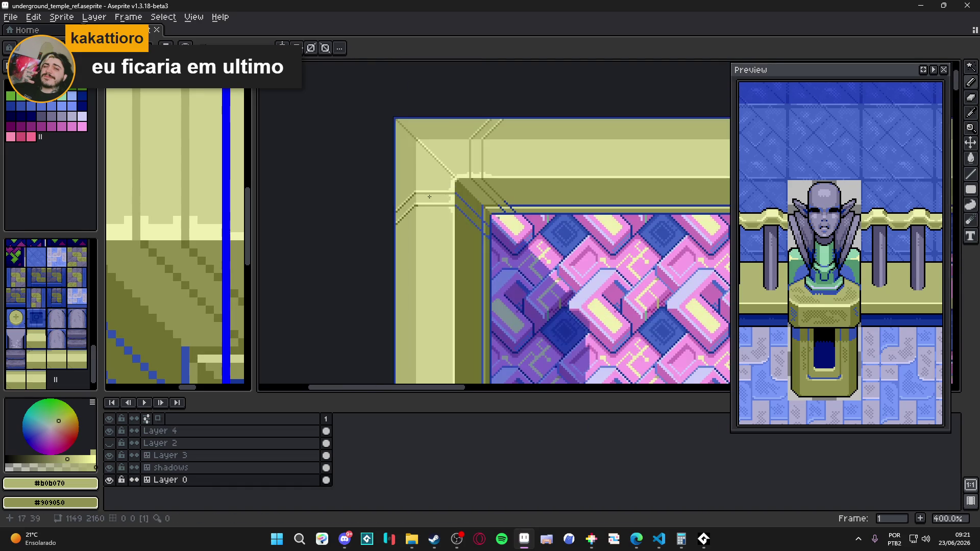
scroll(429, 196, up, 1)
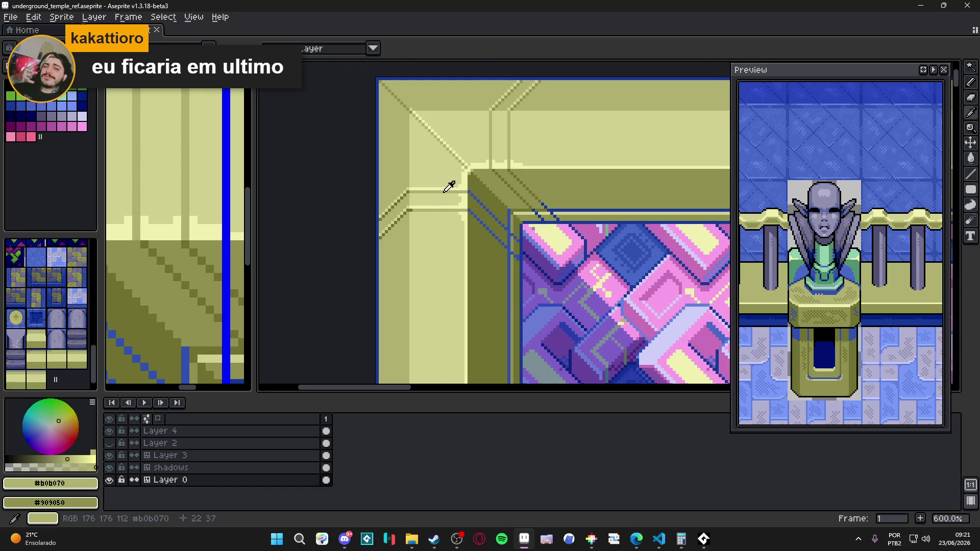
key(m)
scroll(455, 192, up, 2)
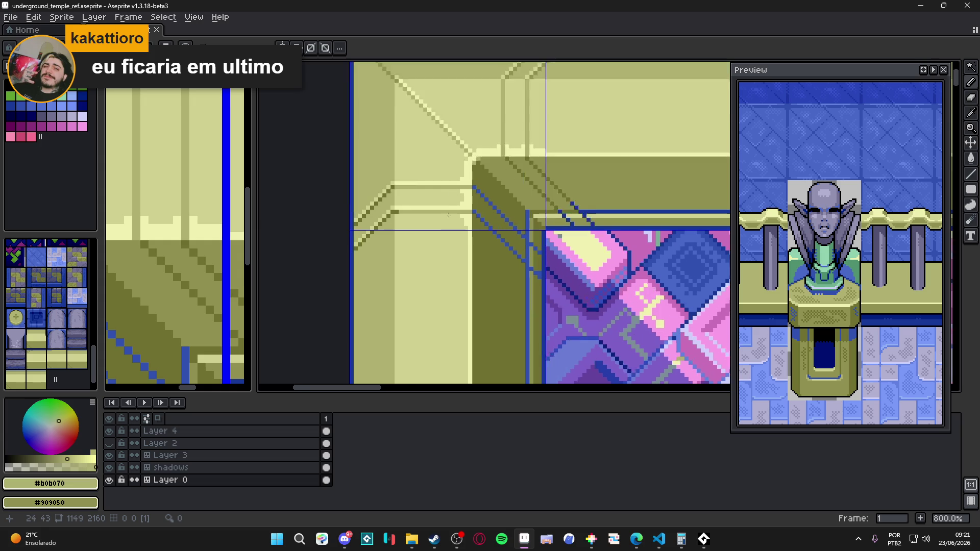
scroll(444, 190, down, 2)
scroll(438, 189, up, 3)
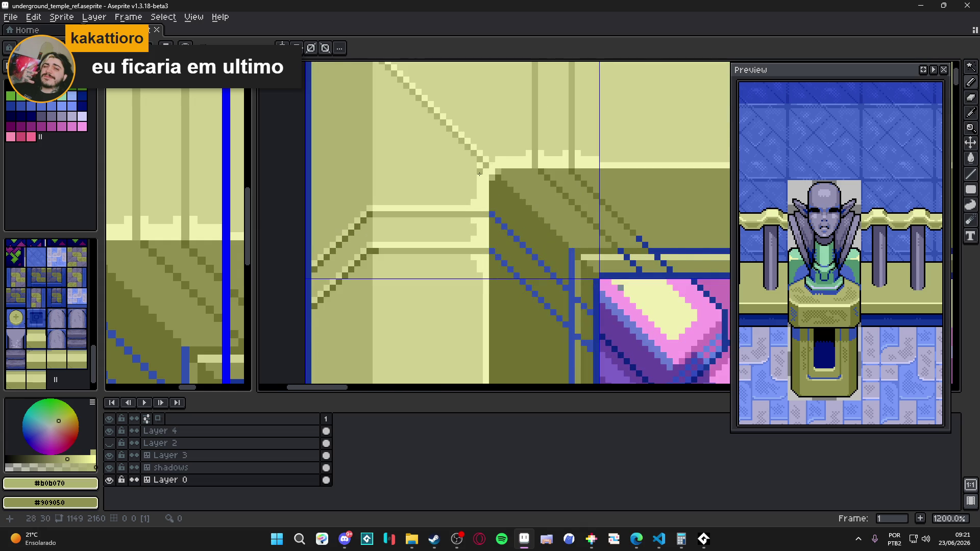
scroll(479, 174, up, 1)
drag(489, 179, 489, 199)
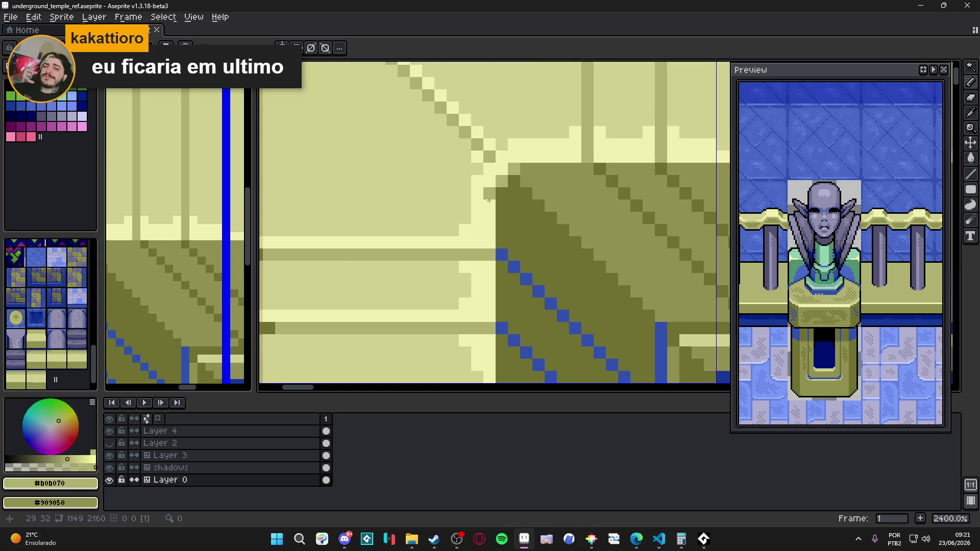
Step: Draw two darker horizontal lines, one above the other, beside the wall edge
scroll(489, 238, down, 4)
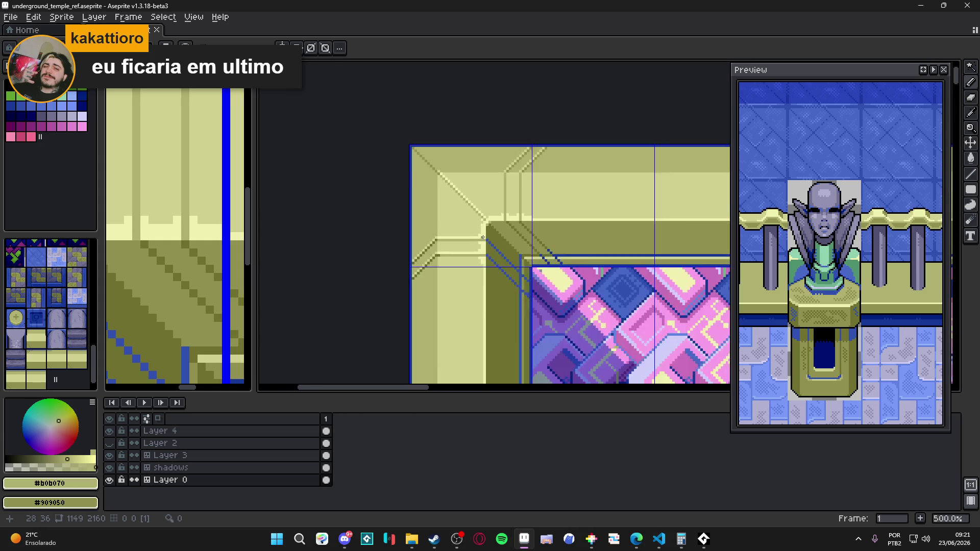
scroll(464, 245, up, 2)
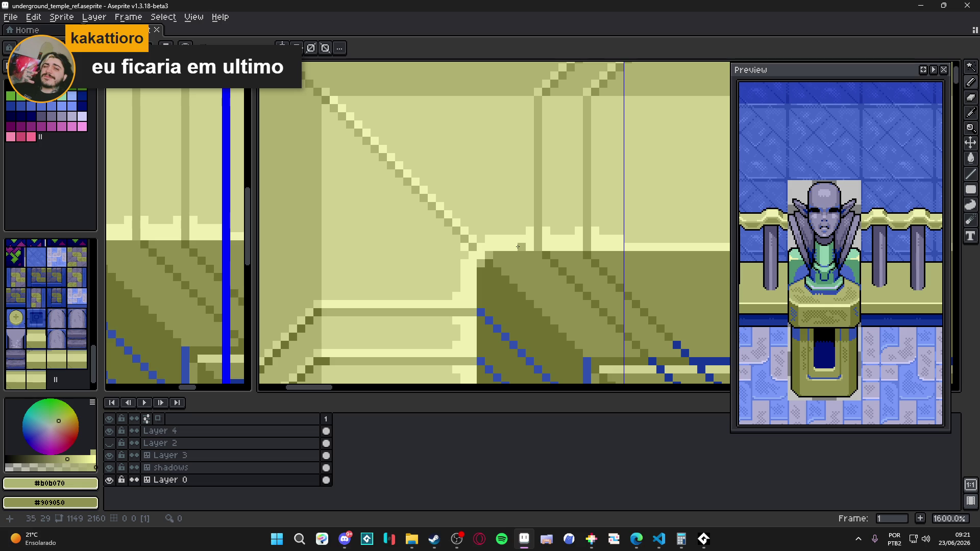
scroll(525, 246, down, 7)
mouse_move(462, 387)
mouse_down()
mouse_move(460, 148)
mouse_move(460, 201)
mouse_up()
scroll(459, 200, up, 2)
scroll(447, 247, down, 4)
scroll(442, 193, up, 4)
scroll(442, 193, up, 6)
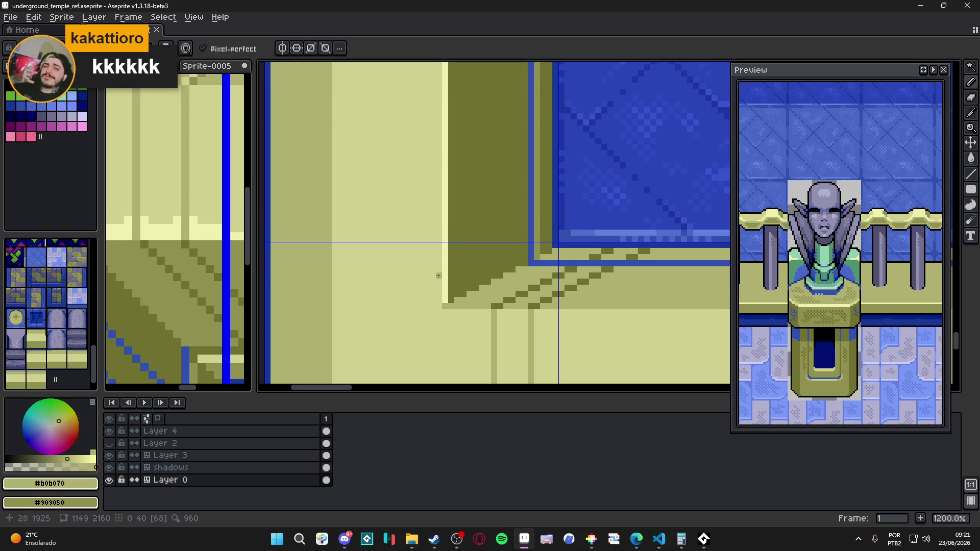
drag(438, 263, 333, 263)
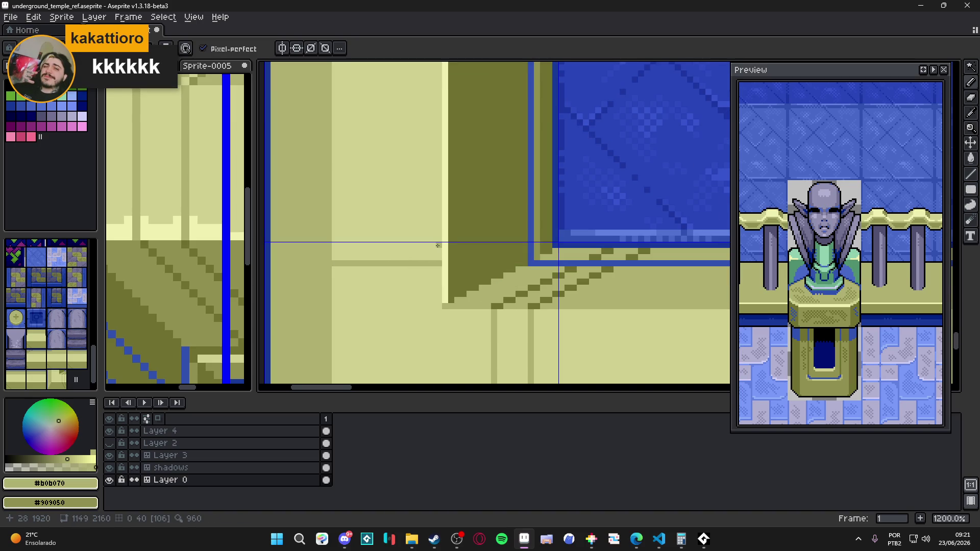
drag(440, 228, 335, 229)
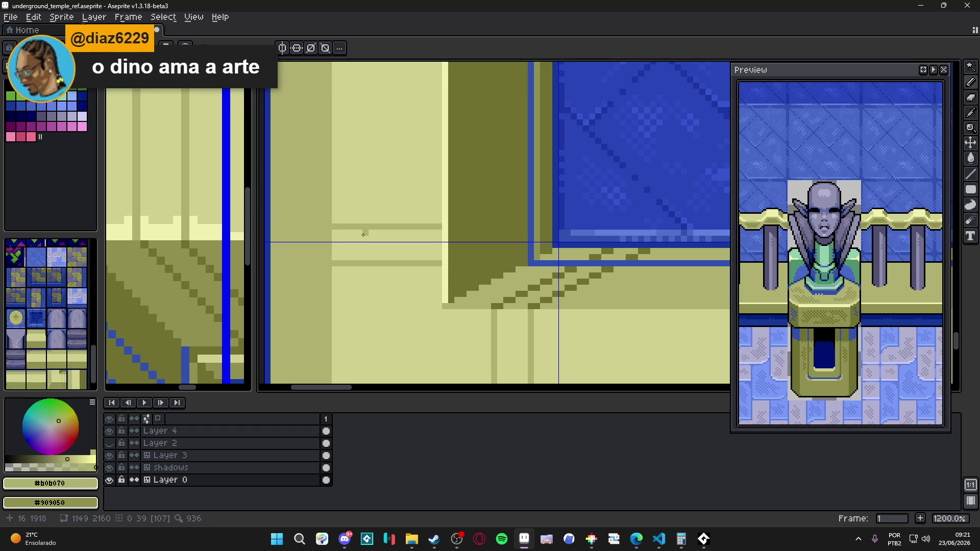
Step: Save the file, then draw a blue stepped diagonal edge up the wall corner
key(ctrl+s)
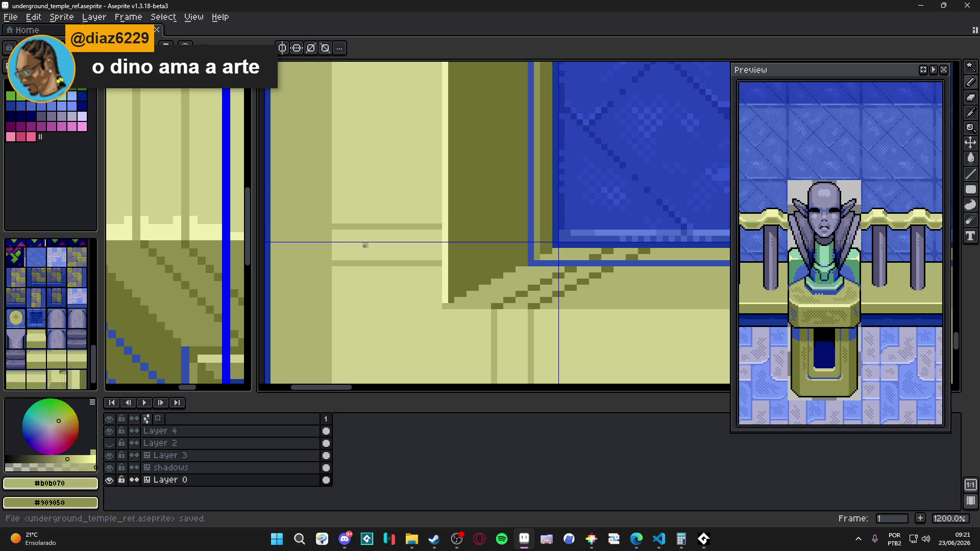
alt+click(499, 301)
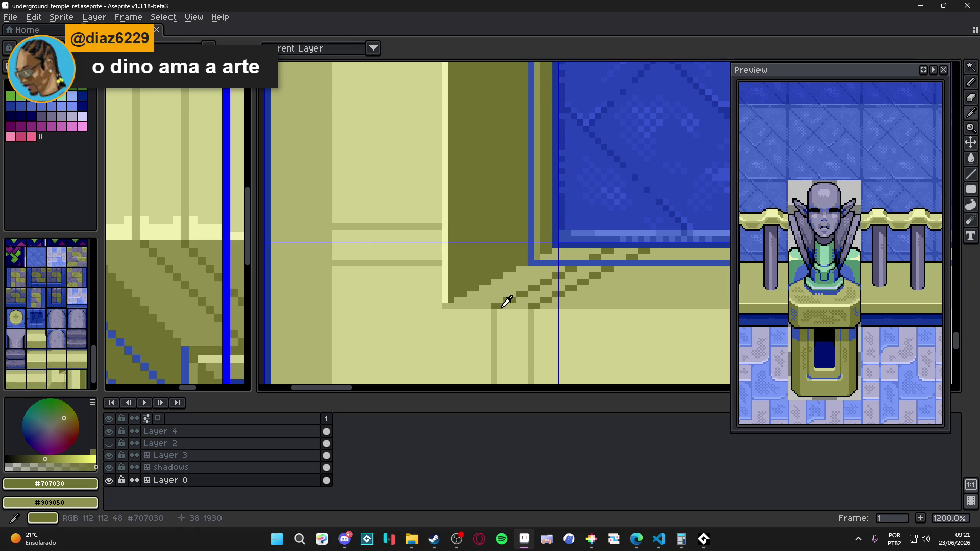
alt+click(543, 263)
click(444, 275)
alt+click(434, 264)
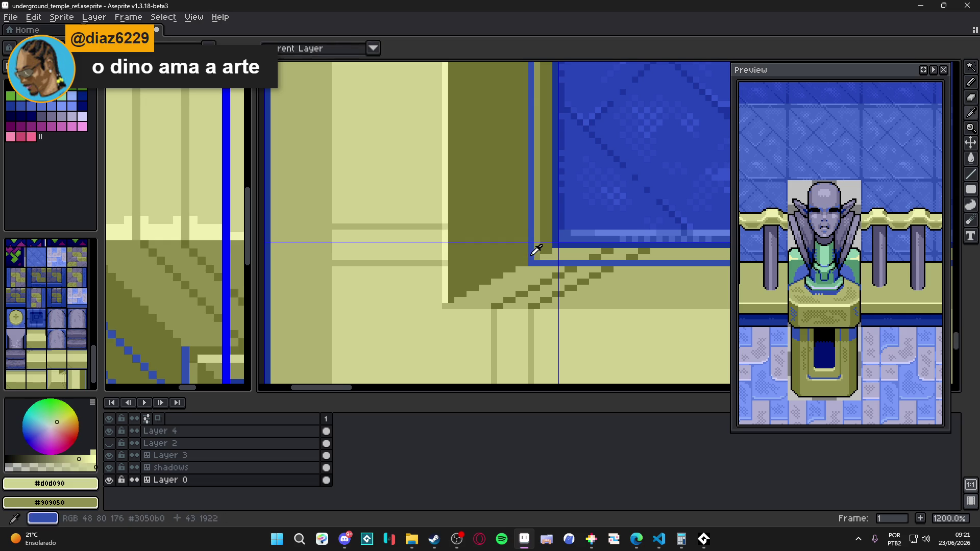
alt+click(451, 263)
mouse_move(452, 263)
mouse_down()
mouse_move(526, 226)
mouse_move(478, 229)
mouse_up()
click(448, 227)
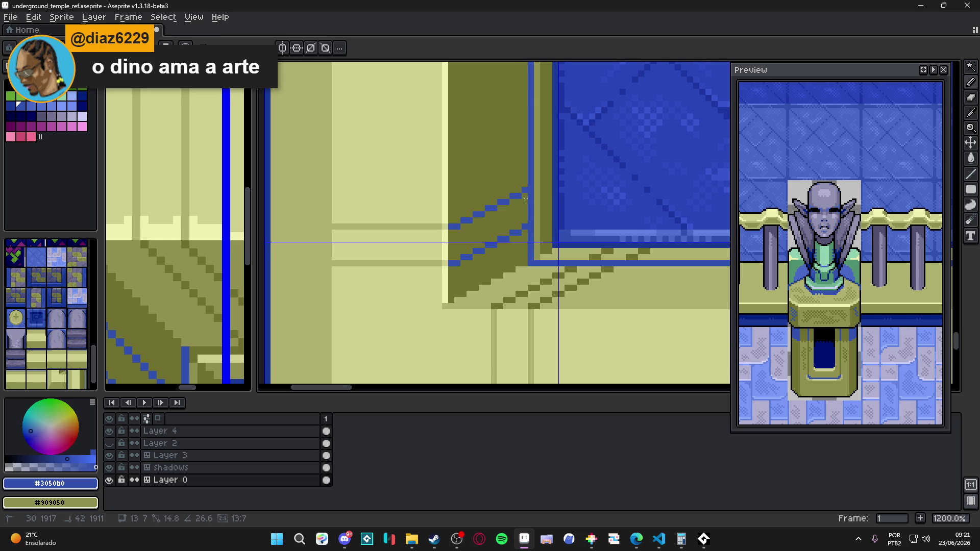
Step: Draw two parallel dark olive stair-step shadow lines across the pale wall, then zoom out
drag(322, 239, 441, 276)
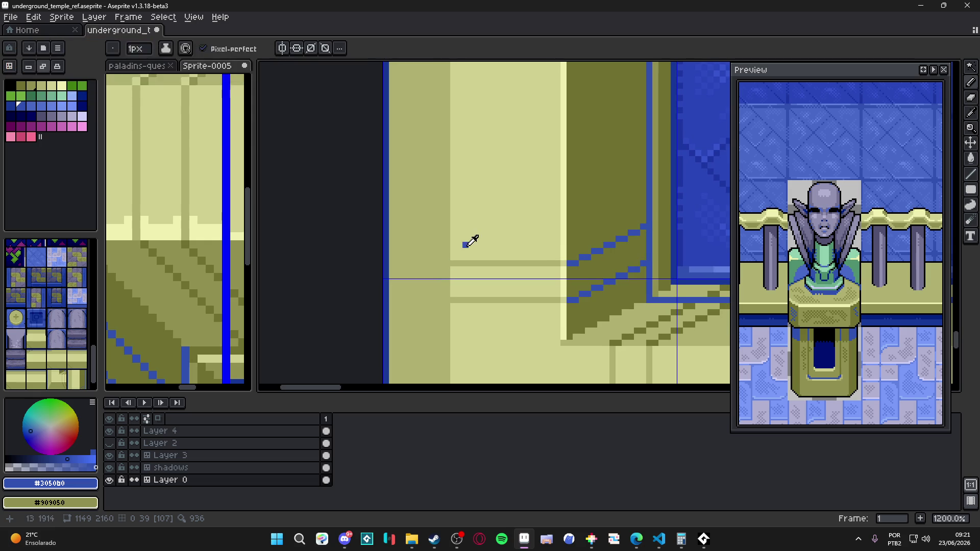
alt+click(449, 256)
shift+click(389, 228)
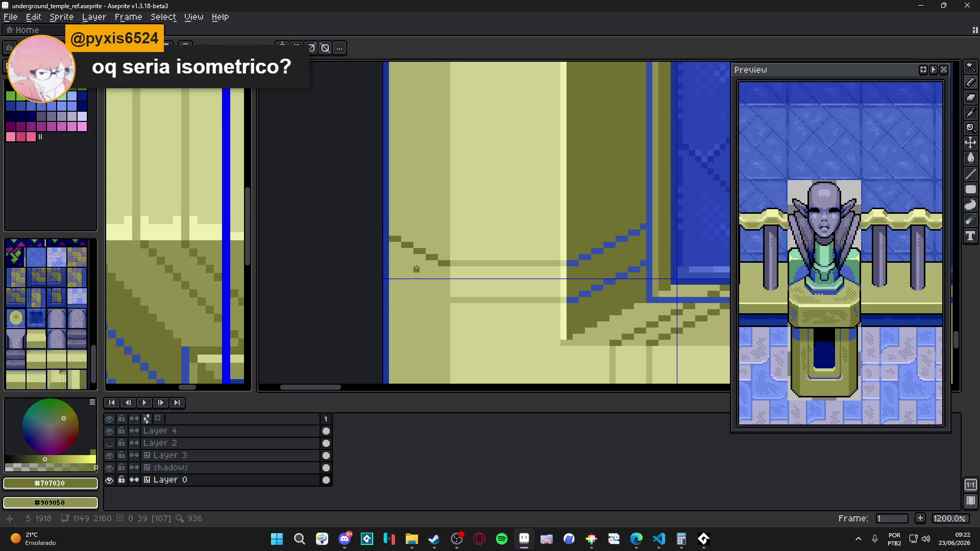
drag(416, 269, 423, 262)
mouse_move(454, 293)
mouse_down()
mouse_move(409, 252)
mouse_move(396, 267)
mouse_up()
scroll(434, 267, down, 5)
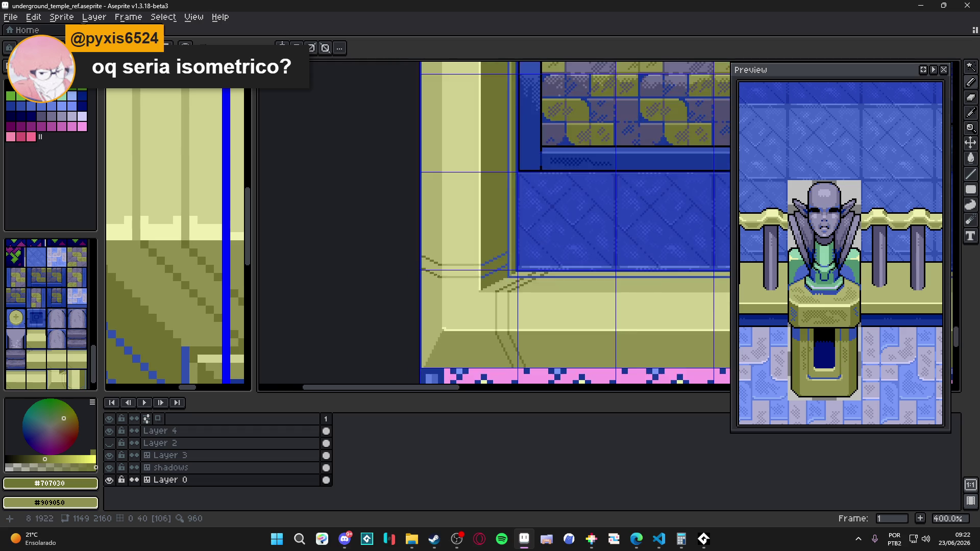
drag(524, 307, 493, 302)
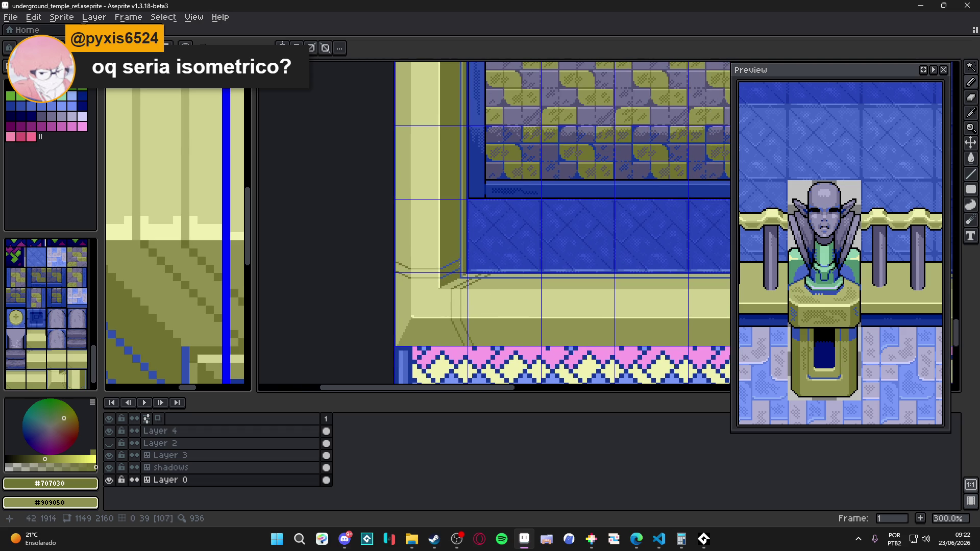
scroll(483, 294, down, 1)
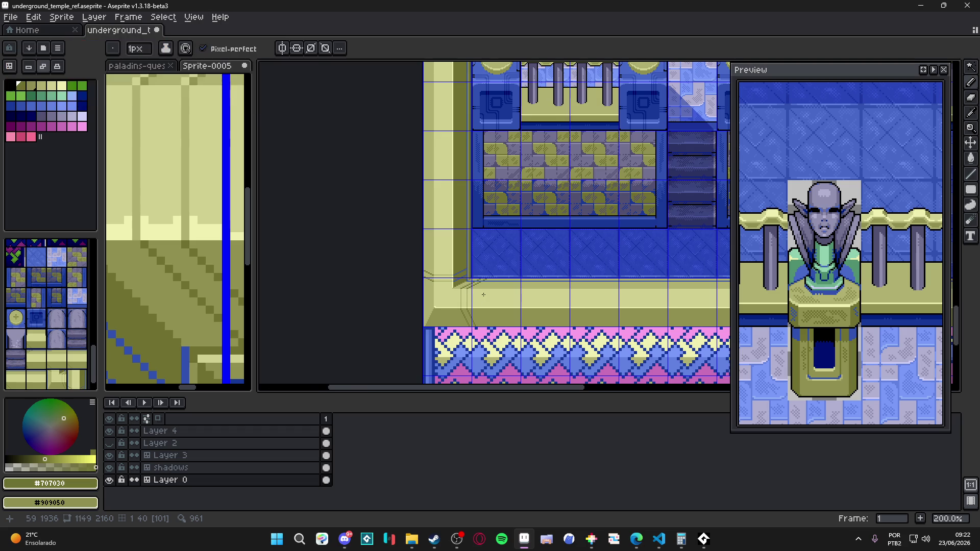
drag(483, 294, 380, 278)
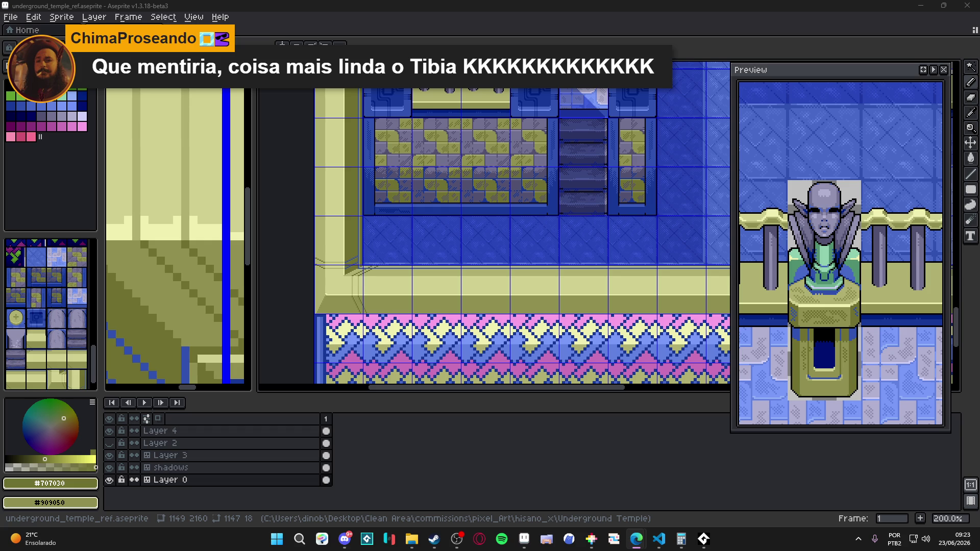
key(alt+Tab)
click(651, 313)
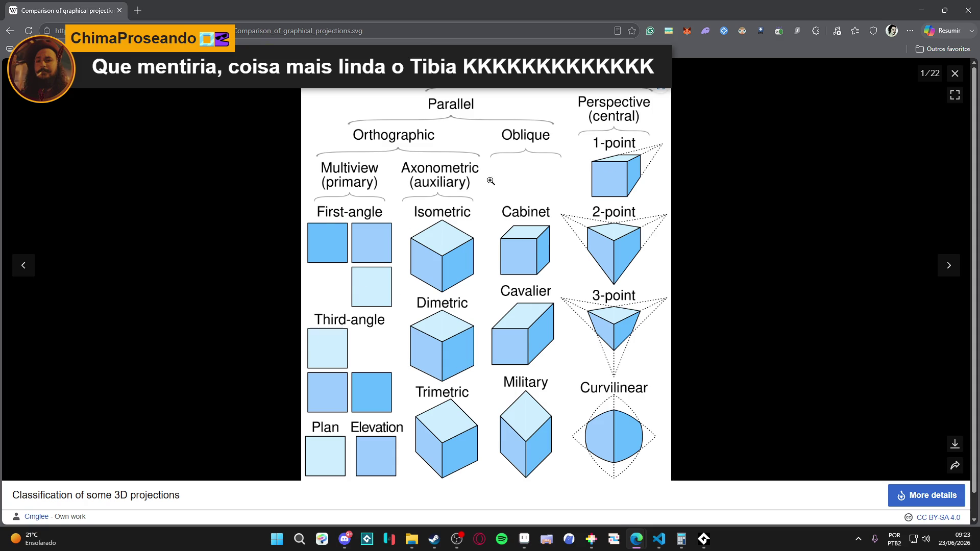
Step: Dismiss the projections image's context menu and close Edge to return to Aseprite
right_click(500, 137)
key(Escape)
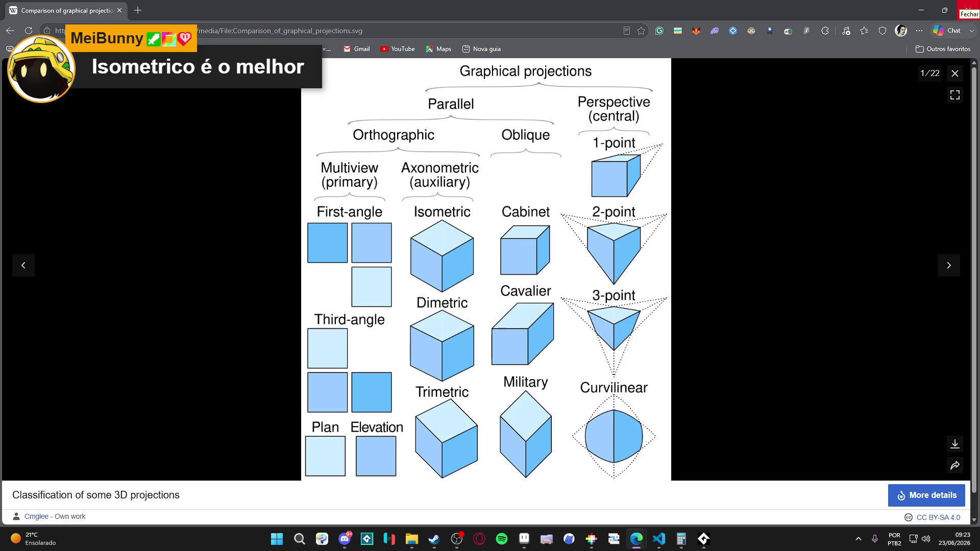
click(968, 7)
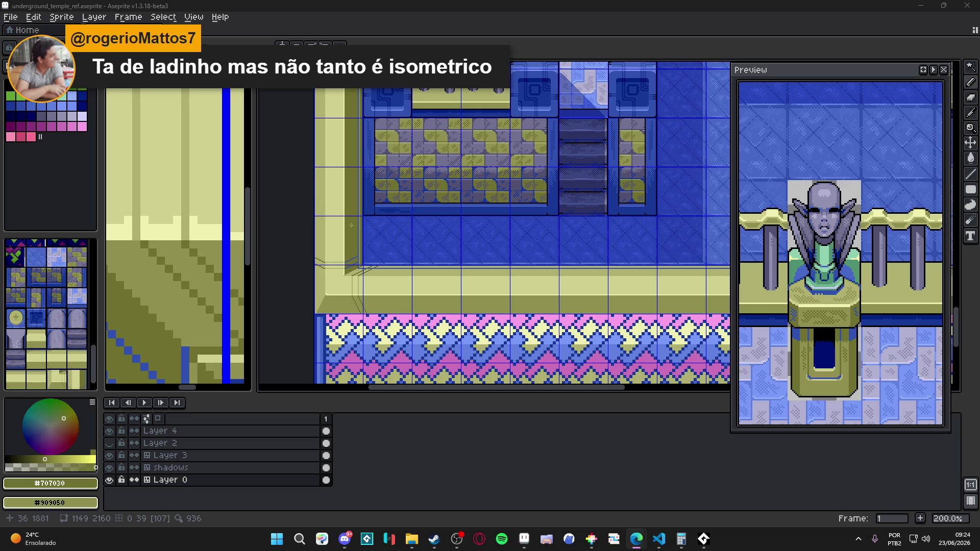
scroll(384, 200, down, 2)
scroll(404, 197, up, 1)
scroll(414, 195, down, 1)
scroll(414, 194, up, 1)
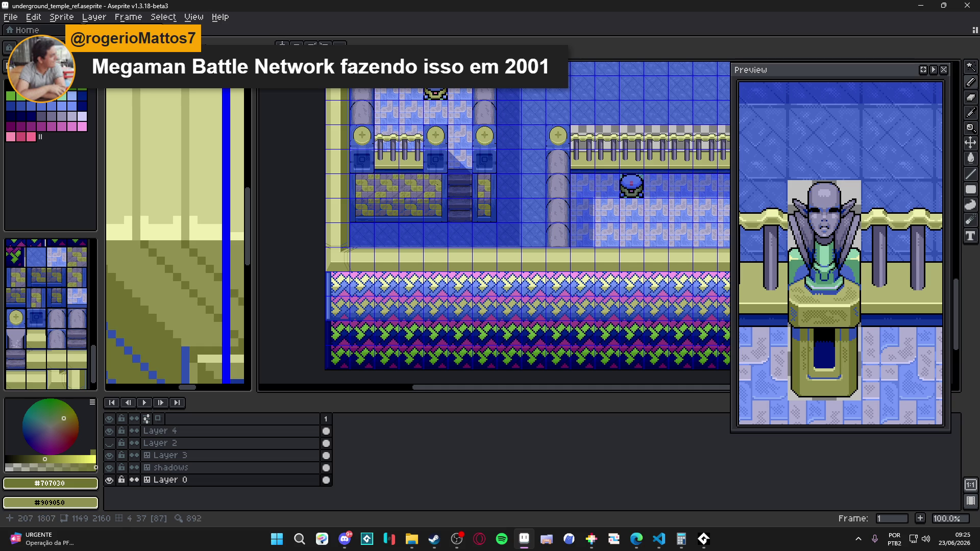
scroll(408, 181, up, 5)
scroll(411, 273, down, 3)
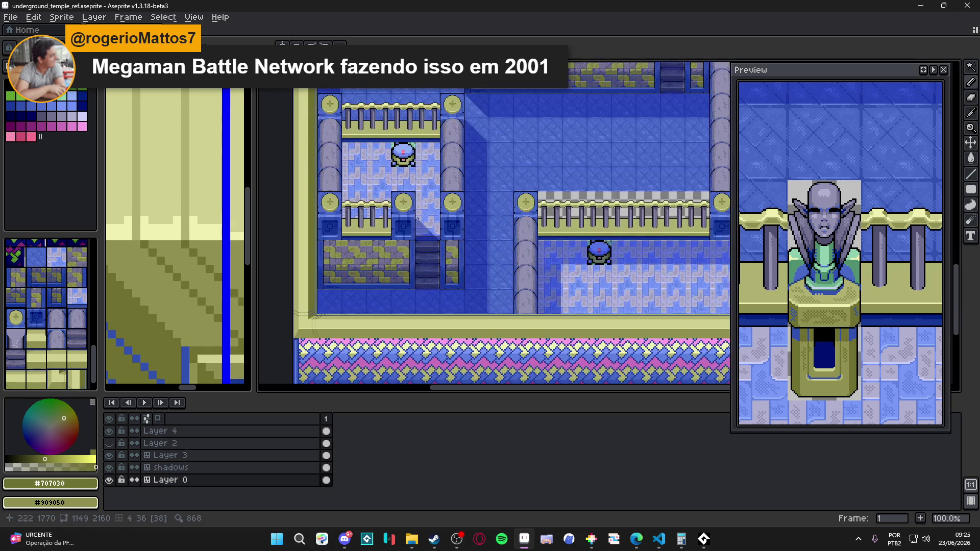
scroll(460, 180, left, 3)
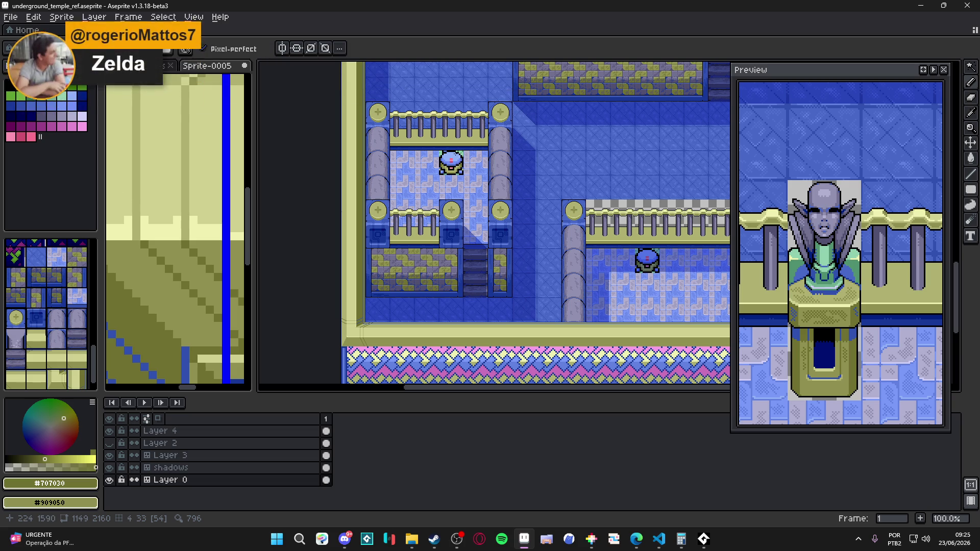
scroll(480, 158, right, 1)
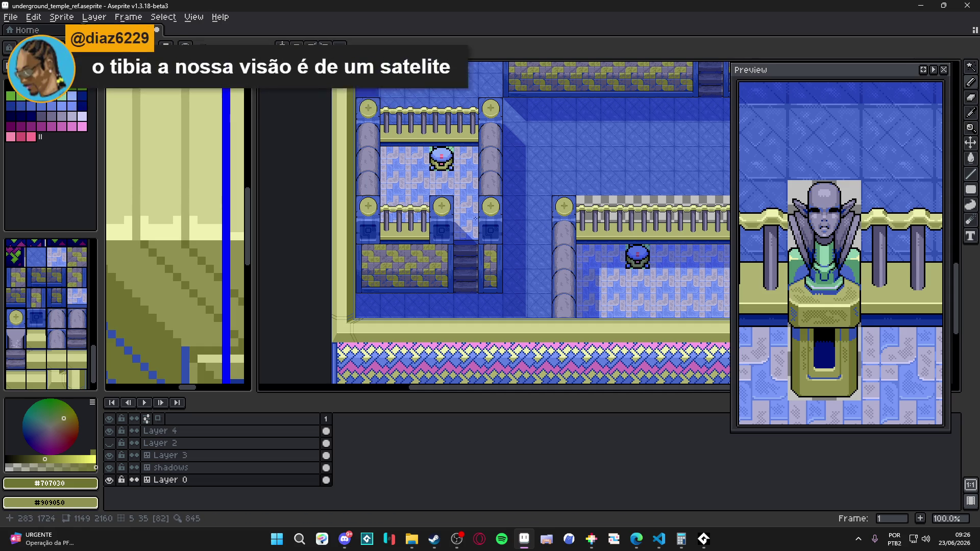
scroll(476, 218, down, 1)
scroll(619, 257, up, 1)
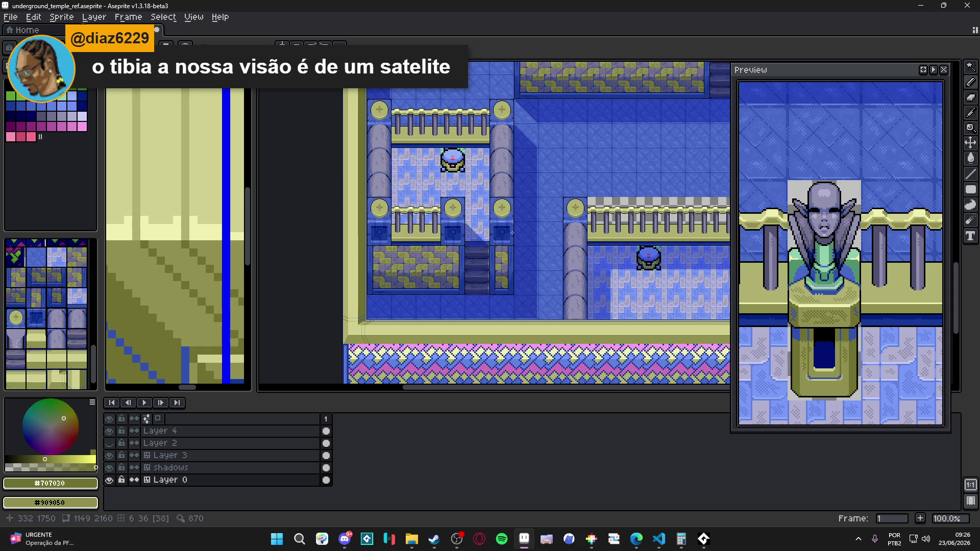
scroll(512, 233, up, 1)
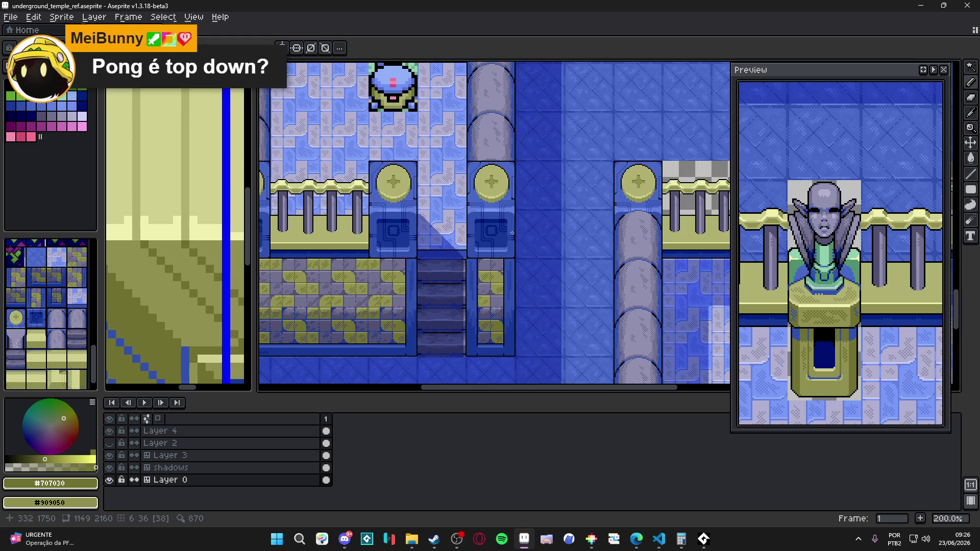
scroll(512, 233, down, 1)
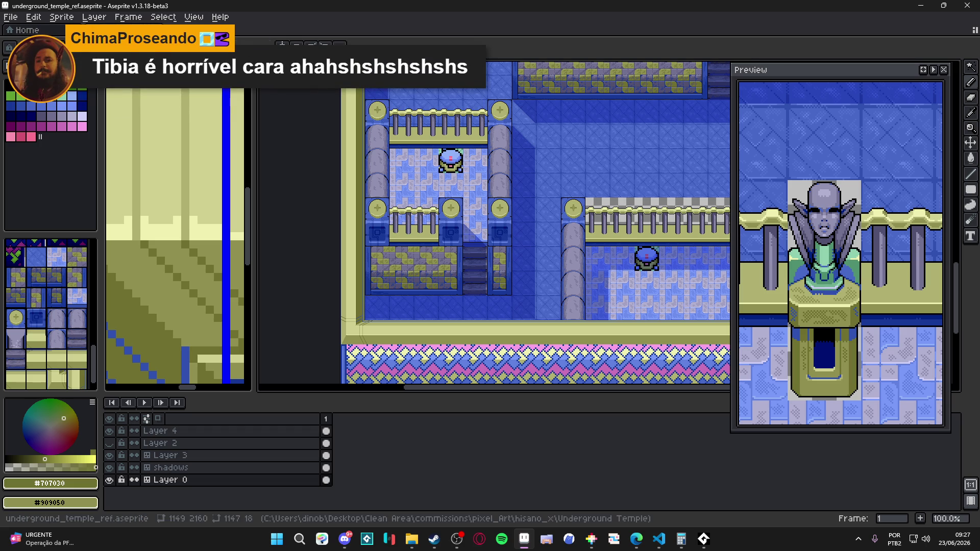
click(12, 18)
Step: Create a new 255×222 transparent sprite, Sprite-0006, with the default settings
click(22, 30)
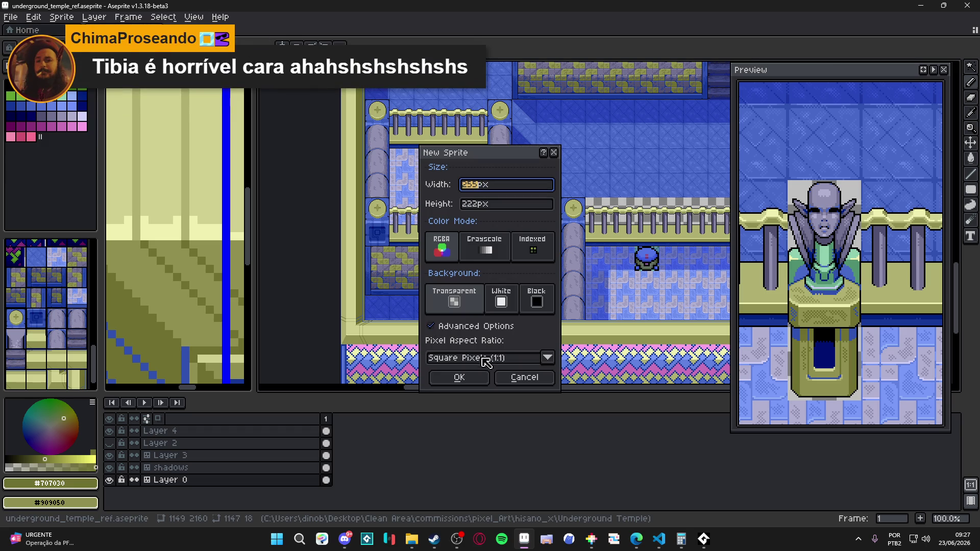
click(465, 378)
scroll(606, 223, up, 3)
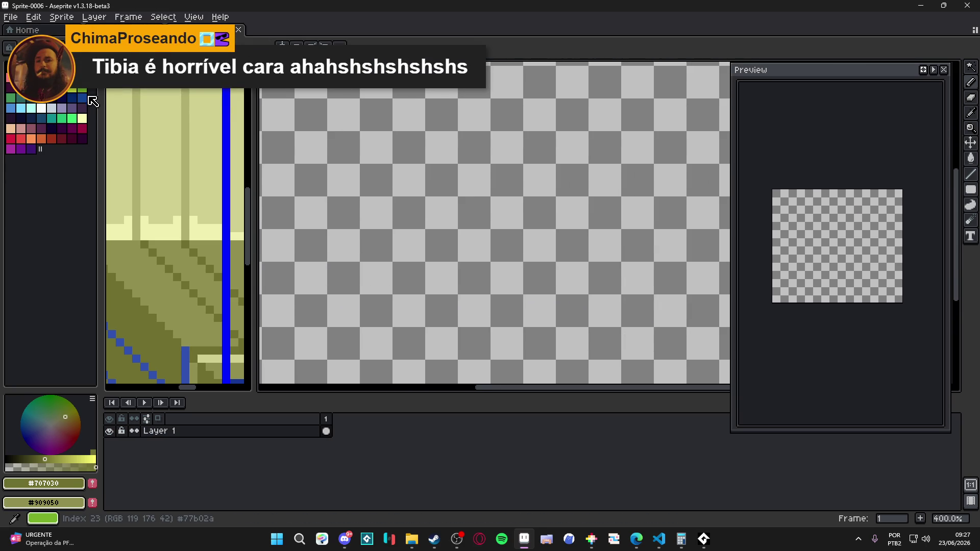
Step: Switch over to the browser and then back to Aseprite
key(alt+Tab)
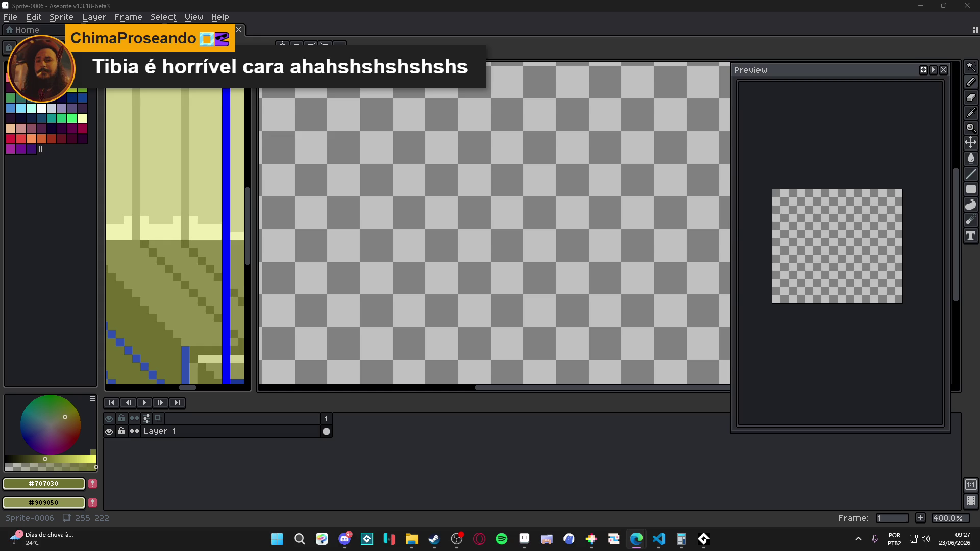
click(14, 18)
click(16, 18)
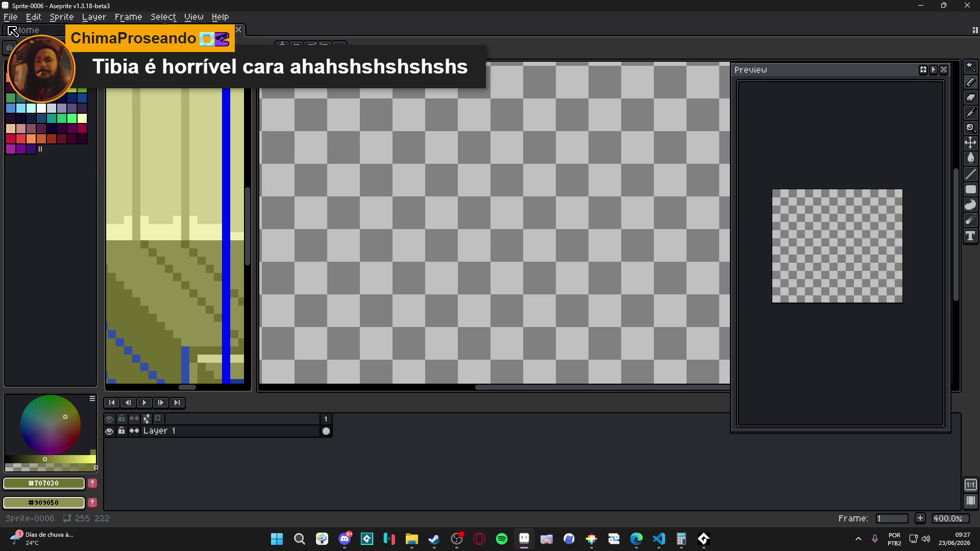
Step: Create a new sprite, paste the Tibia screenshot into it, and centre on the characters
key(ctrl+n)
key(Return)
key(ctrl+v)
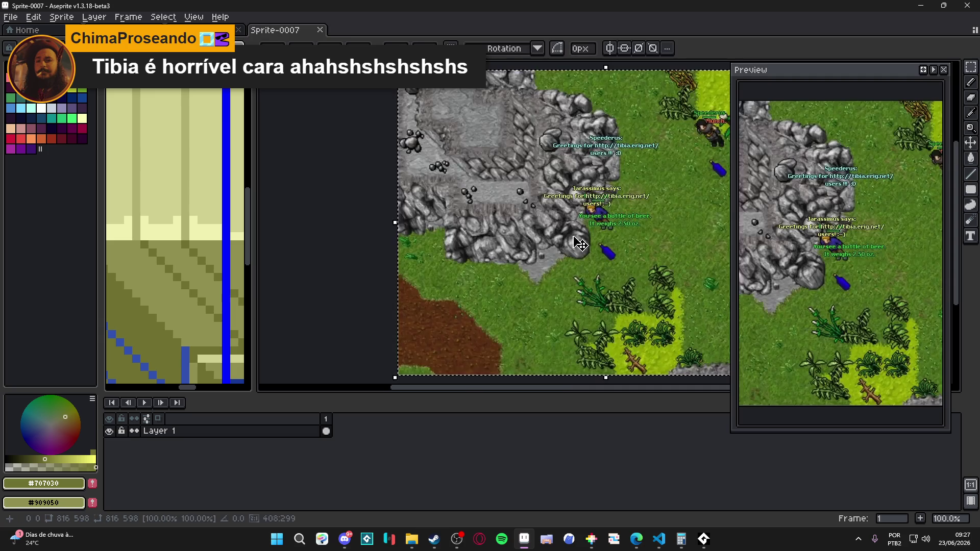
mouse_move(508, 243)
mouse_down()
mouse_move(532, 247)
mouse_move(438, 345)
mouse_up()
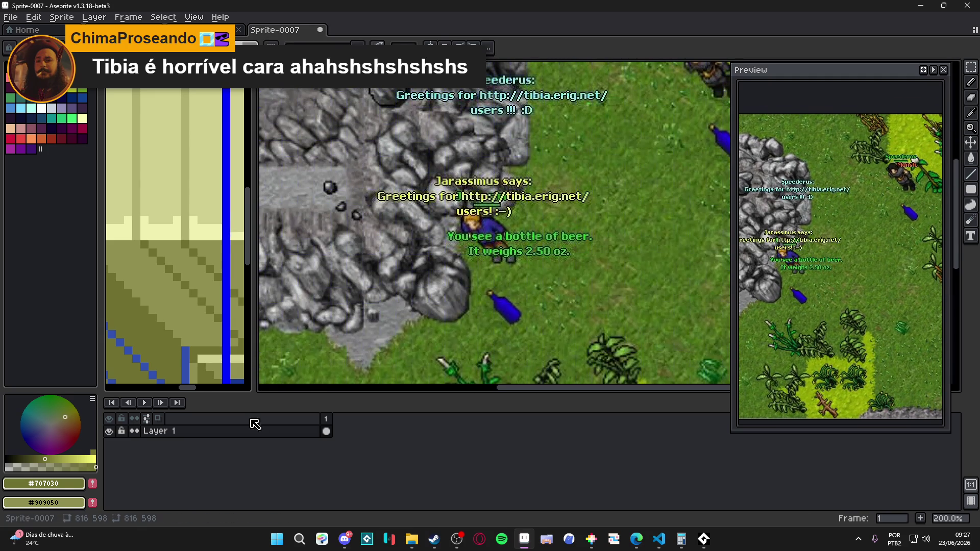
Step: On a new layer, draw a pink rectangle around the blond character's head
key(shift+n)
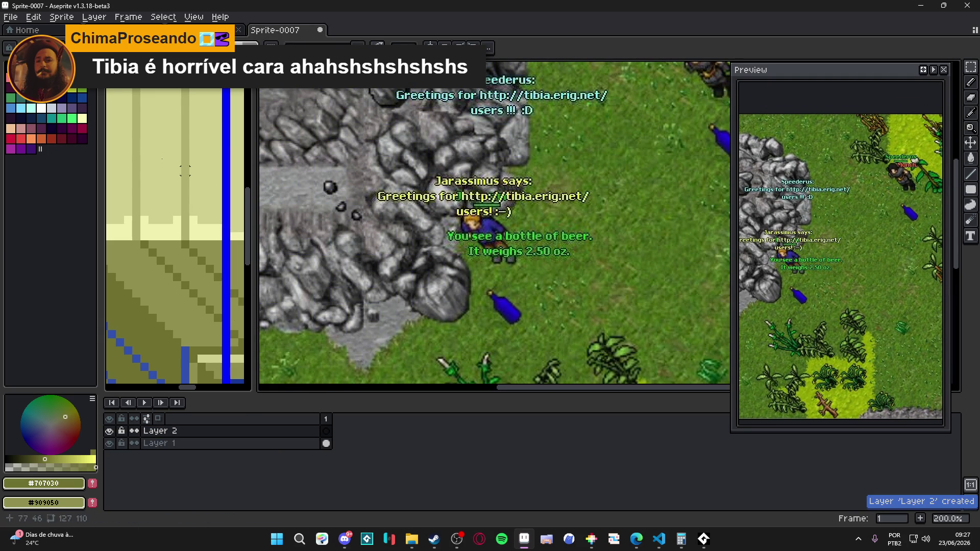
click(21, 78)
scroll(508, 215, up, 1)
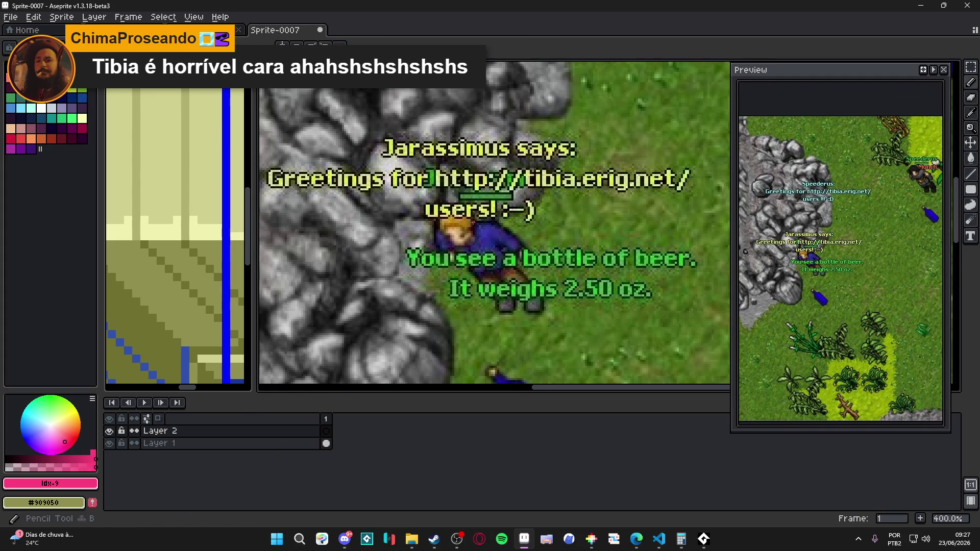
scroll(508, 214, up, 1)
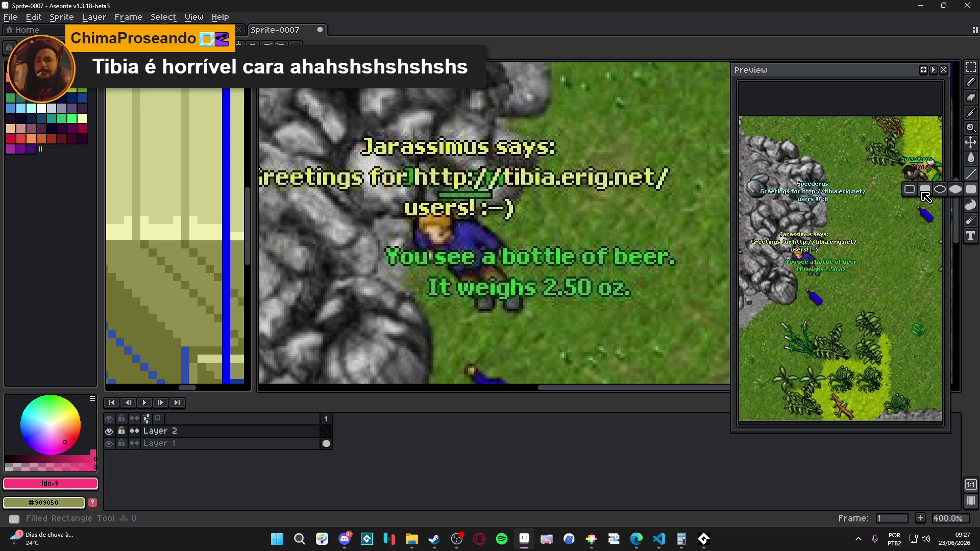
drag(411, 209, 462, 260)
key(ctrl+z)
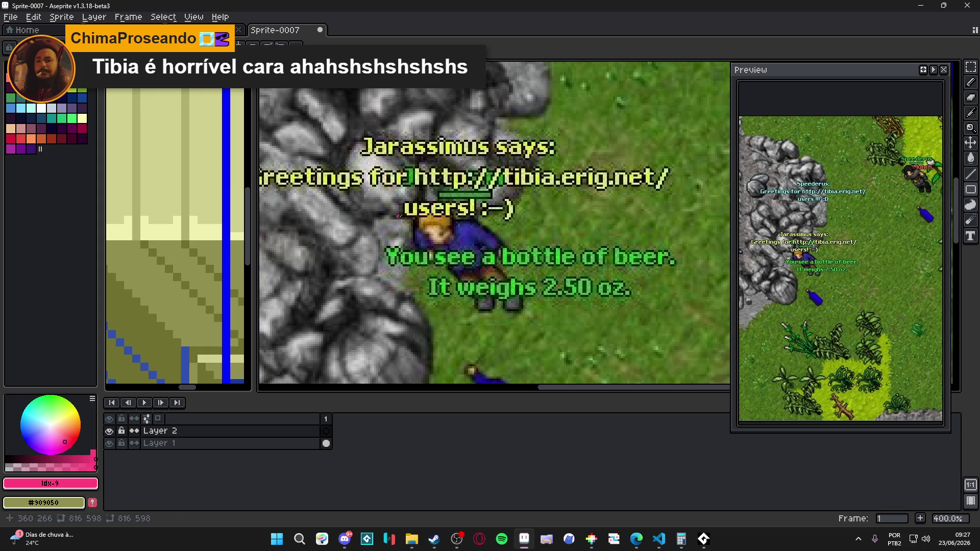
key(shift+u)
drag(406, 214, 450, 258)
key(ctrl+z)
key(u)
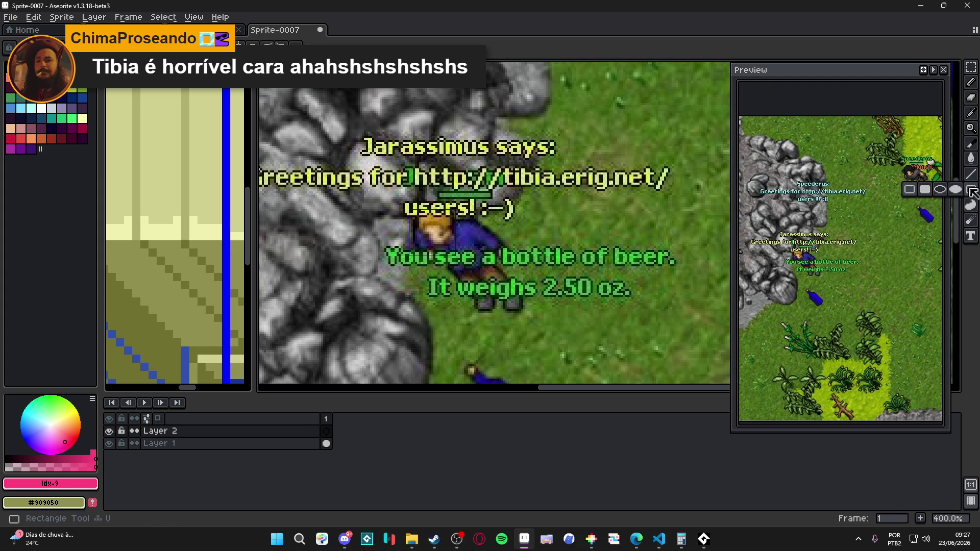
mouse_move(409, 206)
mouse_down()
mouse_move(461, 259)
mouse_move(475, 259)
mouse_up()
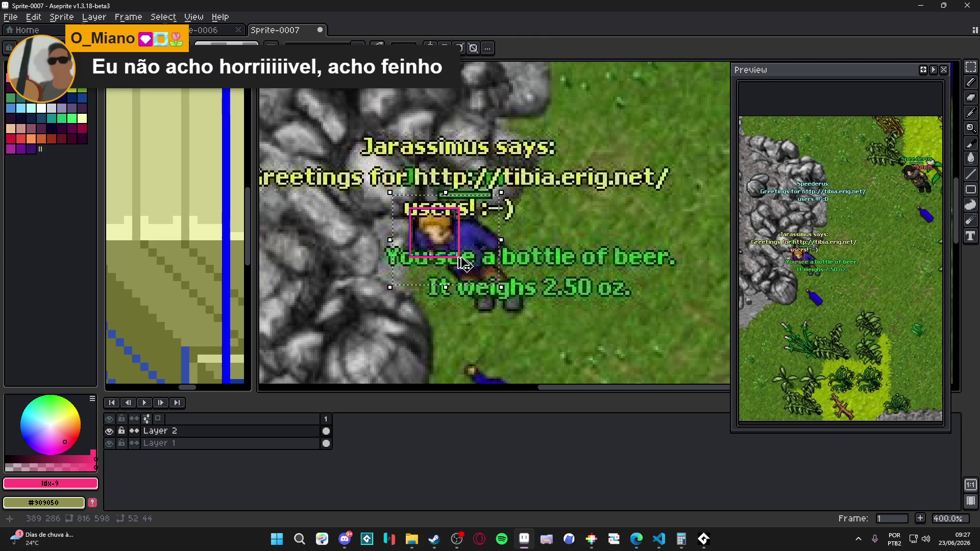
Step: Draw pink straight diagonal lines from the head box, undoing one bad line, then zoom out
key(b)
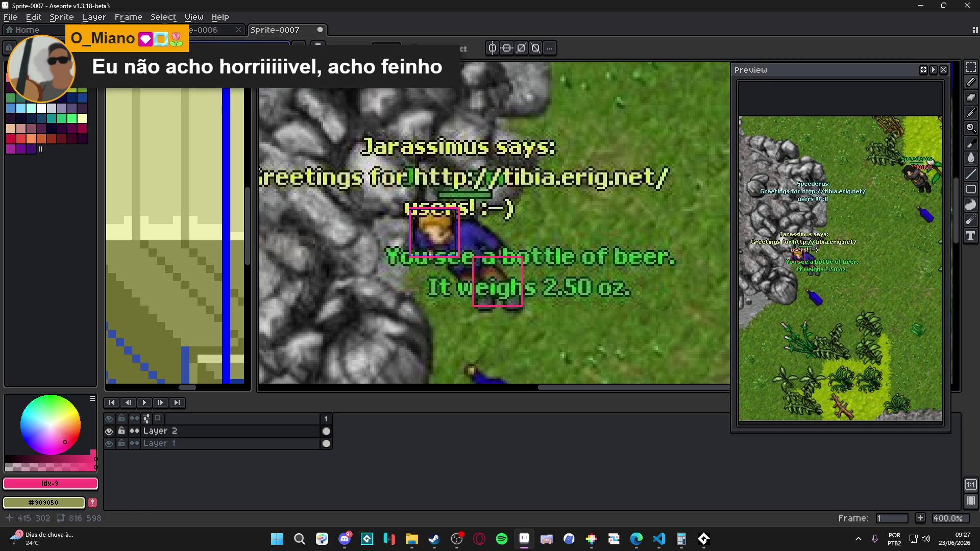
scroll(510, 301, up, 1)
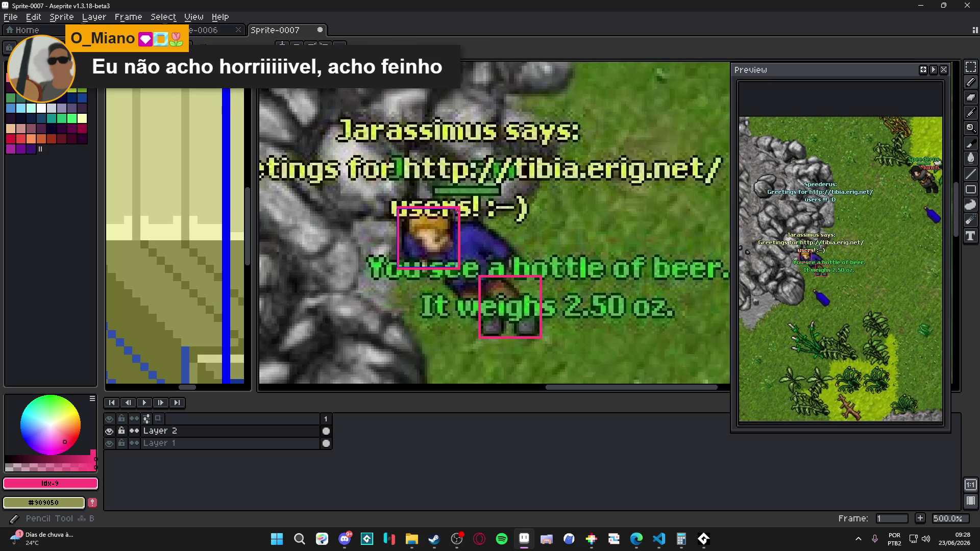
key(shift)
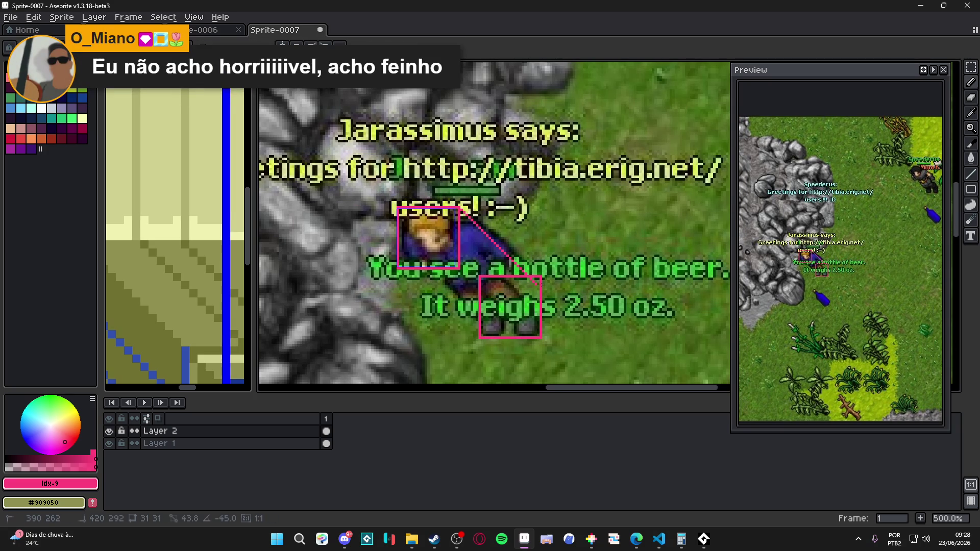
shift+click(543, 286)
key(ctrl+z)
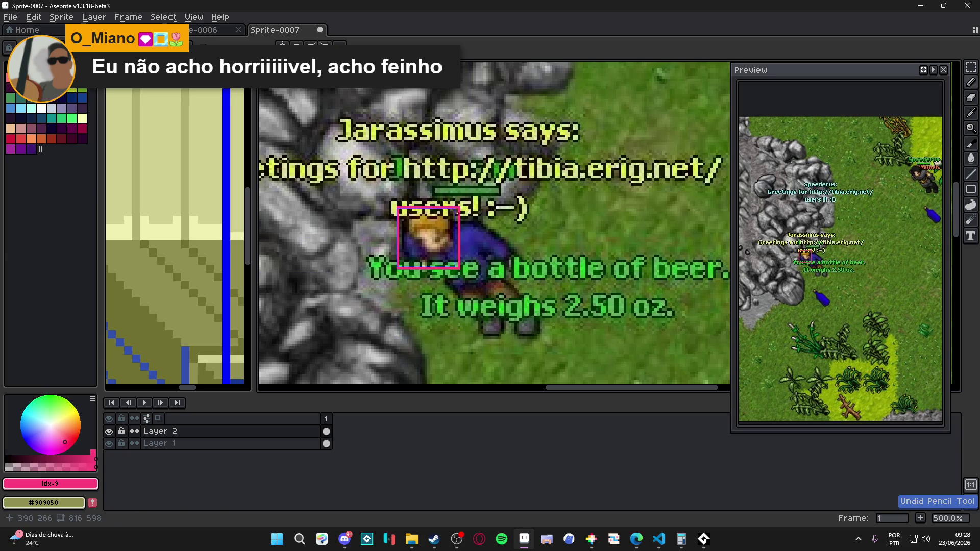
key(shift)
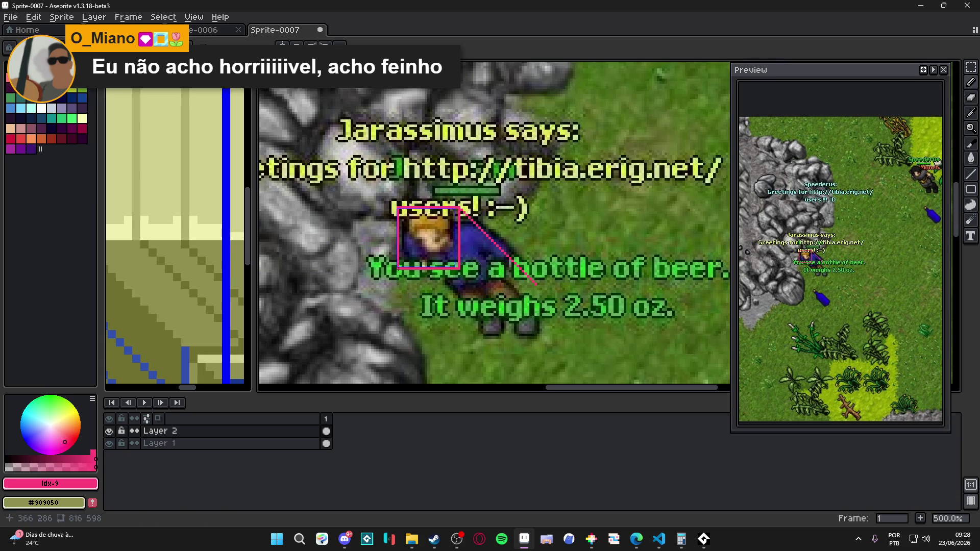
shift+click(472, 341)
mouse_move(458, 267)
mouse_down()
mouse_move(536, 347)
mouse_move(525, 342)
mouse_move(532, 281)
mouse_up()
key(e)
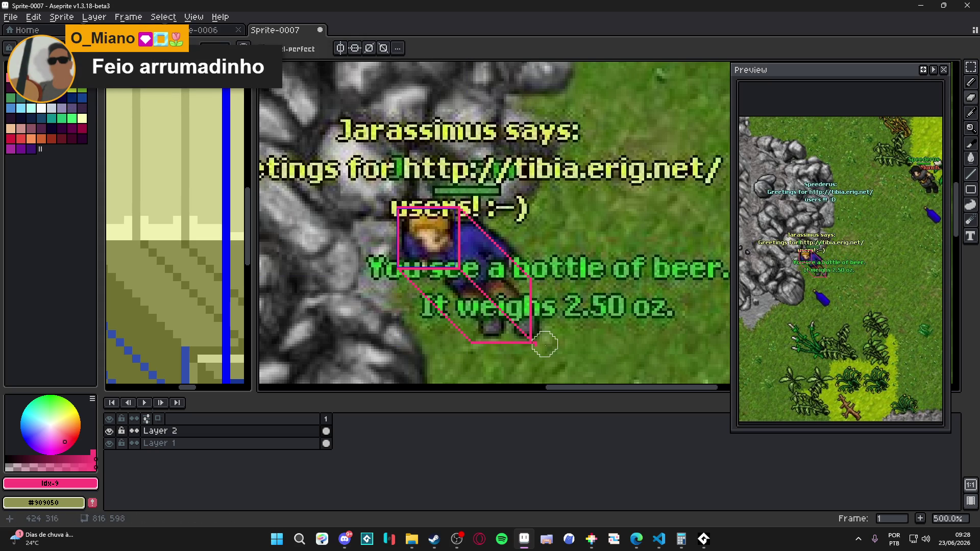
scroll(483, 288, down, 2)
key(v)
scroll(523, 251, down, 2)
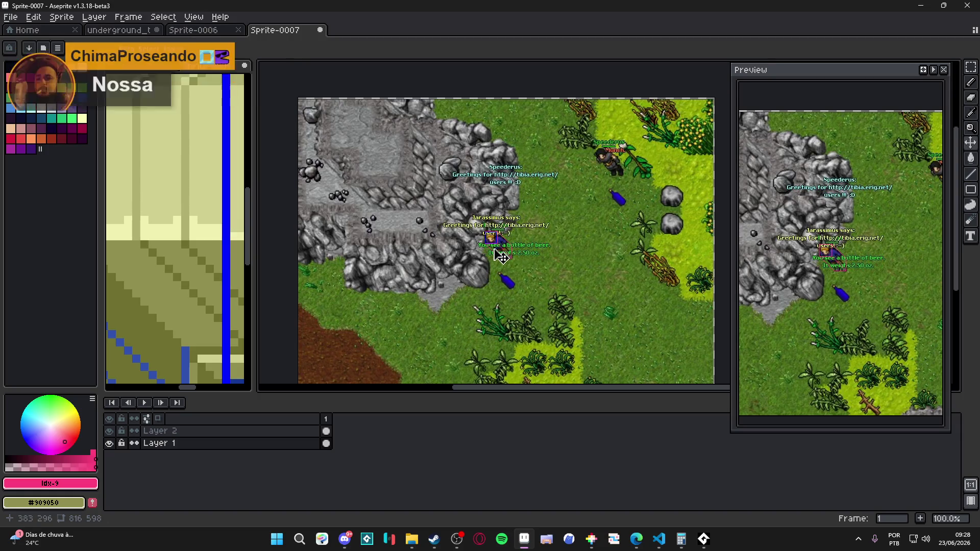
scroll(490, 251, right, 3)
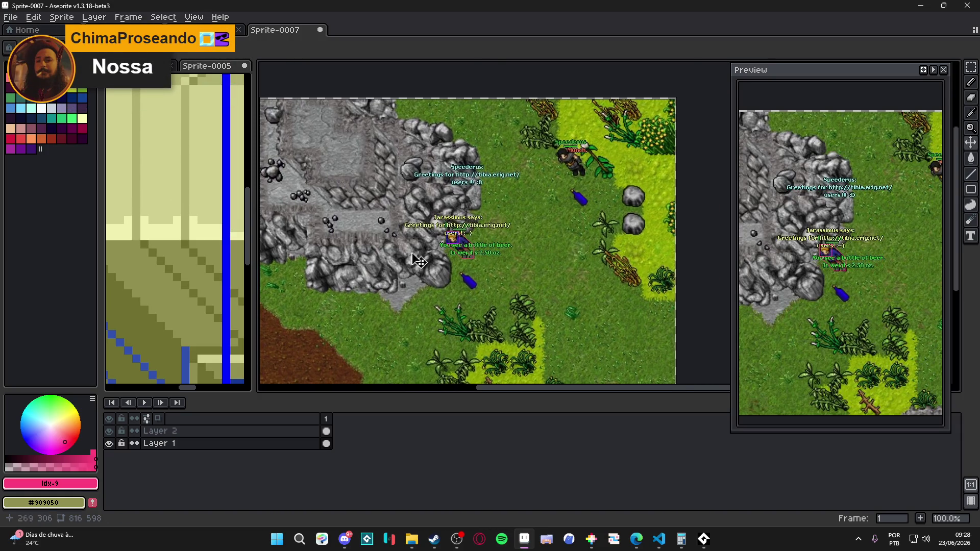
scroll(425, 251, up, 1)
key(e)
scroll(516, 235, down, 2)
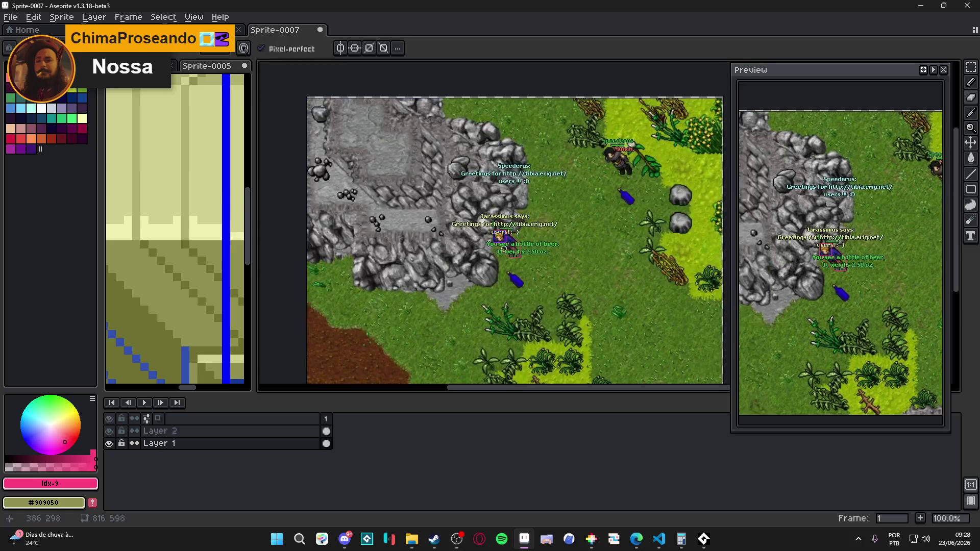
mouse_move(539, 251)
mouse_down()
mouse_move(521, 256)
mouse_move(547, 272)
mouse_up()
key(ctrl+z)
click(326, 431)
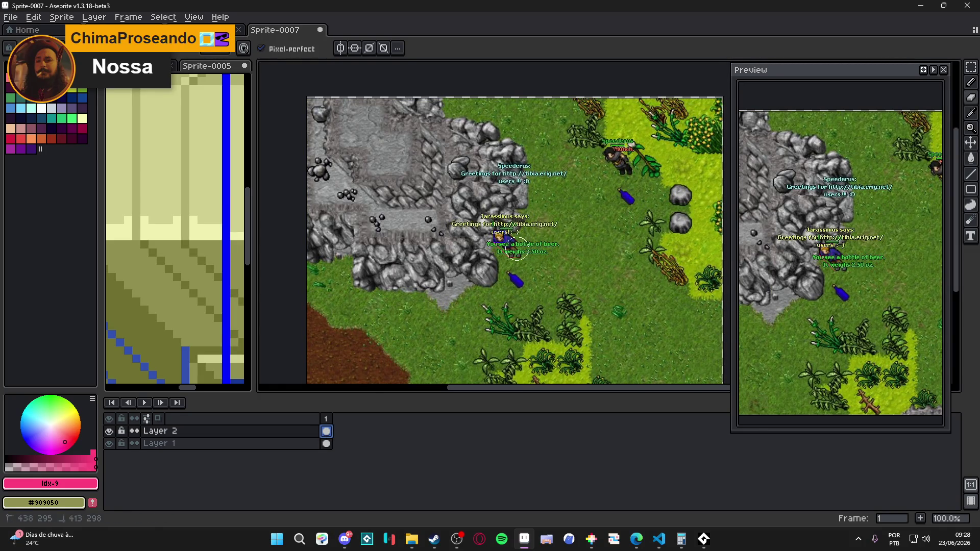
drag(488, 238, 702, 247)
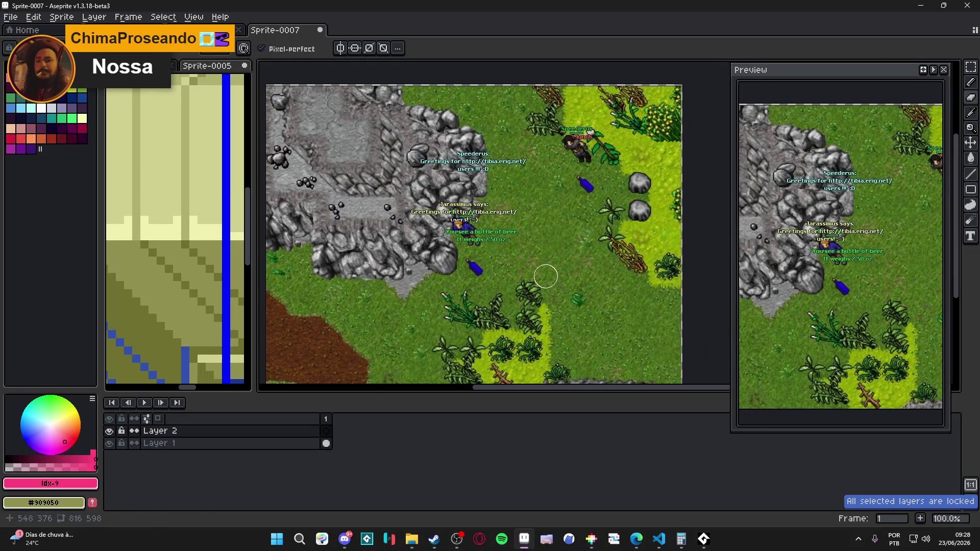
key(i)
click(326, 443)
key(shift+h)
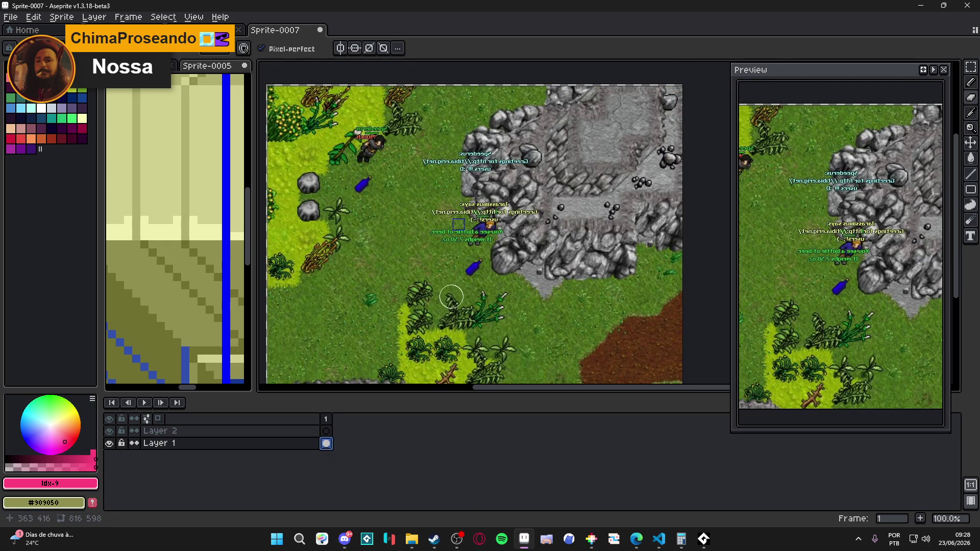
scroll(475, 314, down, 2)
scroll(464, 288, left, 1)
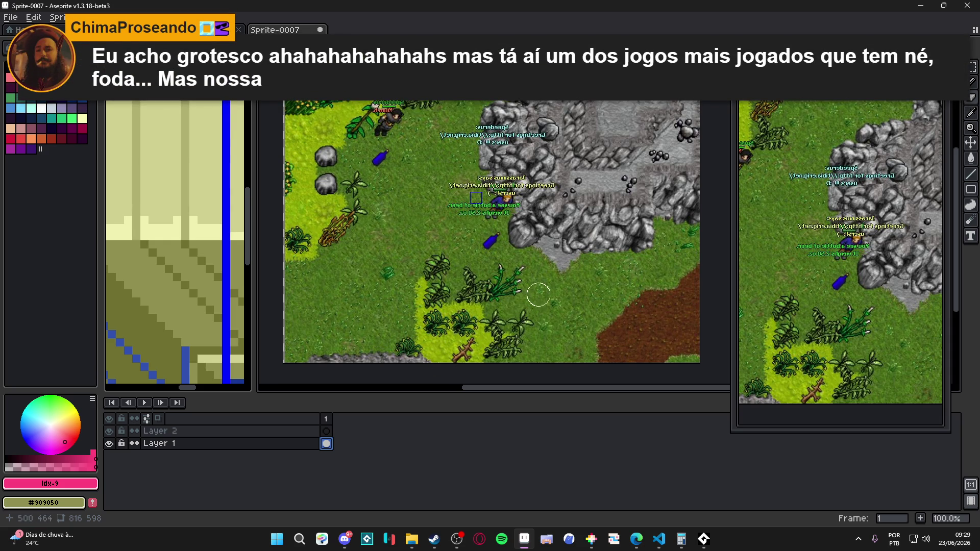
key(shift+h)
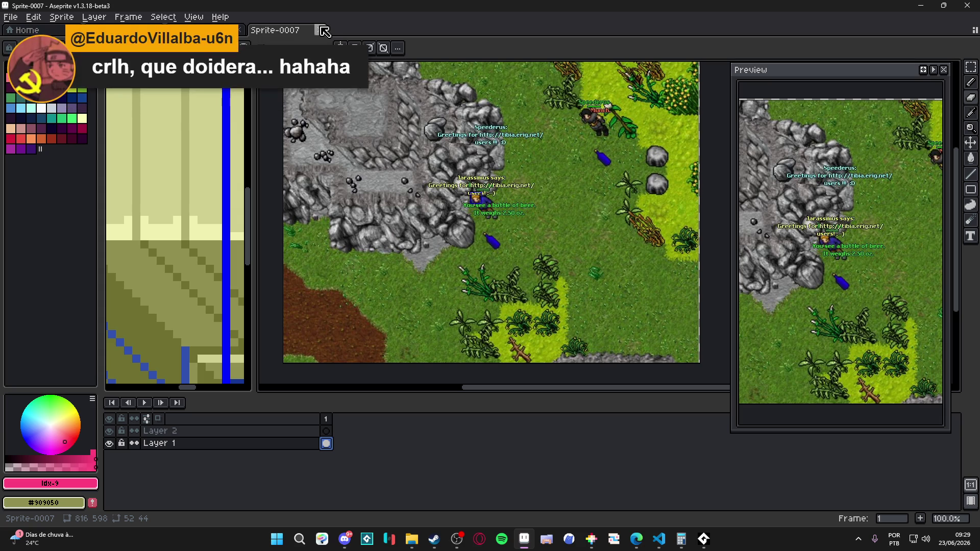
click(324, 32)
Step: Close Sprite-0007 without saving, visit the browser, and return to Aseprite
click(502, 290)
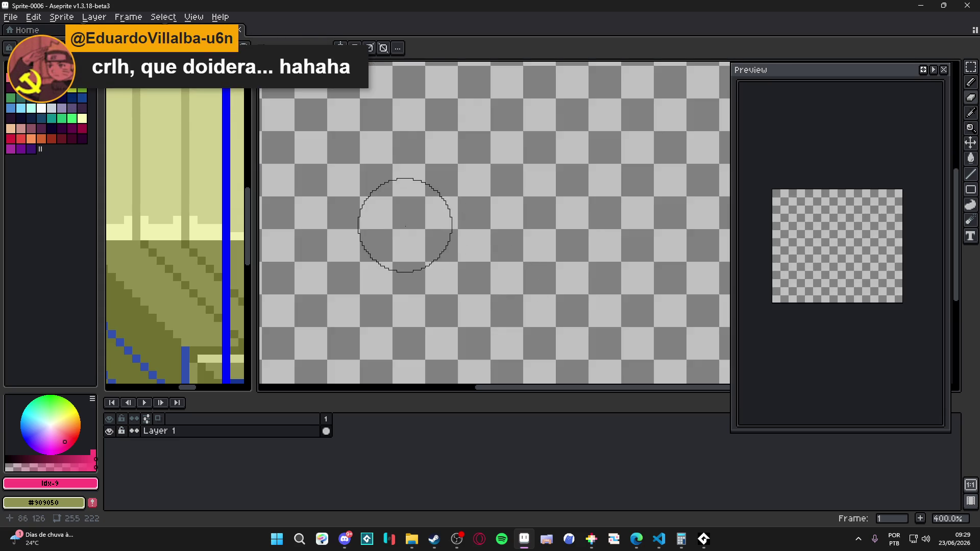
key(alt+Tab)
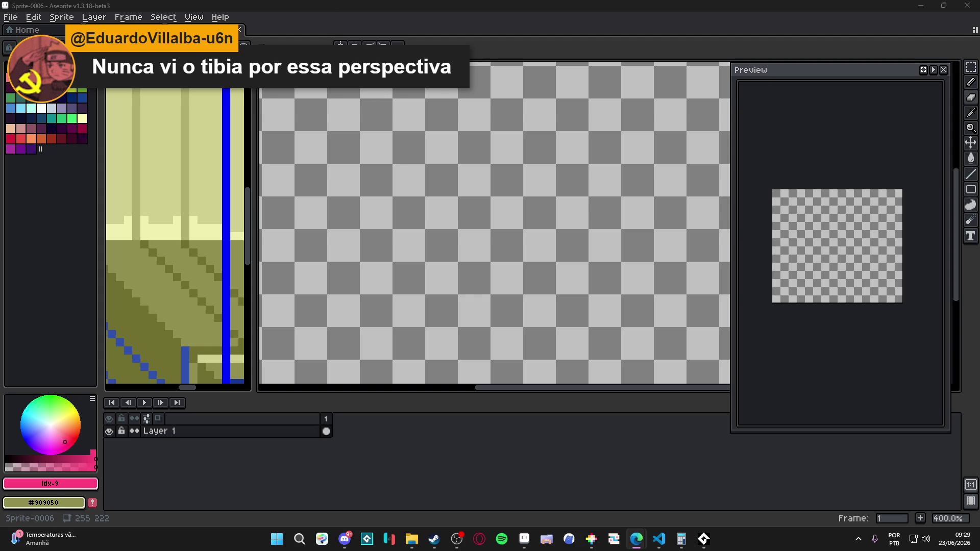
click(10, 17)
Step: Create a new 1265x625 sprite and paste the copied image into it
click(23, 29)
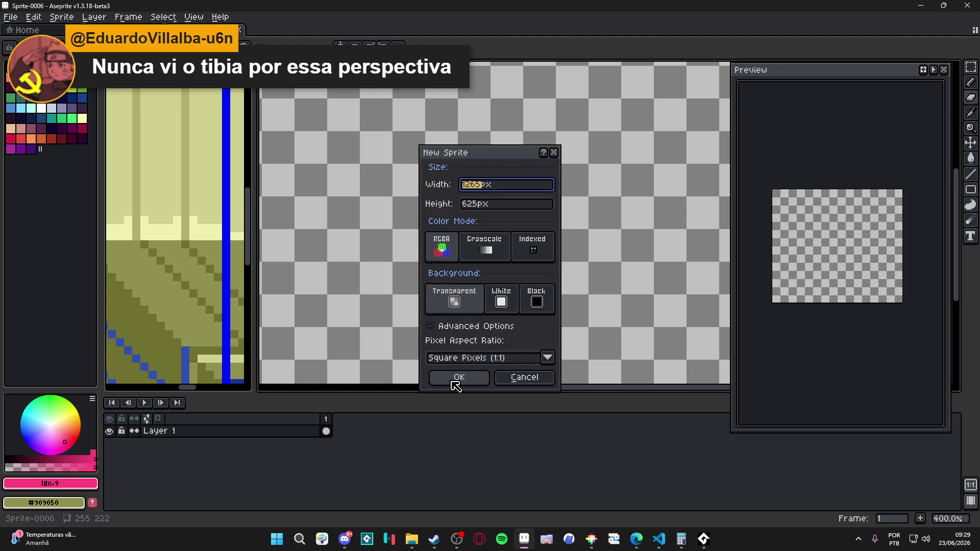
click(455, 386)
key(ctrl+v)
mouse_move(597, 216)
mouse_down()
mouse_move(466, 215)
mouse_move(456, 204)
mouse_move(475, 270)
mouse_move(469, 240)
mouse_move(474, 251)
mouse_up()
mouse_move(476, 212)
mouse_down()
mouse_move(583, 167)
mouse_move(499, 221)
mouse_move(481, 190)
mouse_move(495, 151)
mouse_move(516, 170)
mouse_move(501, 162)
mouse_up()
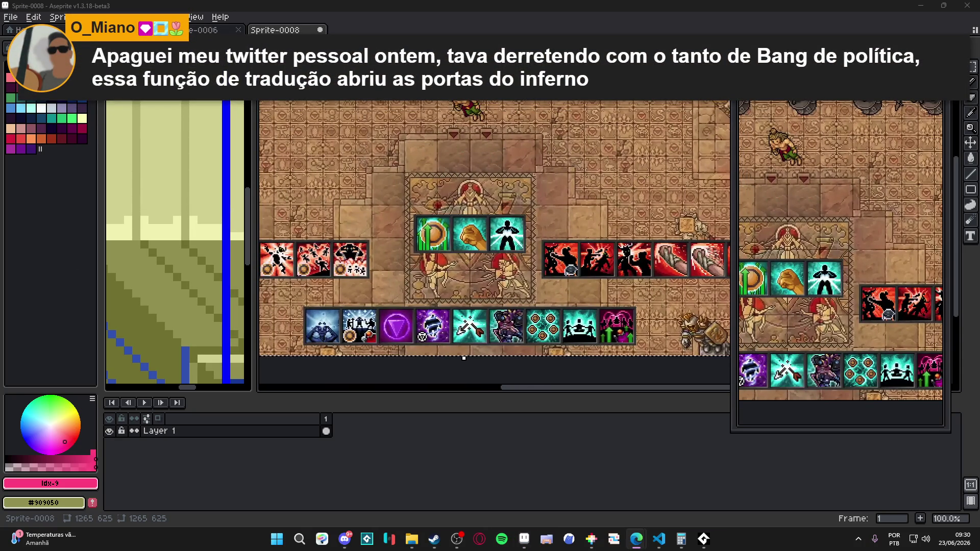
Step: Close Sprite-0008 without saving and close the blank Sprite-0006, back to underground_temple_ref
click(320, 29)
key(Escape)
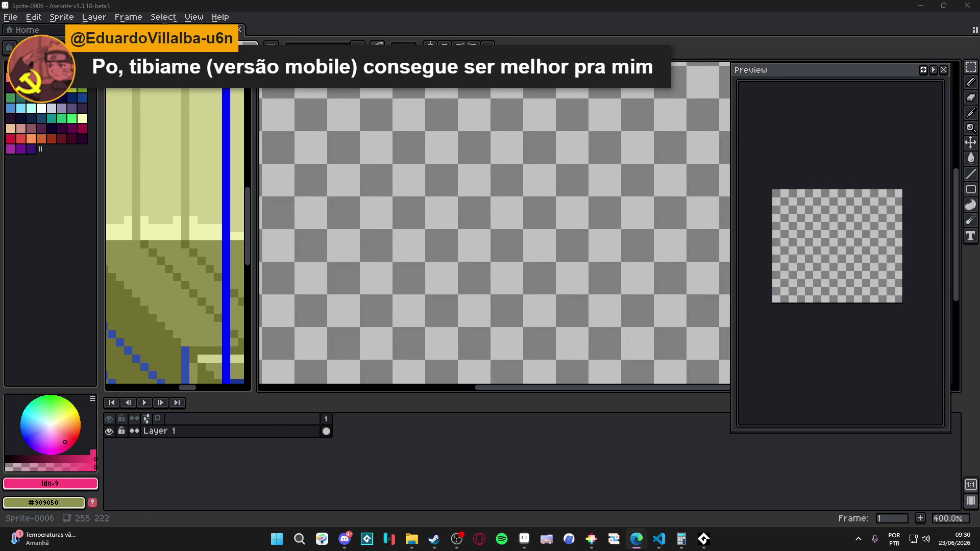
click(239, 29)
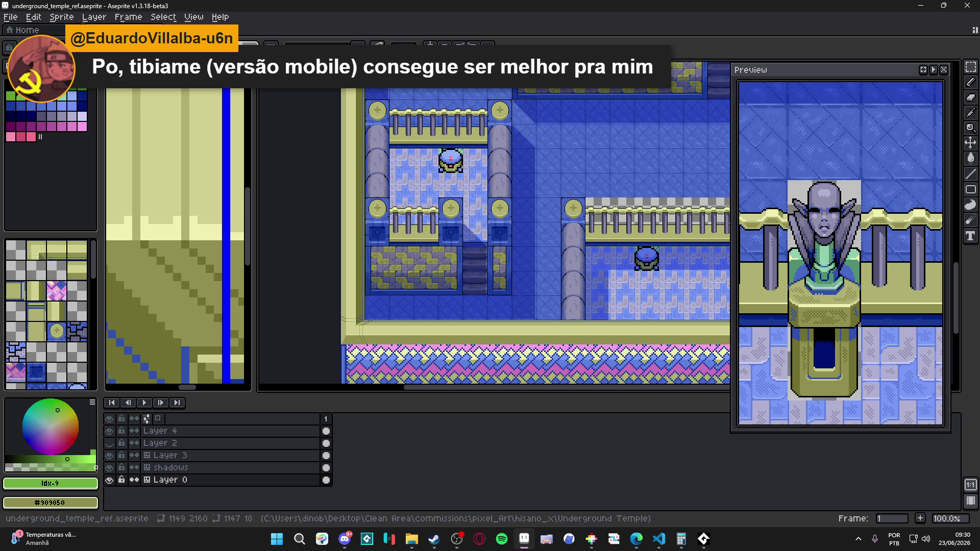
click(637, 539)
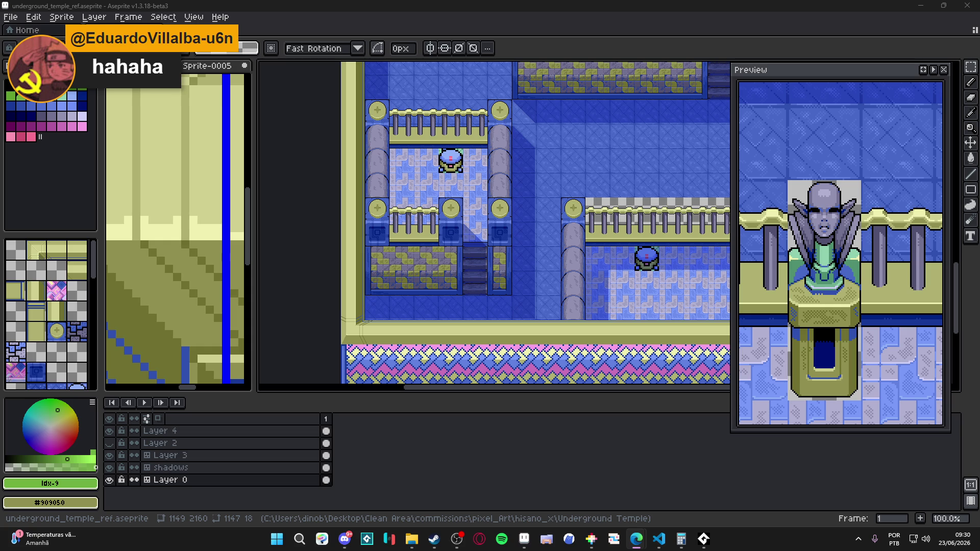
key(alt+f)
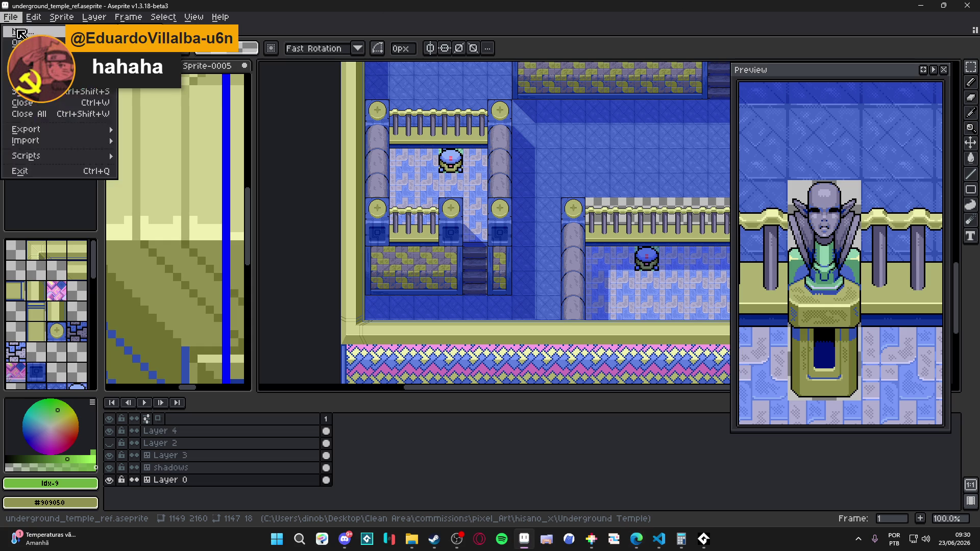
Step: Create a new 1024x600 sprite and paste the copied game screenshot into it
key(n)
click(459, 377)
key(ctrl+v)
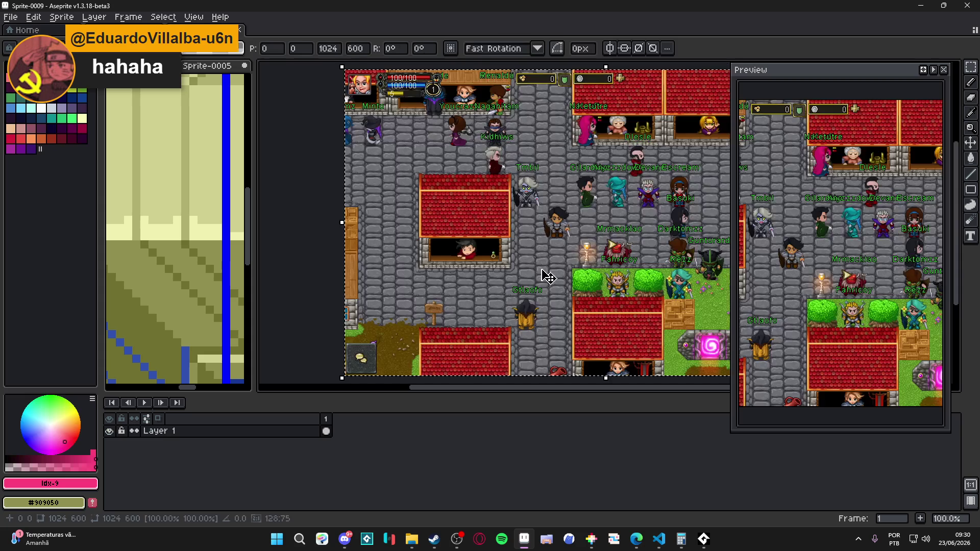
scroll(537, 251, right, 3)
key(Return)
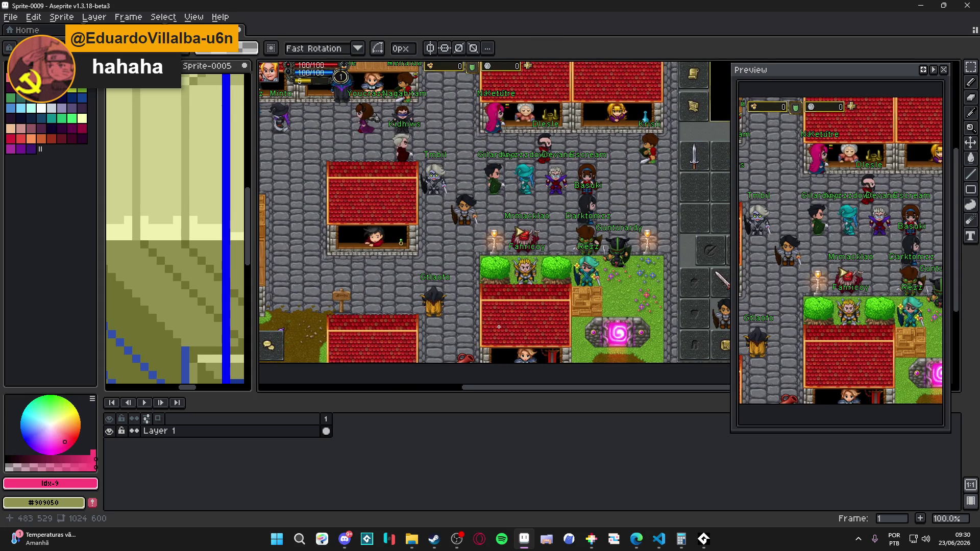
Step: Pan across the pasted town screenshot, then close Sprite-0009 and answer the save prompt
scroll(522, 282, up, 5)
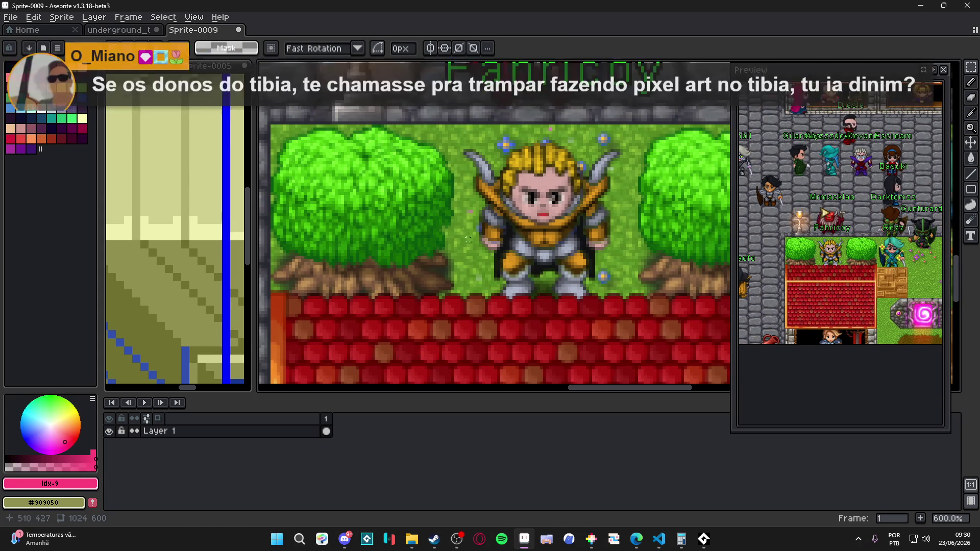
scroll(495, 218, down, 4)
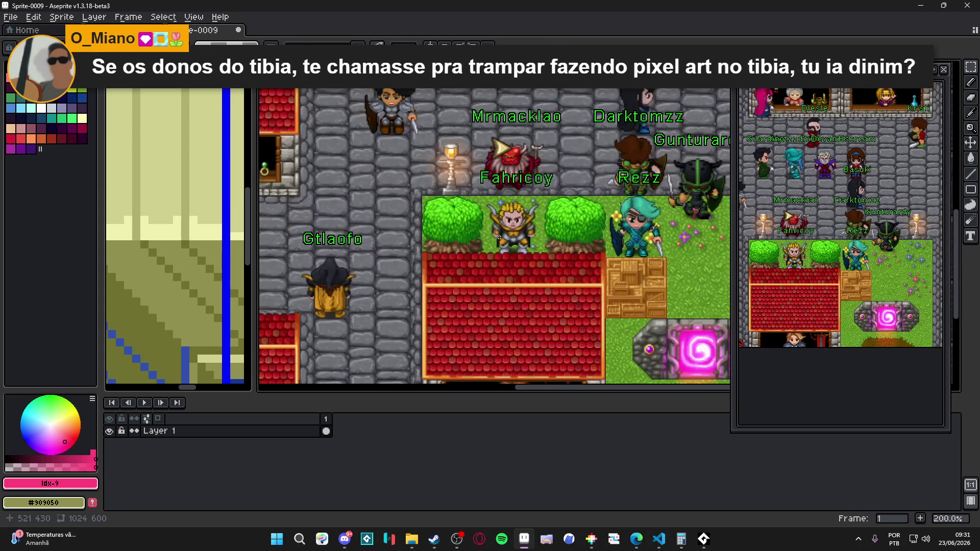
scroll(484, 188, up, 3)
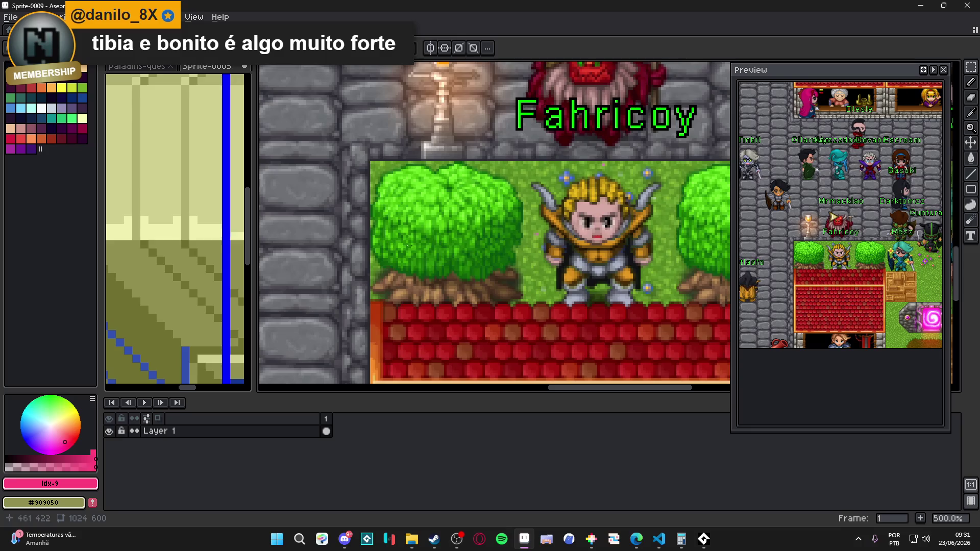
scroll(422, 265, down, 3)
scroll(460, 236, down, 1)
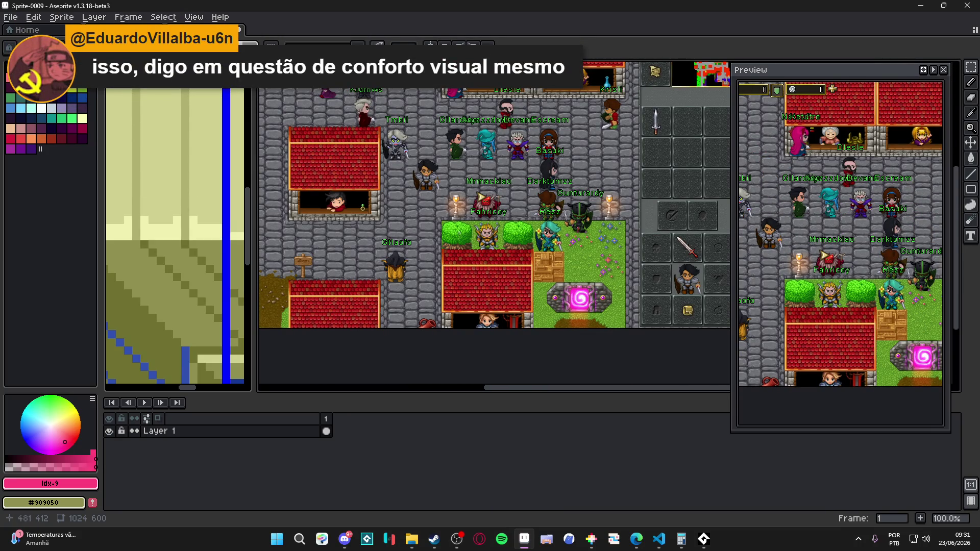
mouse_move(487, 203)
mouse_down()
mouse_move(553, 284)
mouse_move(572, 284)
mouse_move(468, 263)
mouse_up()
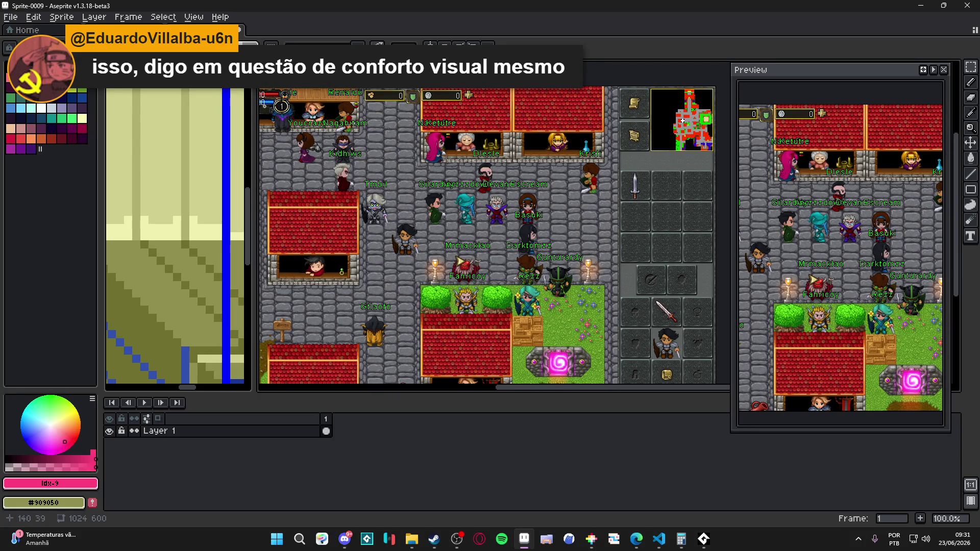
click(240, 36)
click(493, 295)
Step: In tile mode, paint the pink patterned tile across the map's bottom strip
scroll(495, 291, right, 4)
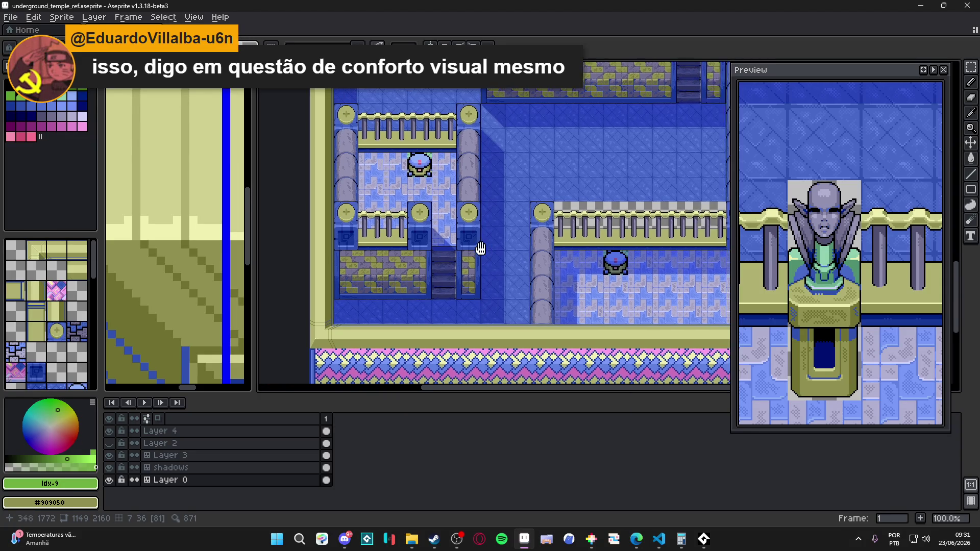
scroll(219, 246, down, 3)
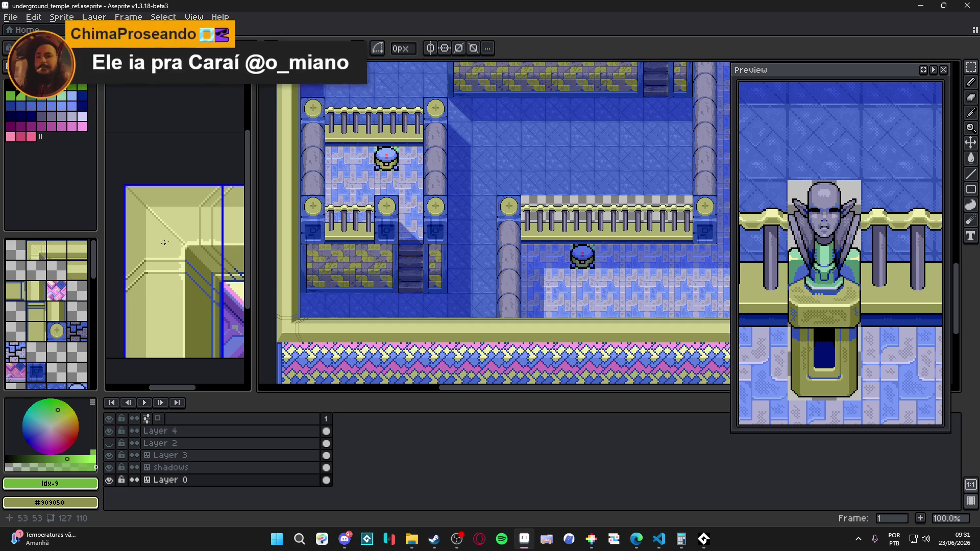
scroll(204, 271, up, 2)
drag(425, 230, 456, 235)
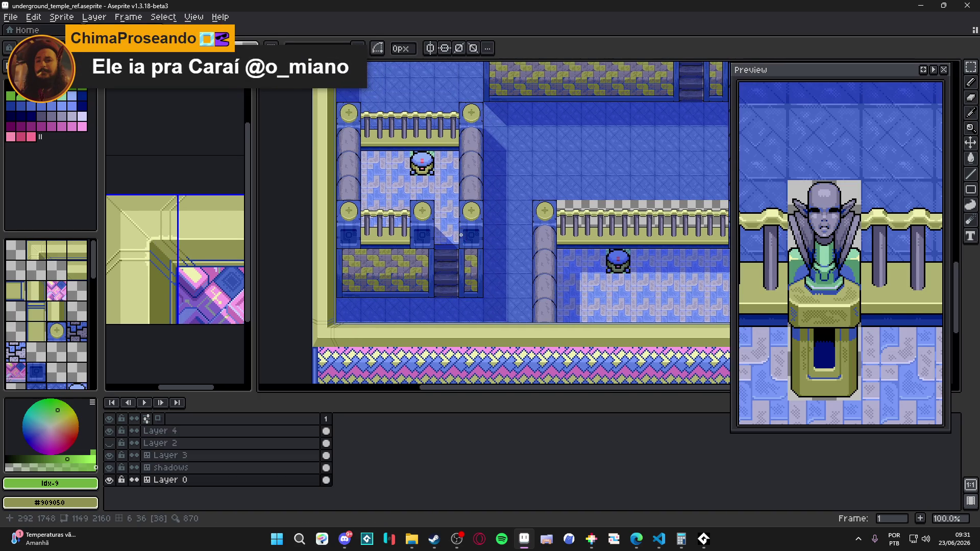
scroll(457, 235, down, 1)
scroll(474, 196, up, 10)
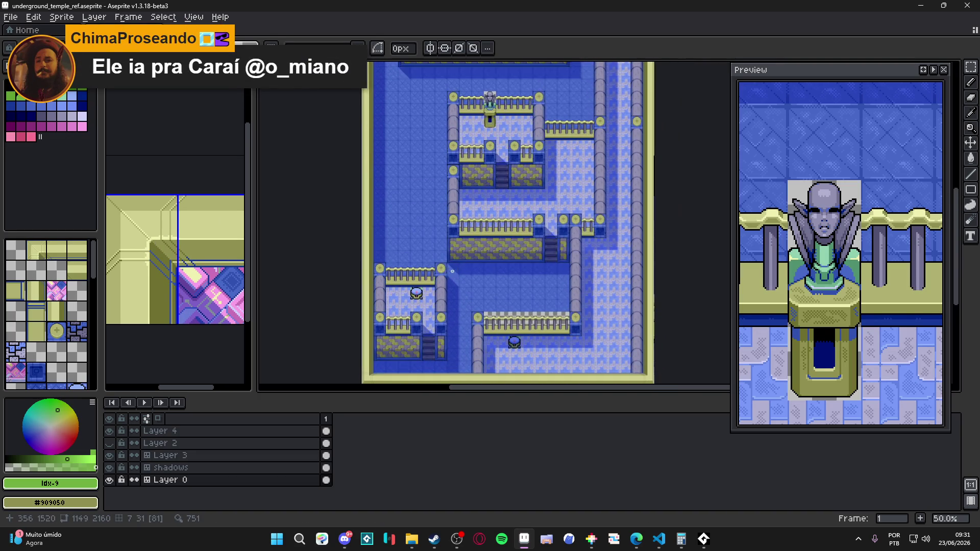
scroll(449, 266, down, 1)
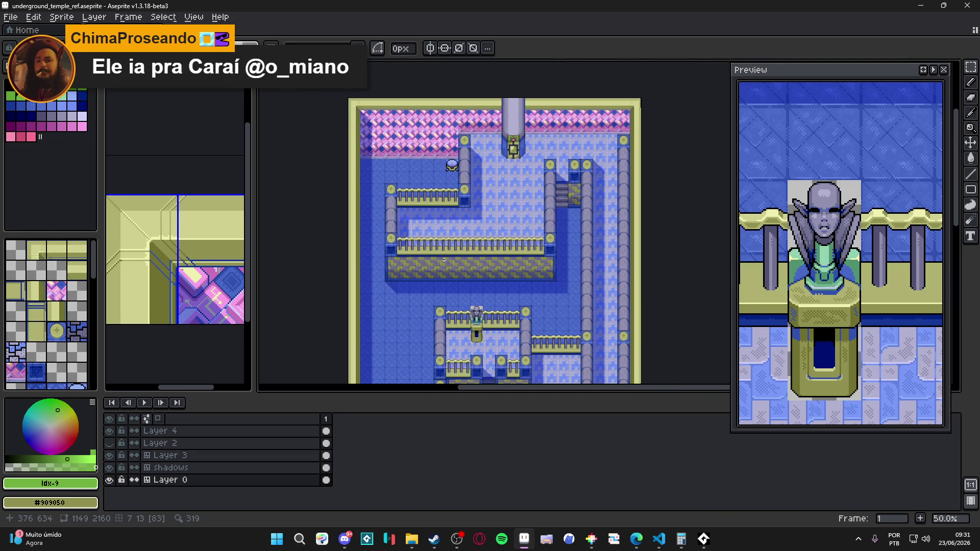
key(Tab)
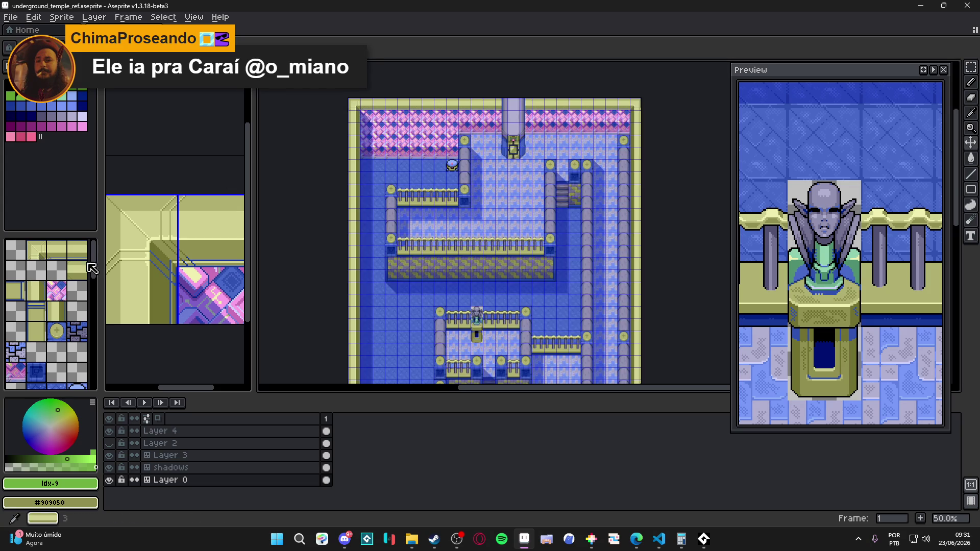
click(56, 291)
click(389, 290)
scroll(390, 299, down, 8)
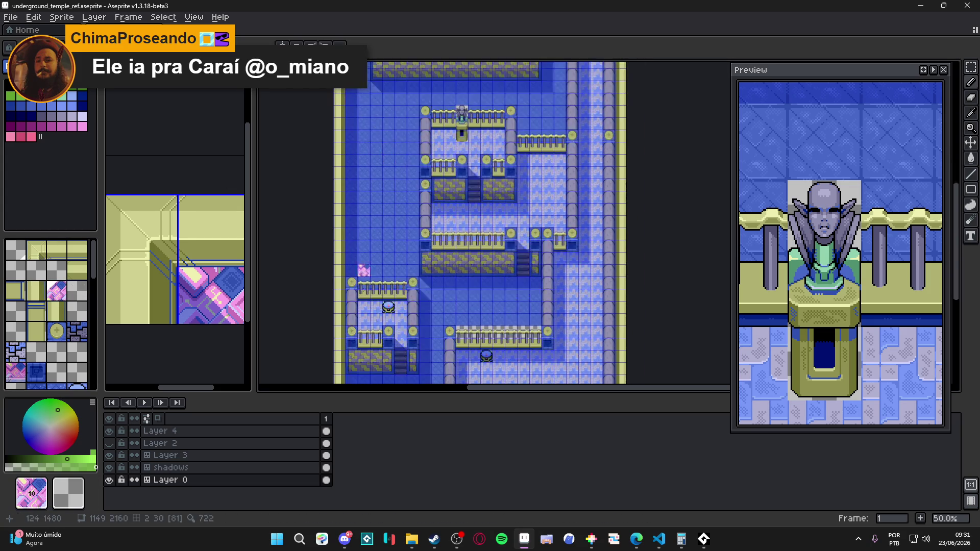
scroll(398, 174, up, 10)
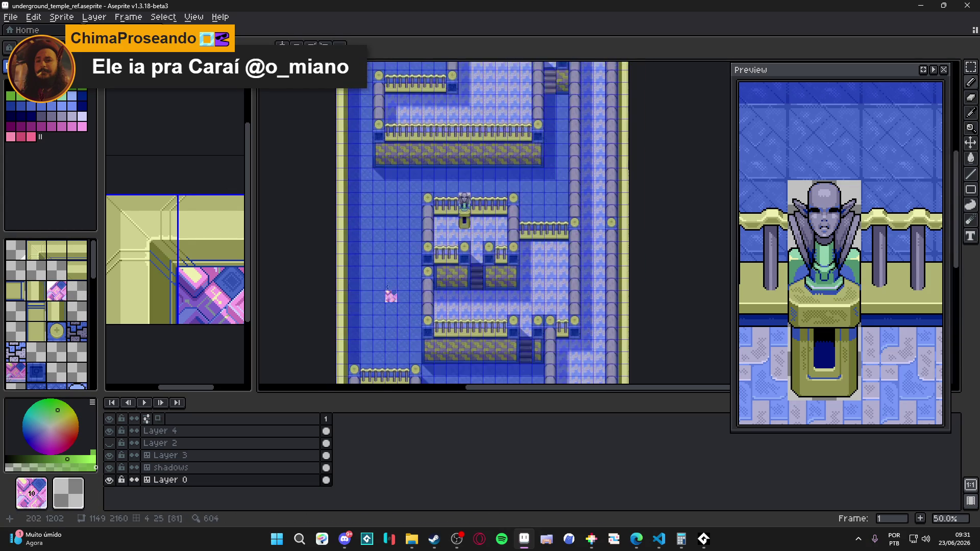
scroll(370, 114, down, 10)
mouse_move(317, 198)
mouse_down()
mouse_move(593, 198)
mouse_move(595, 209)
mouse_move(319, 214)
mouse_move(600, 224)
mouse_move(352, 229)
mouse_move(424, 222)
mouse_up()
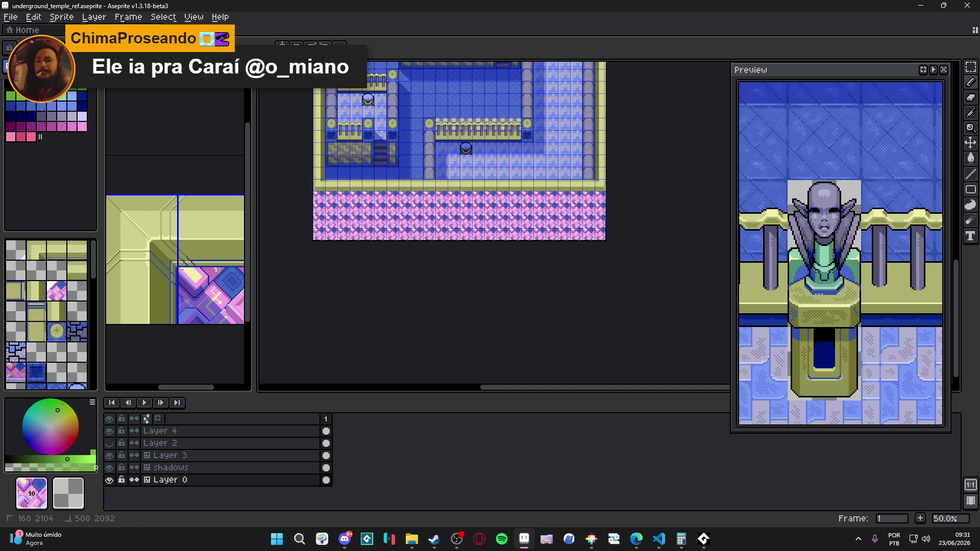
Step: Repaint the lowest row with a darker pink tile, plus one extra tile above it
scroll(404, 248, up, 10)
scroll(403, 248, up, 3)
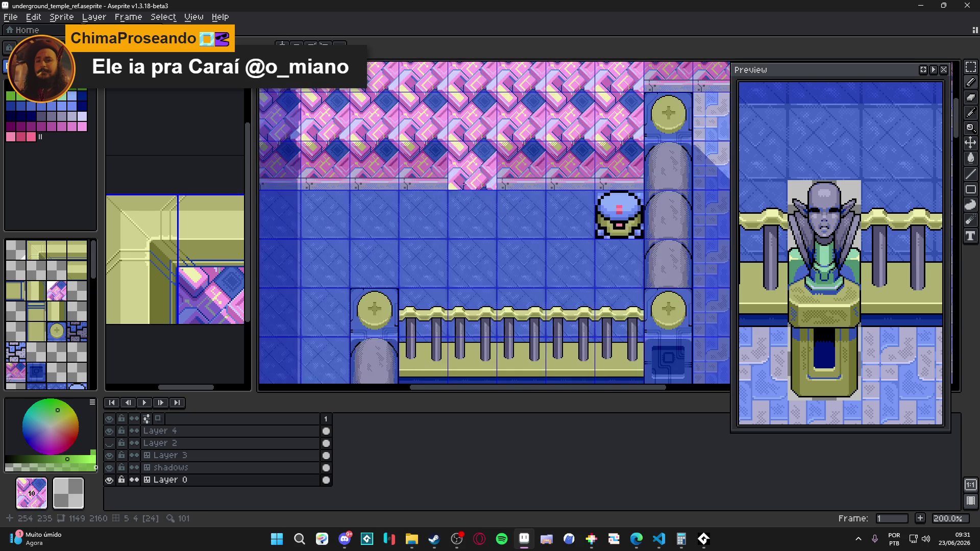
scroll(450, 175, down, 3)
scroll(450, 175, down, 10)
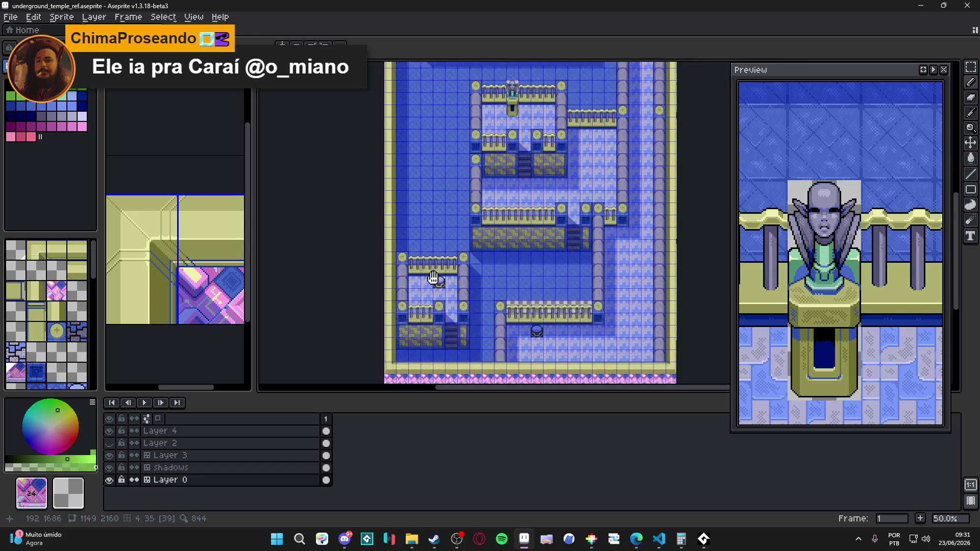
scroll(495, 218, up, 4)
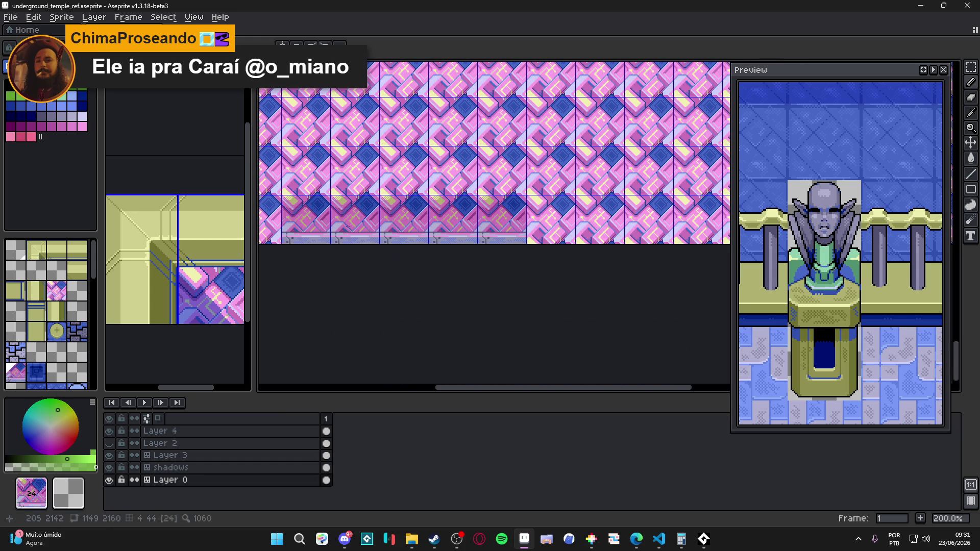
scroll(437, 241, down, 4)
scroll(444, 235, up, 3)
scroll(562, 224, down, 3)
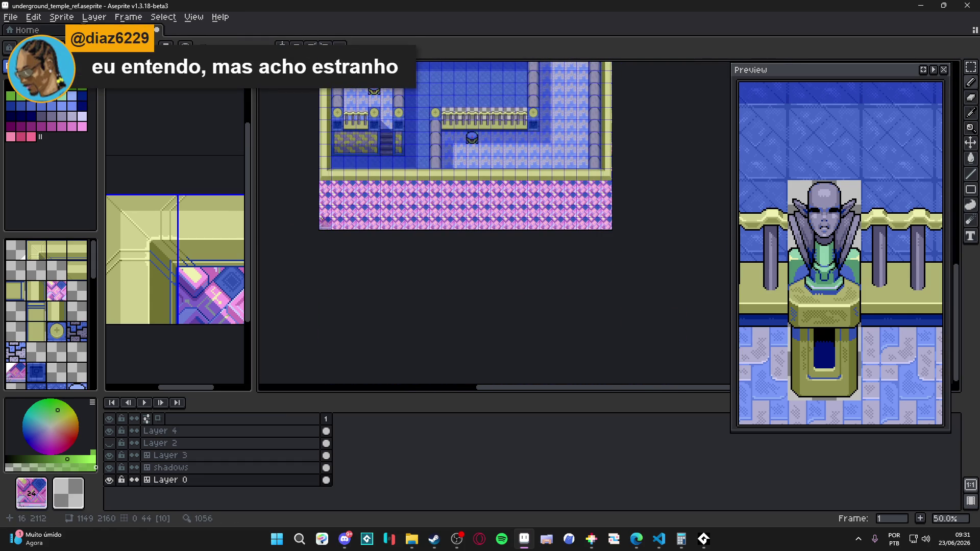
scroll(323, 190, up, 4)
scroll(360, 213, down, 5)
scroll(339, 309, up, 3)
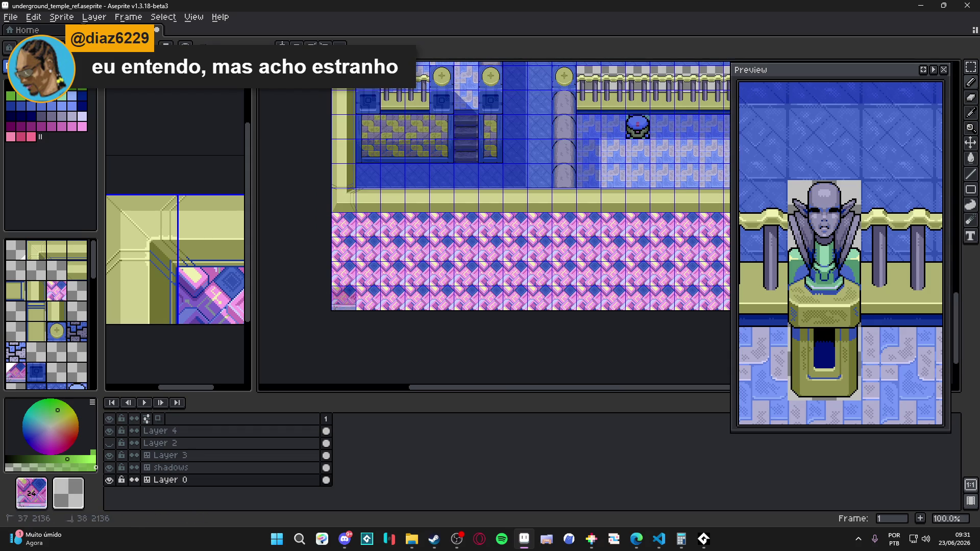
scroll(414, 308, left, 3)
mouse_move(414, 309)
mouse_down()
mouse_move(510, 297)
mouse_move(728, 298)
mouse_up()
click(449, 248)
scroll(460, 270, down, 1)
scroll(459, 269, right, 2)
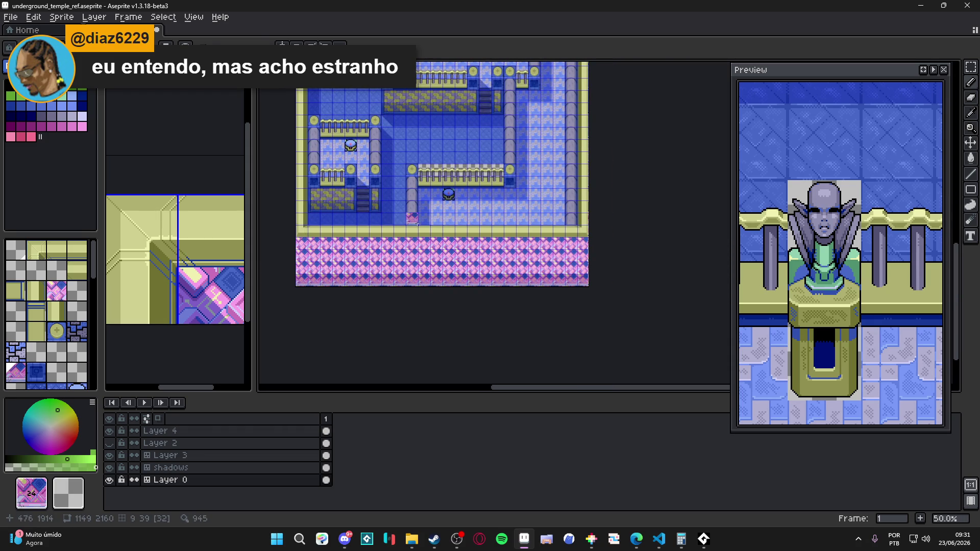
scroll(554, 261, left, 3)
scroll(646, 300, up, 2)
scroll(646, 300, up, 1)
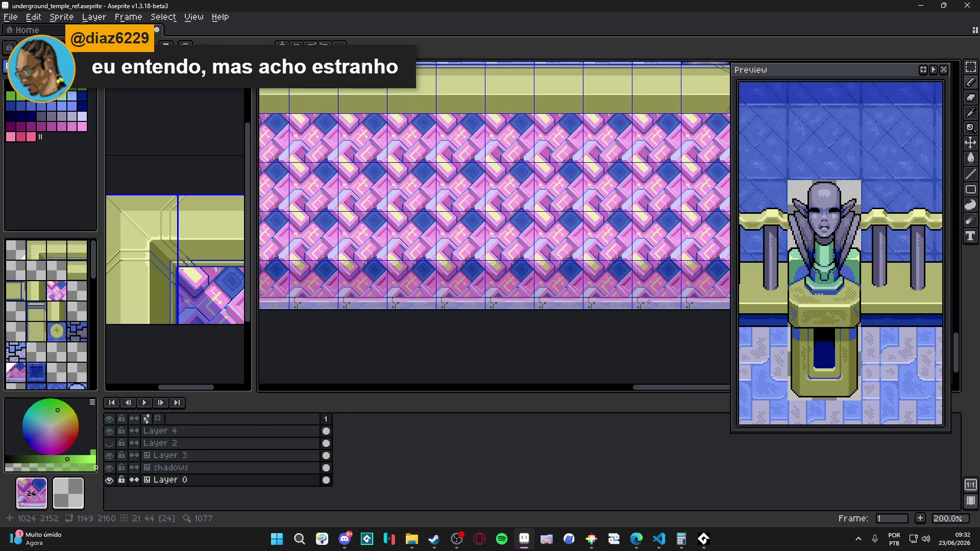
scroll(562, 295, up, 1)
scroll(478, 260, up, 3)
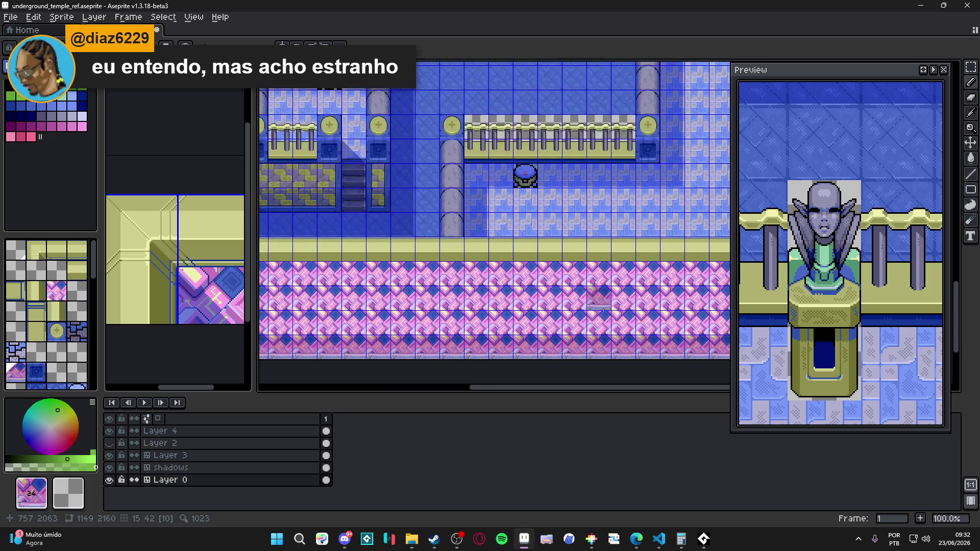
scroll(460, 286, down, 1)
scroll(444, 312, down, 3)
scroll(429, 340, up, 3)
scroll(451, 201, up, 2)
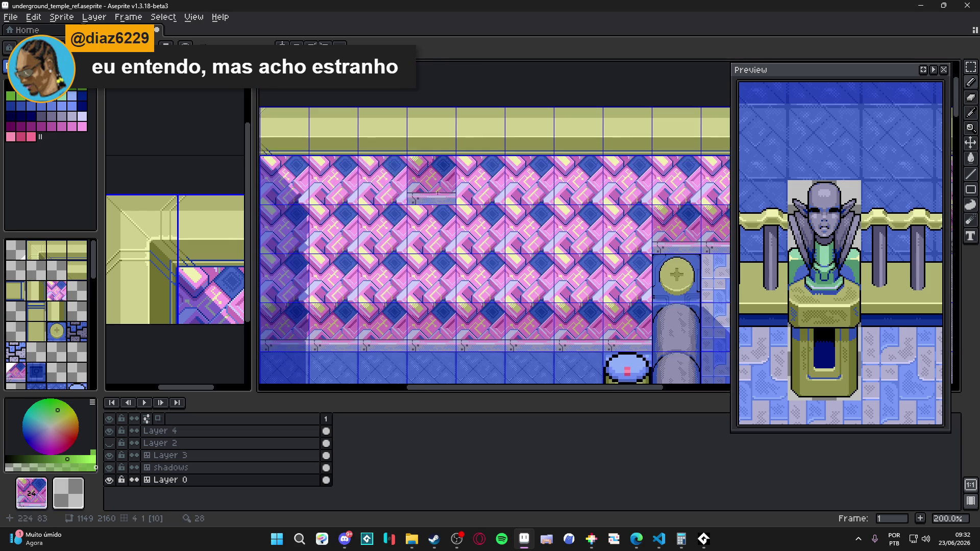
Step: Select the shadows layer and pick the blue triangle shadow tile
ctrl+click(384, 211)
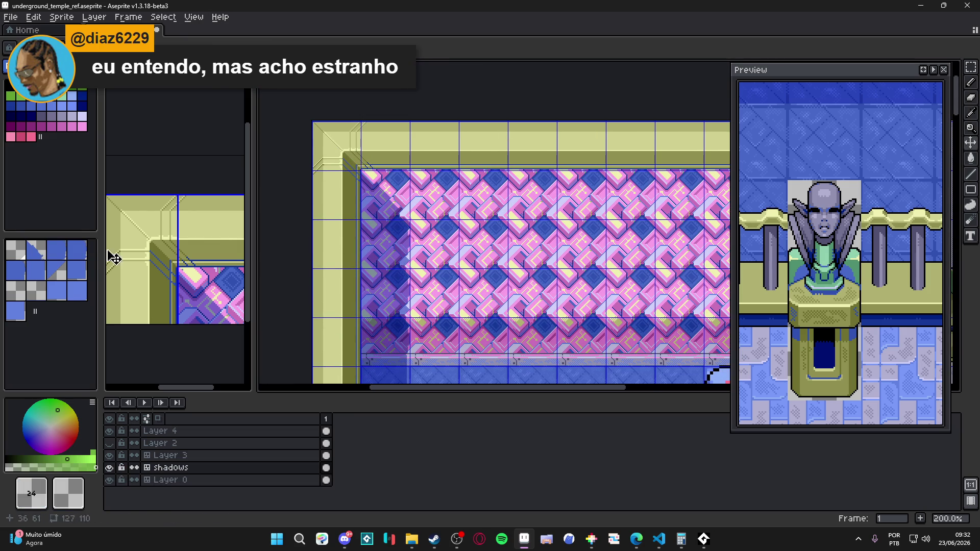
click(36, 251)
scroll(422, 188, down, 2)
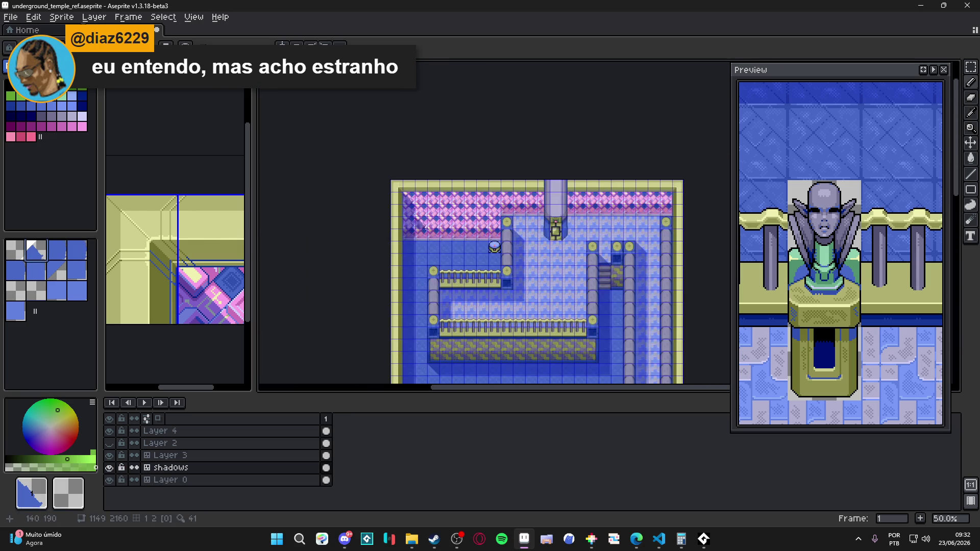
scroll(477, 286, down, 10)
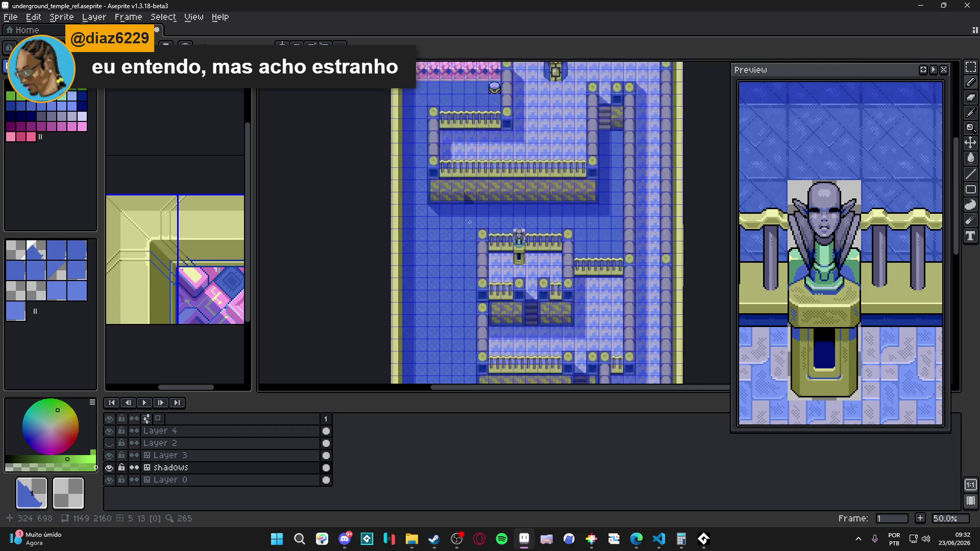
scroll(384, 282, up, 1)
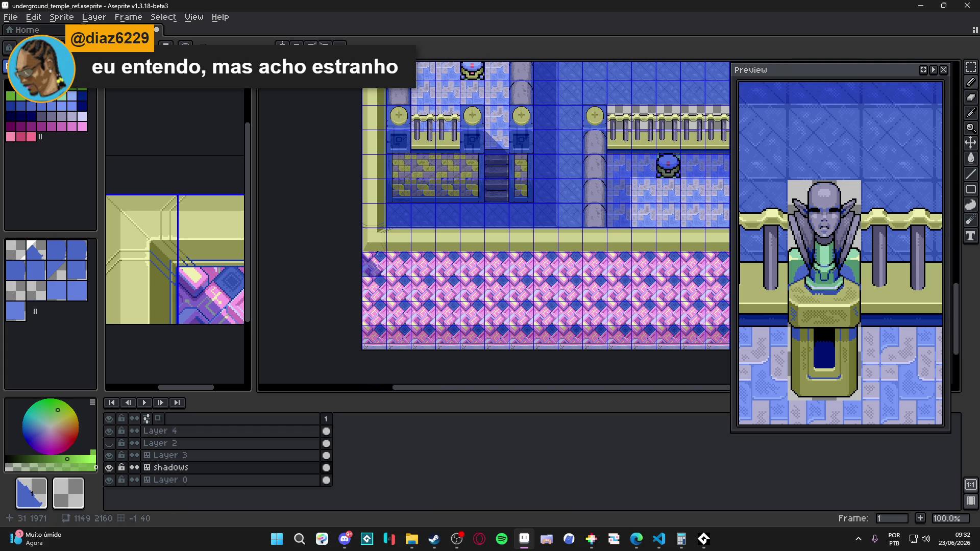
scroll(377, 253, up, 5)
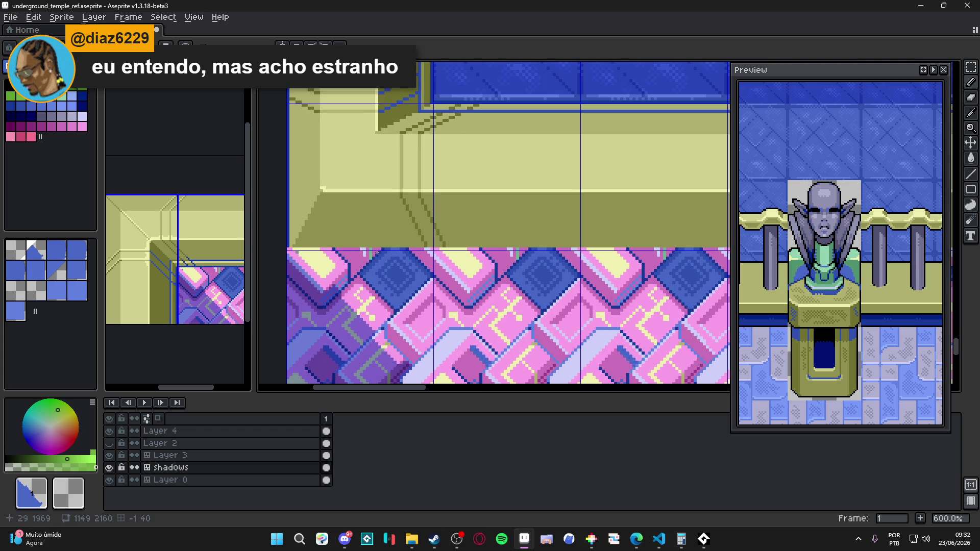
scroll(376, 252, down, 2)
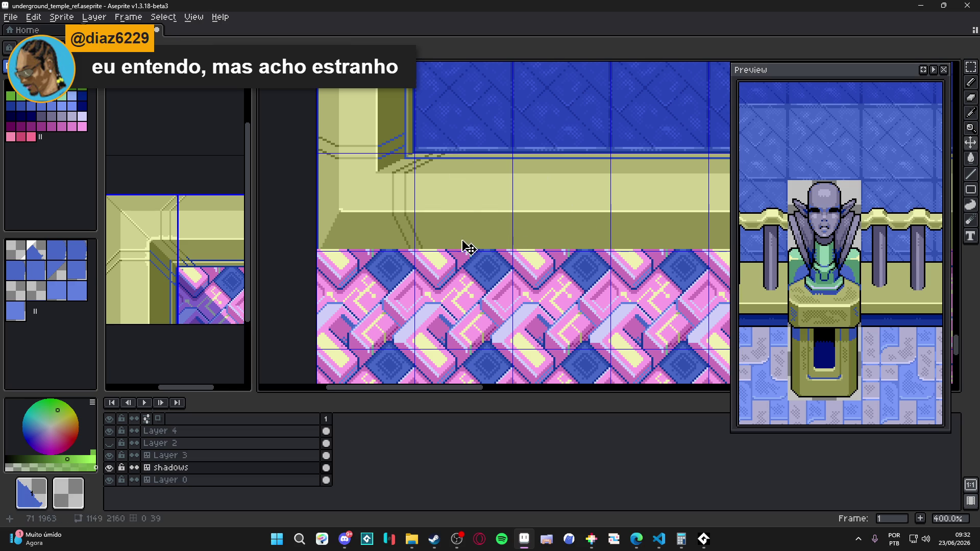
Step: Switch to Layer 0 and choose palette colour 21 as the drawing colour
key(alt+Down)
scroll(345, 261, up, 2)
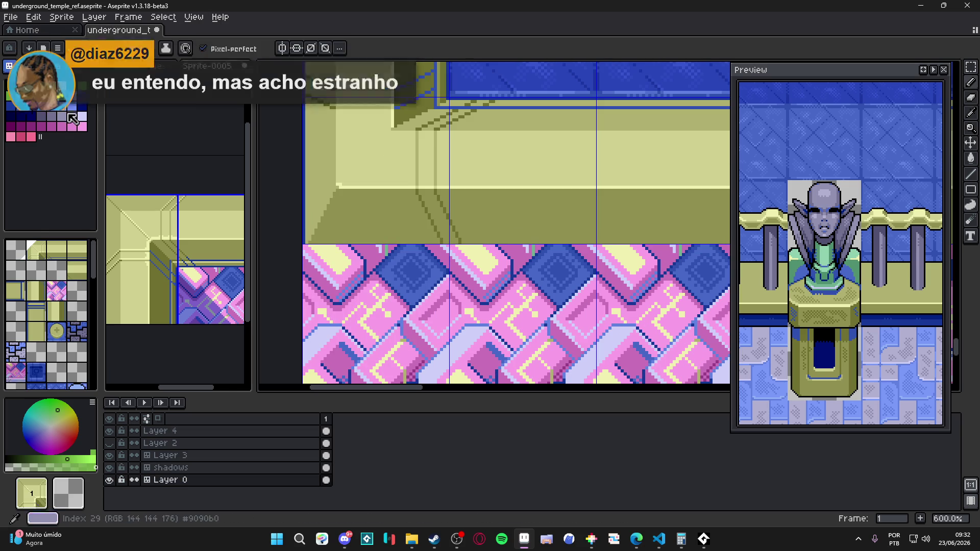
click(72, 124)
scroll(416, 273, down, 2)
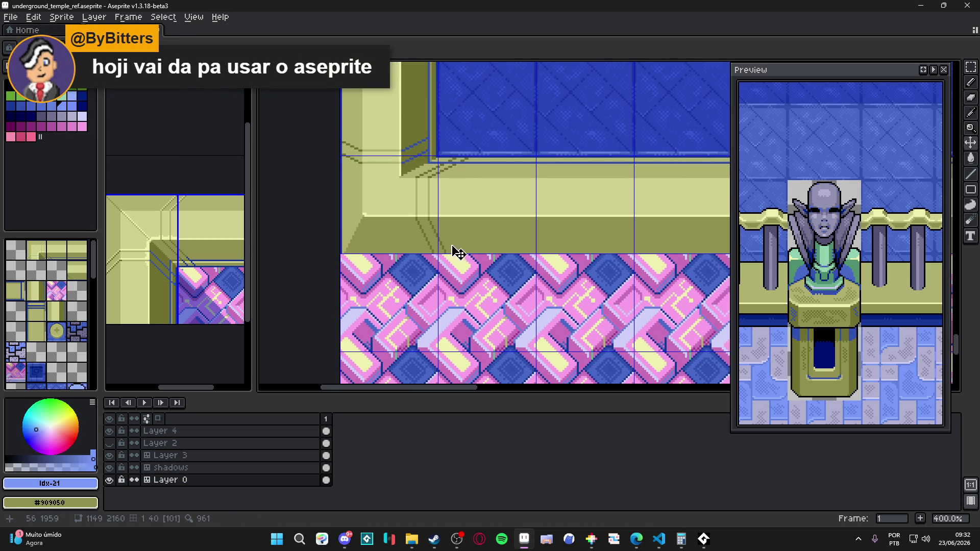
scroll(436, 274, down, 3)
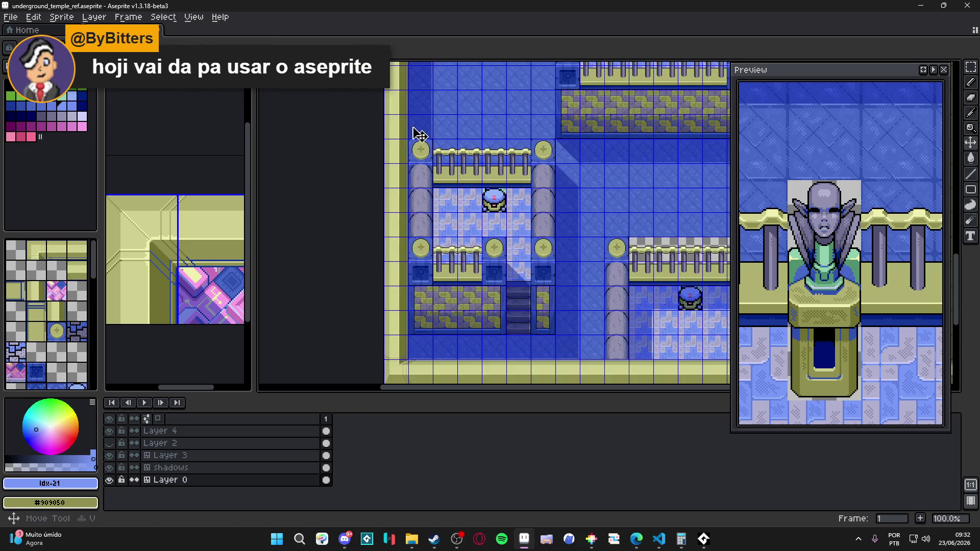
Step: Return to the shadows layer and move it up two pixels against the wall edge
key(alt+Up)
scroll(437, 256, up, 2)
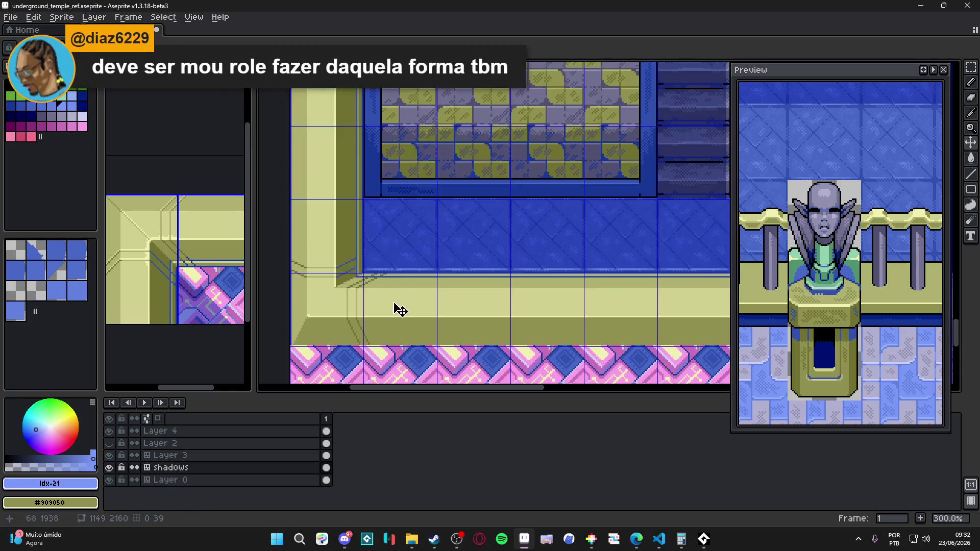
scroll(389, 350, up, 2)
drag(401, 321, 399, 316)
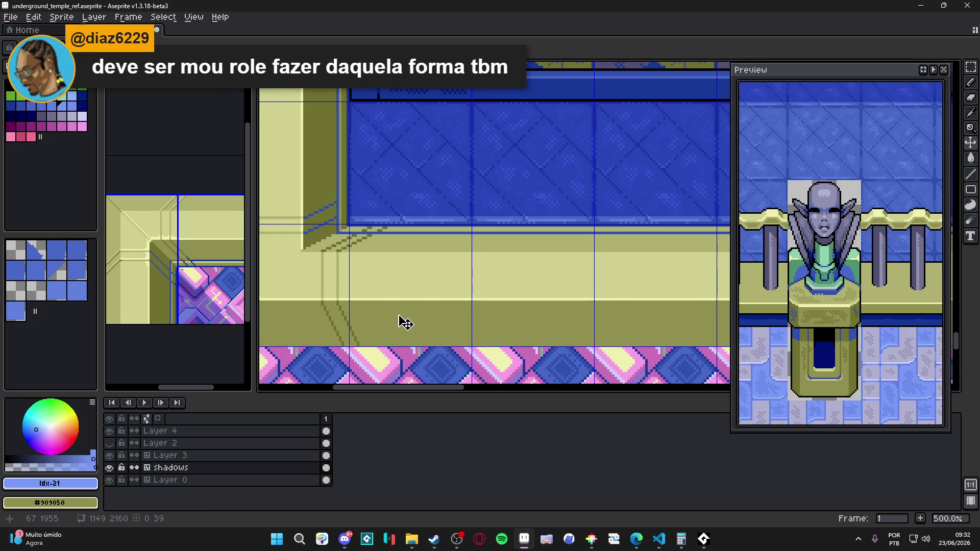
scroll(401, 321, down, 3)
mouse_move(480, 192)
mouse_down()
mouse_move(495, 258)
mouse_move(477, 258)
mouse_up()
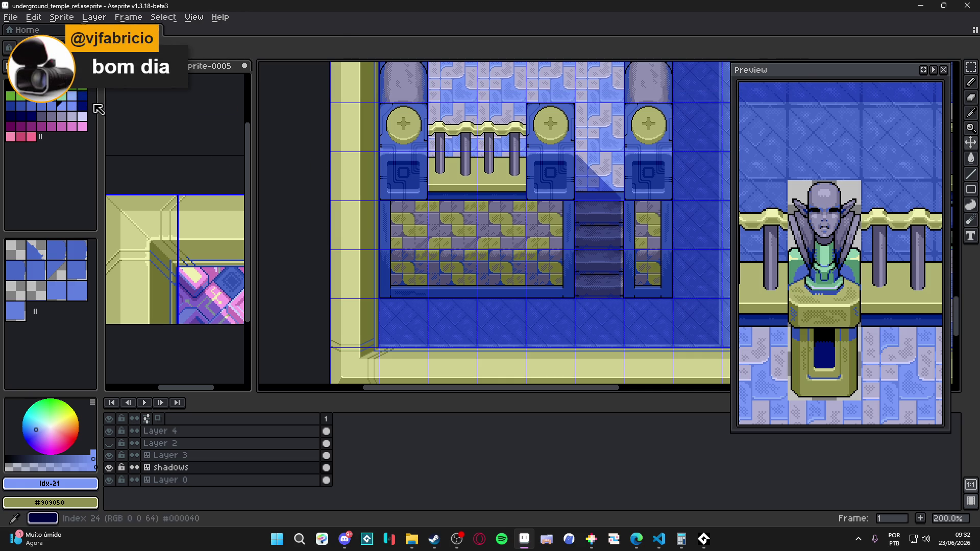
Step: Set the drawing colour to Idx-14 and save the temple map
click(72, 96)
key(ctrl+s)
scroll(459, 240, down, 1)
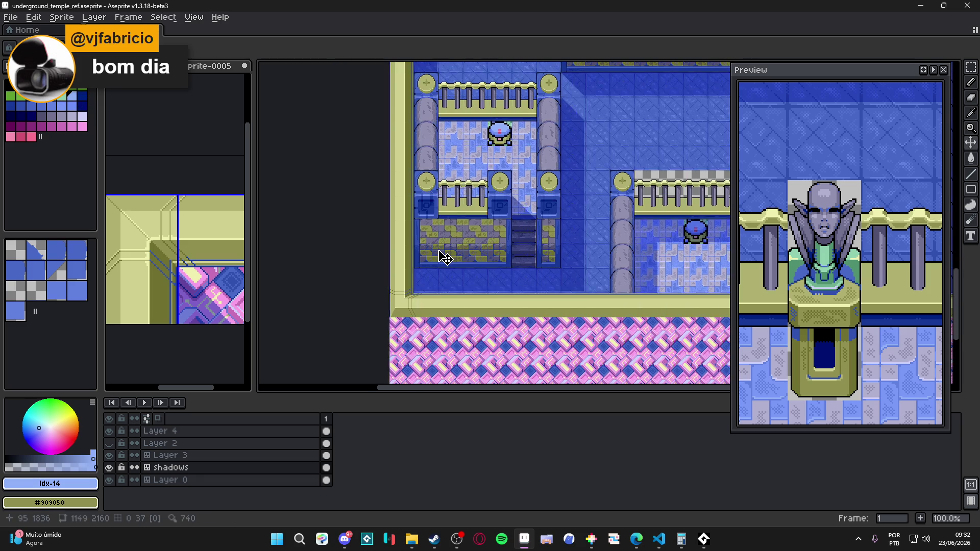
scroll(438, 256, down, 1)
drag(464, 175, 480, 256)
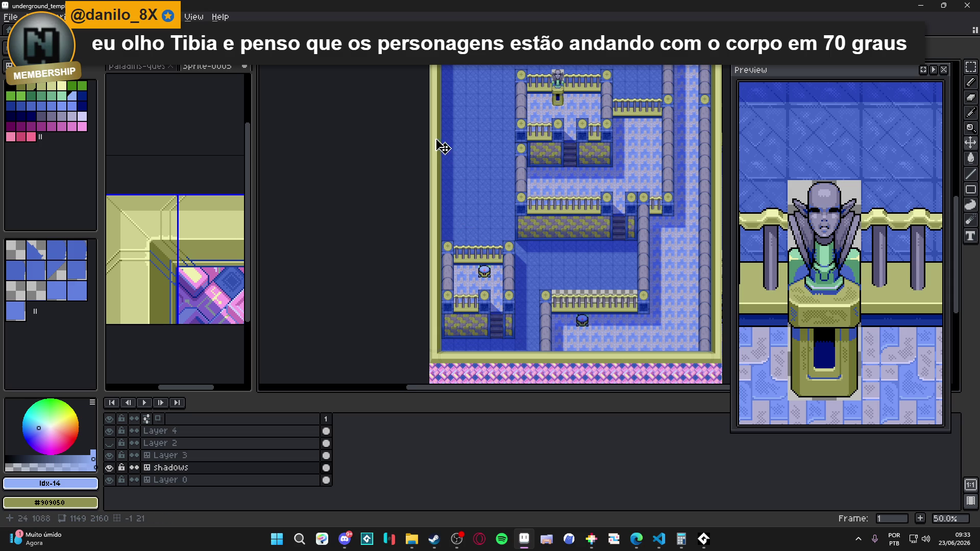
scroll(434, 223, up, 2)
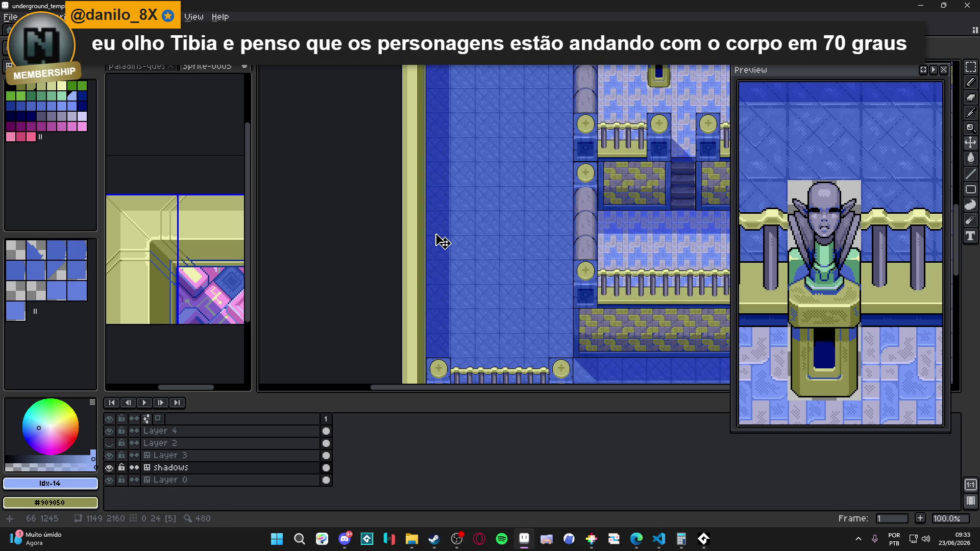
scroll(428, 293, up, 5)
scroll(429, 293, up, 5)
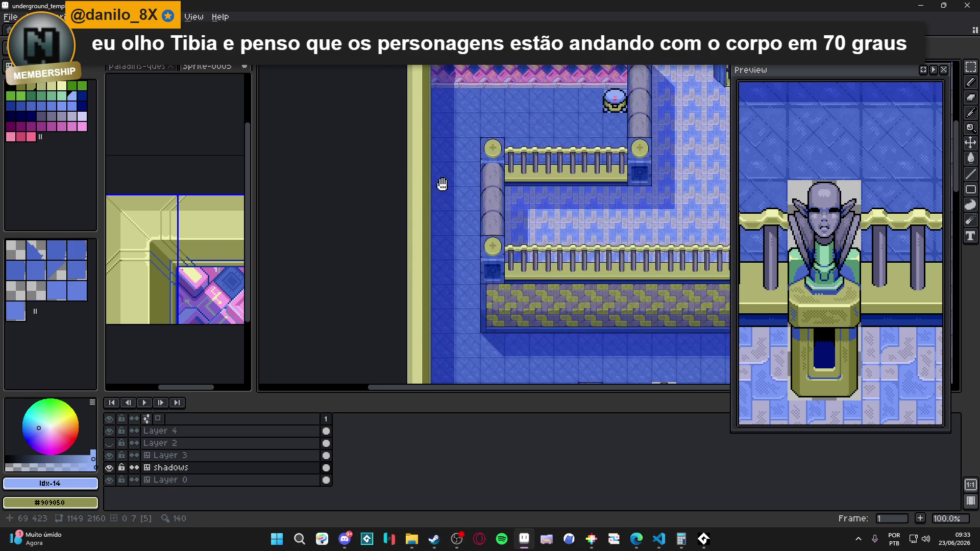
scroll(462, 114, up, 1)
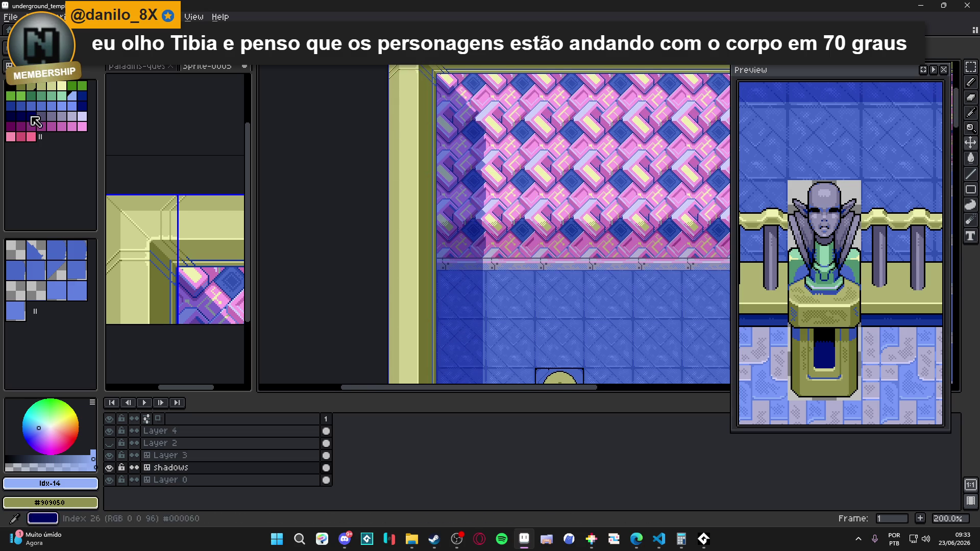
Step: Pick the triangle tile, make Layer 0 the working layer, and save again
click(36, 250)
scroll(402, 129, down, 3)
scroll(395, 239, down, 5)
scroll(393, 240, up, 2)
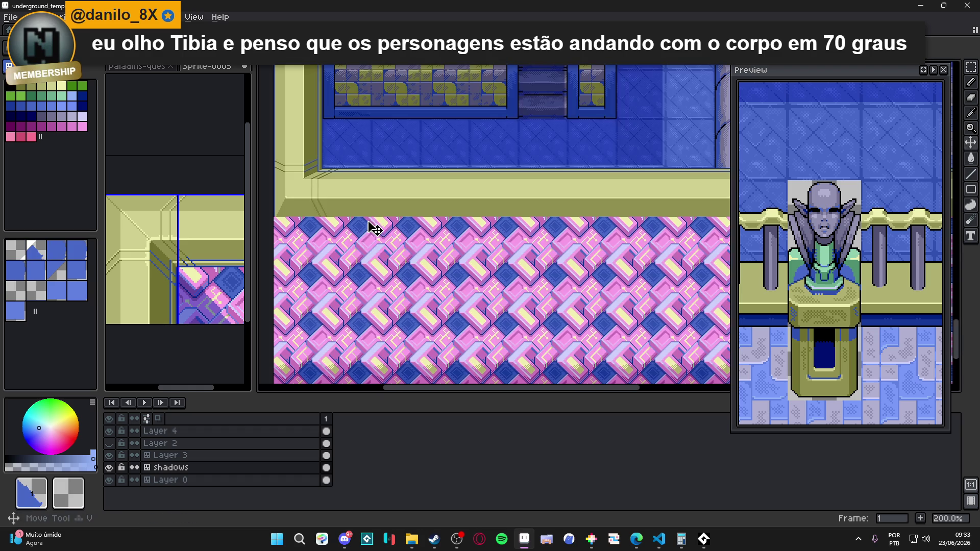
ctrl+click(313, 212)
key(ctrl+s)
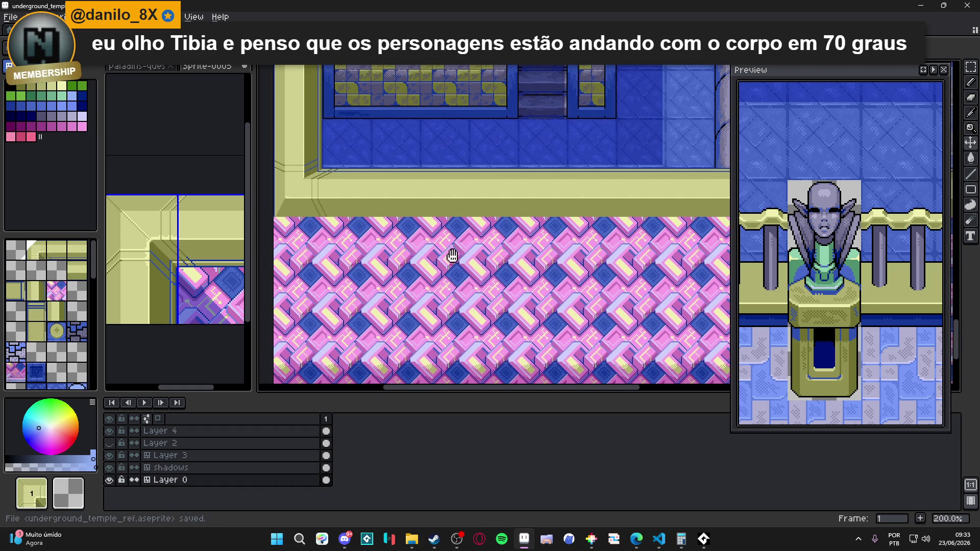
Step: Turn off tile mode and choose dark blue #183898 as the drawing colour
scroll(425, 250, down, 2)
scroll(404, 238, up, 1)
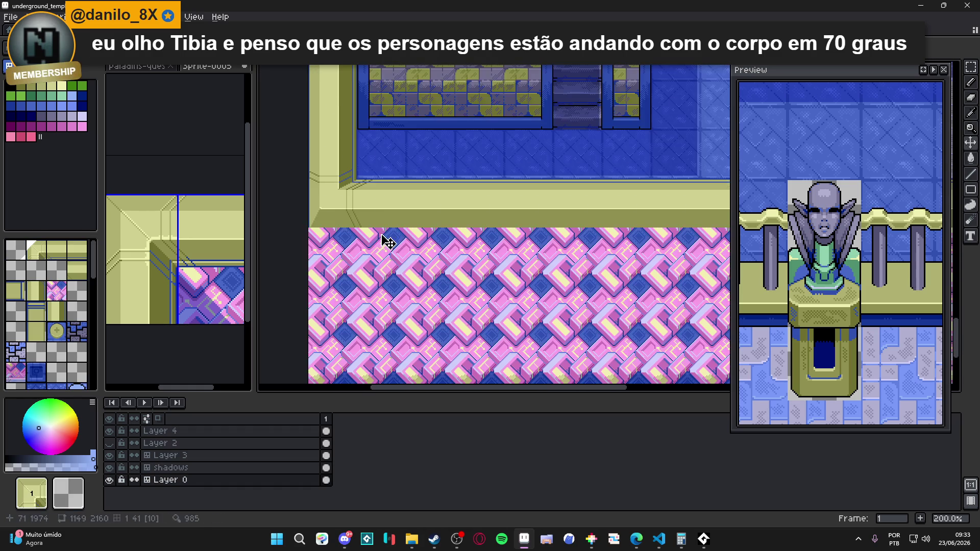
scroll(382, 187, up, 4)
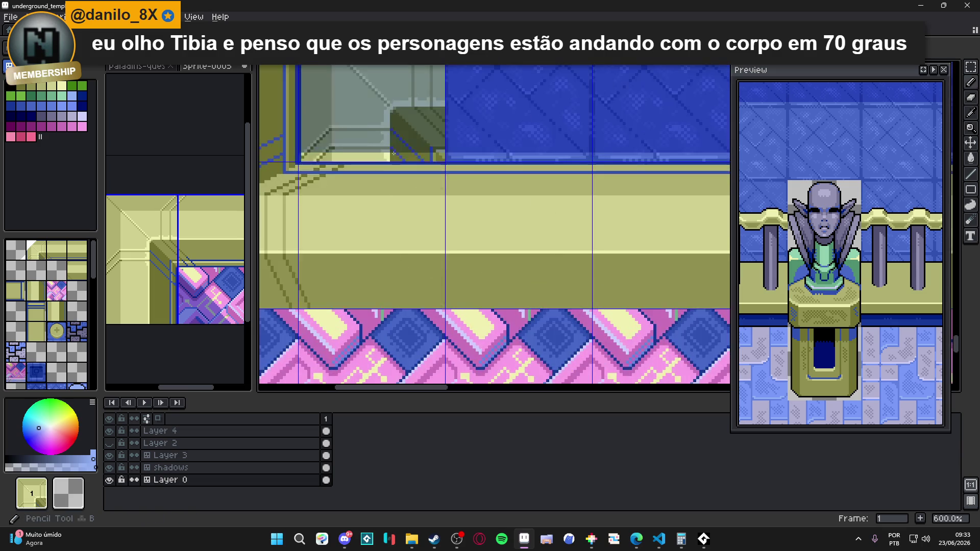
key(Tab)
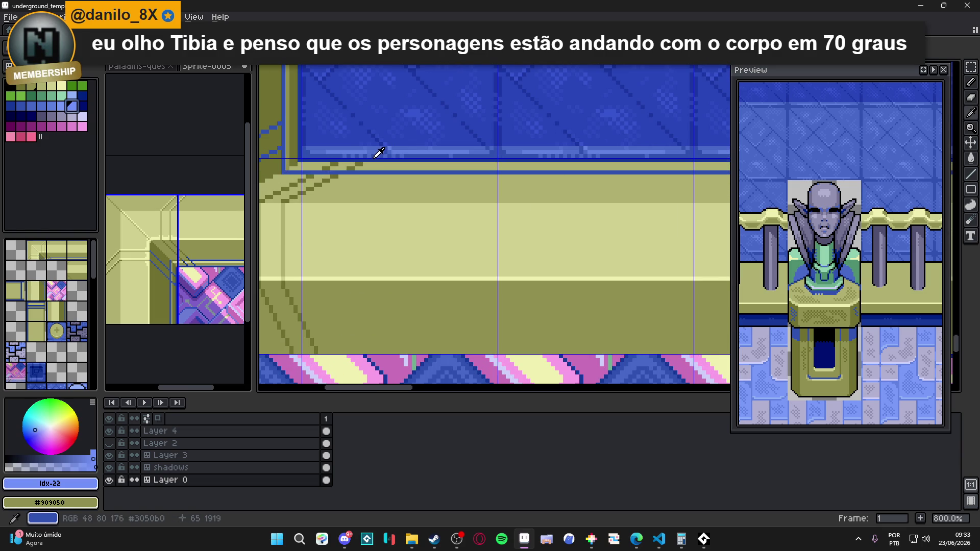
alt+click(376, 151)
Step: Zoom around the map to inspect the wall corners, then save underground_temple_ref.aseprite
scroll(398, 213, down, 2)
scroll(293, 250, up, 3)
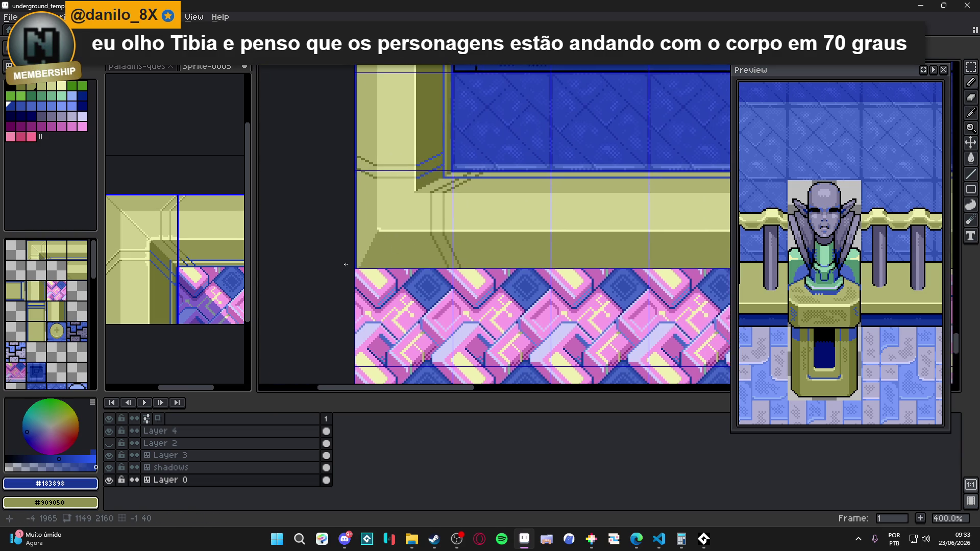
scroll(493, 278, down, 5)
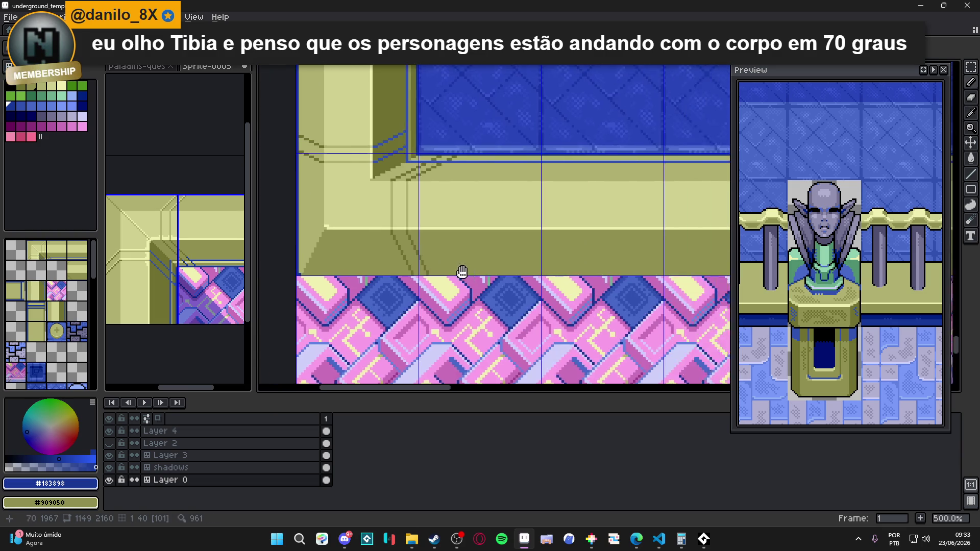
scroll(608, 257, right, 10)
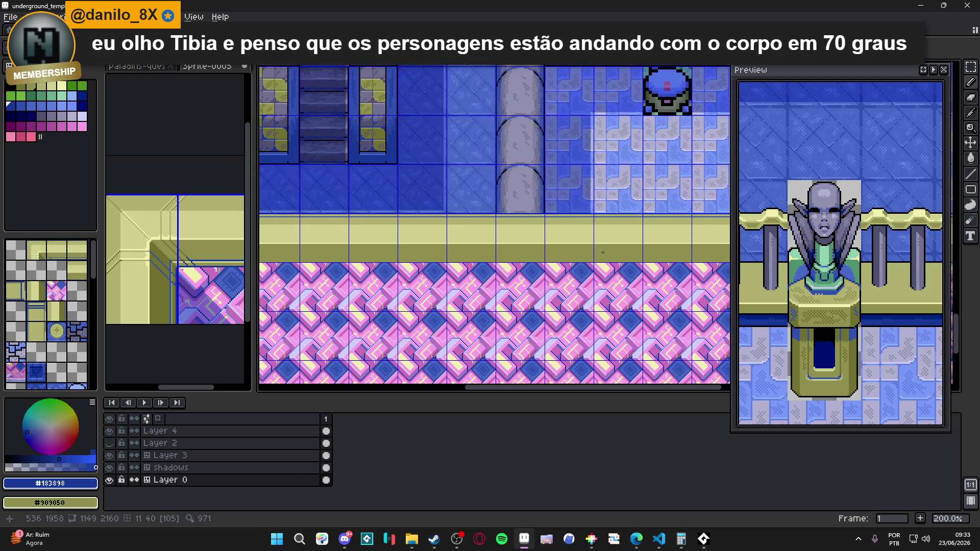
scroll(606, 241, up, 1)
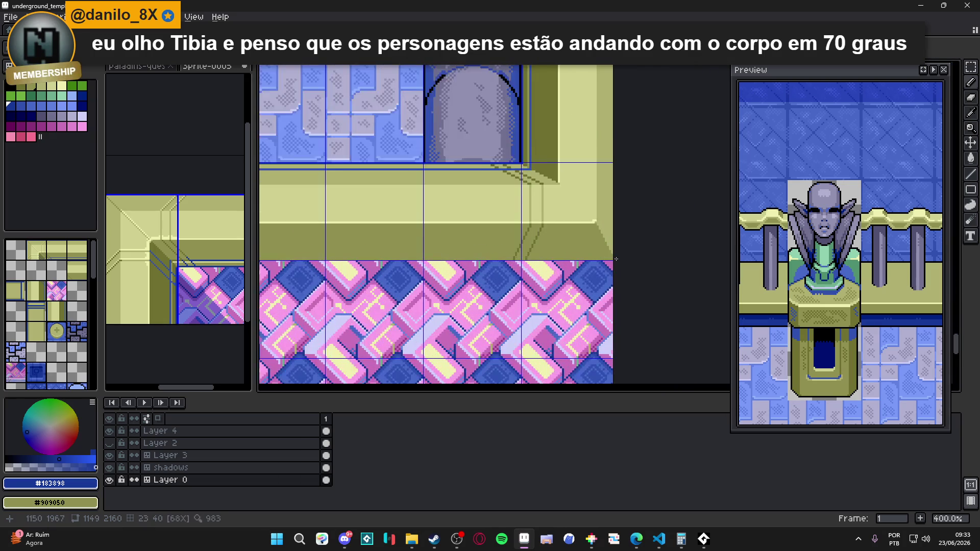
scroll(613, 258, down, 4)
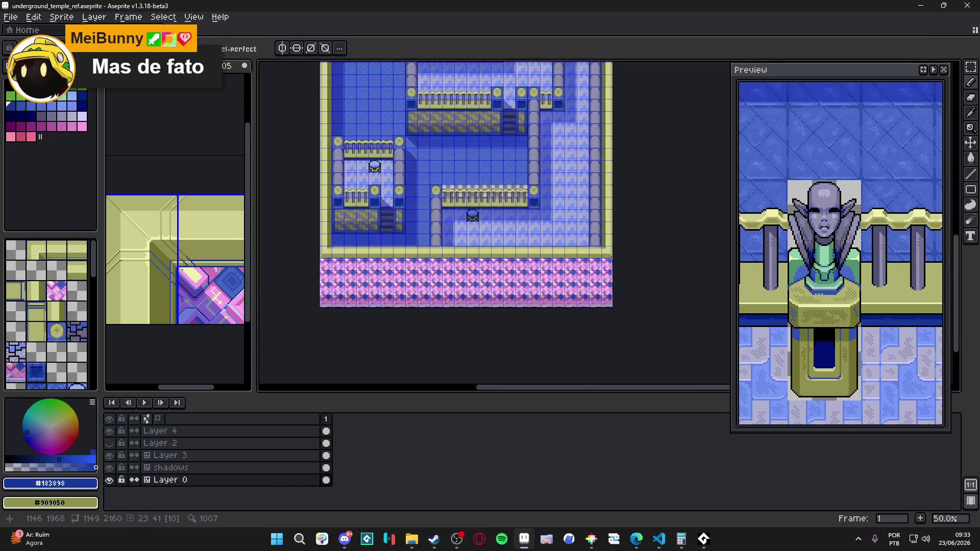
scroll(337, 253, up, 2)
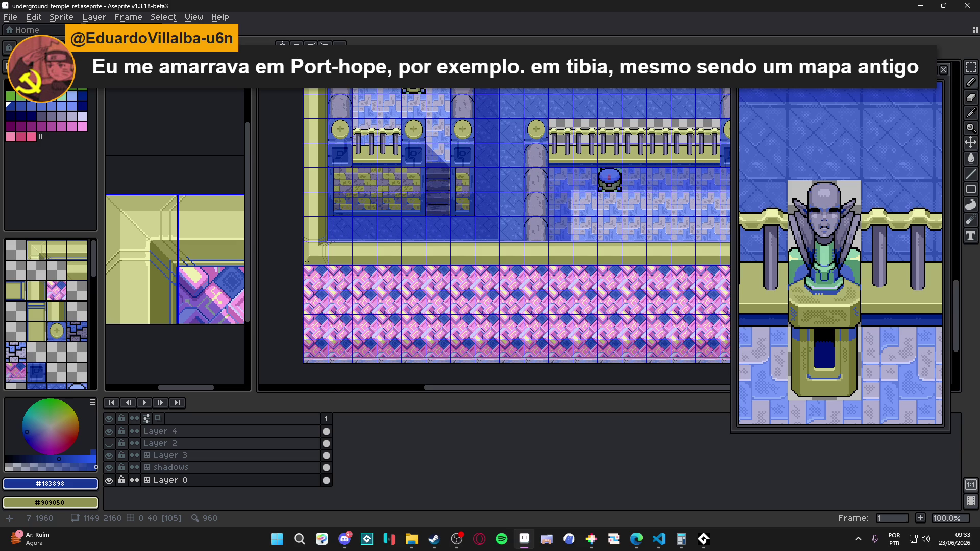
scroll(307, 261, up, 2)
scroll(307, 261, down, 2)
scroll(555, 268, right, 5)
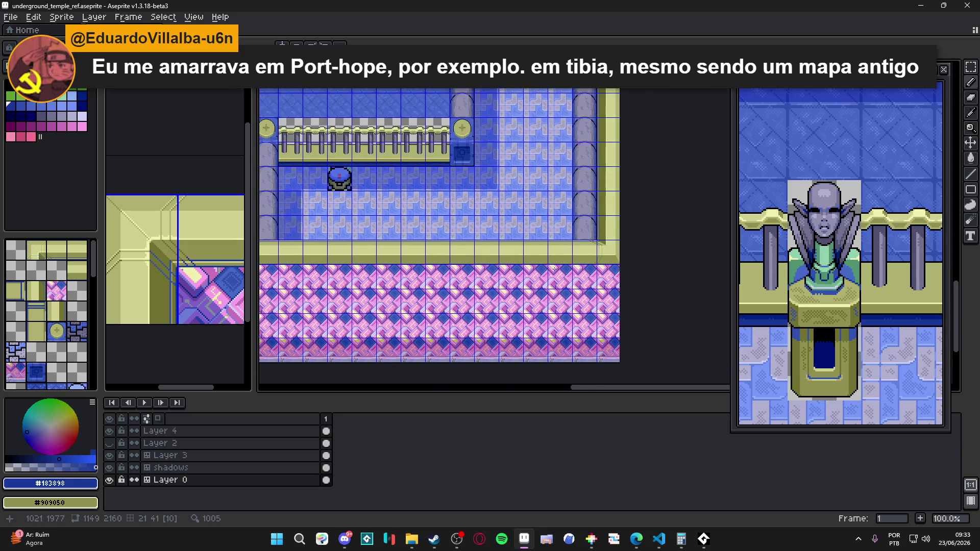
scroll(555, 268, up, 5)
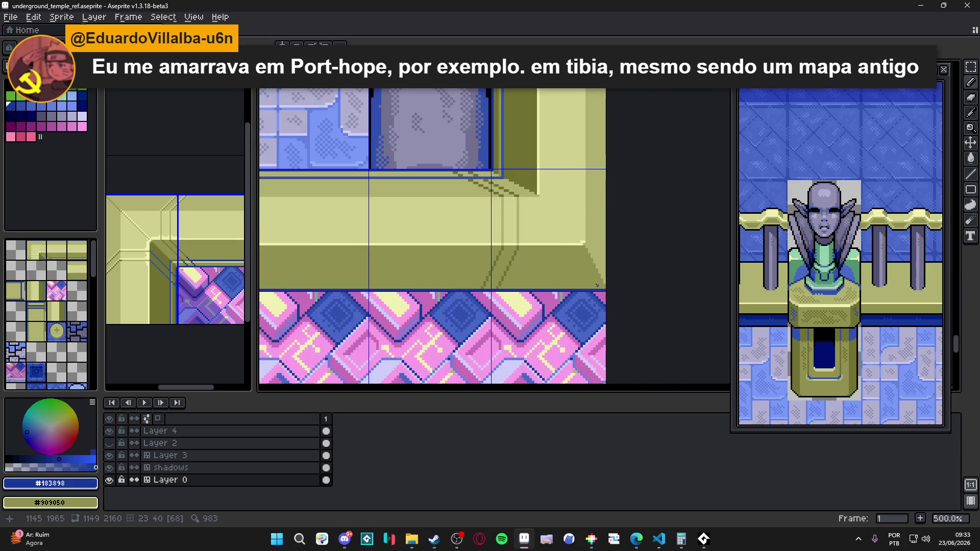
scroll(597, 286, down, 3)
scroll(618, 263, up, 5)
scroll(593, 246, up, 6)
scroll(621, 174, up, 4)
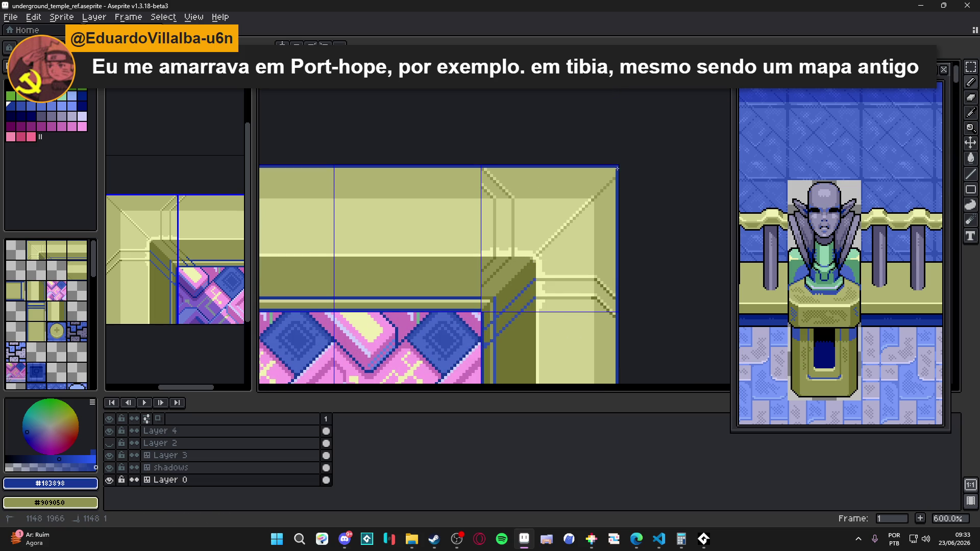
scroll(617, 169, down, 6)
key(ctrl+s)
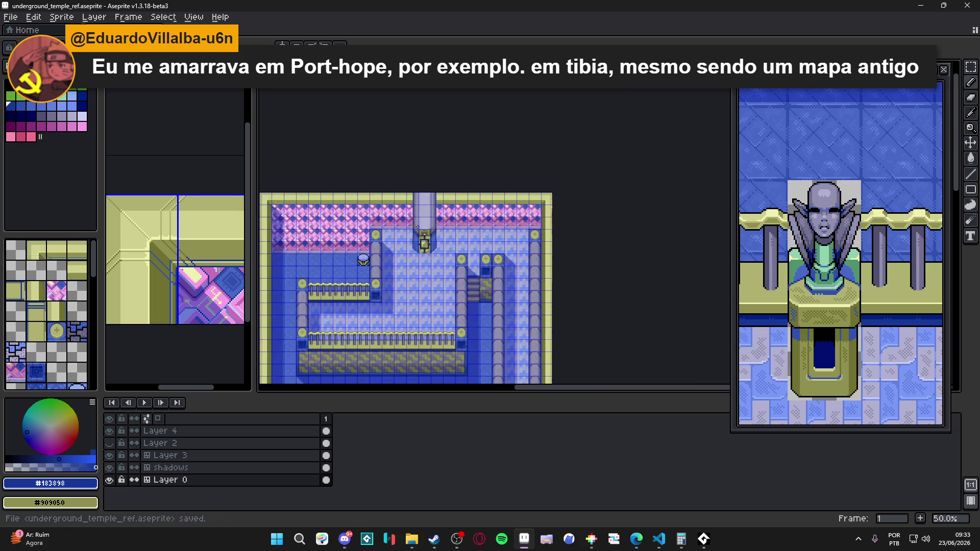
scroll(418, 227, left, 5)
scroll(418, 227, down, 2)
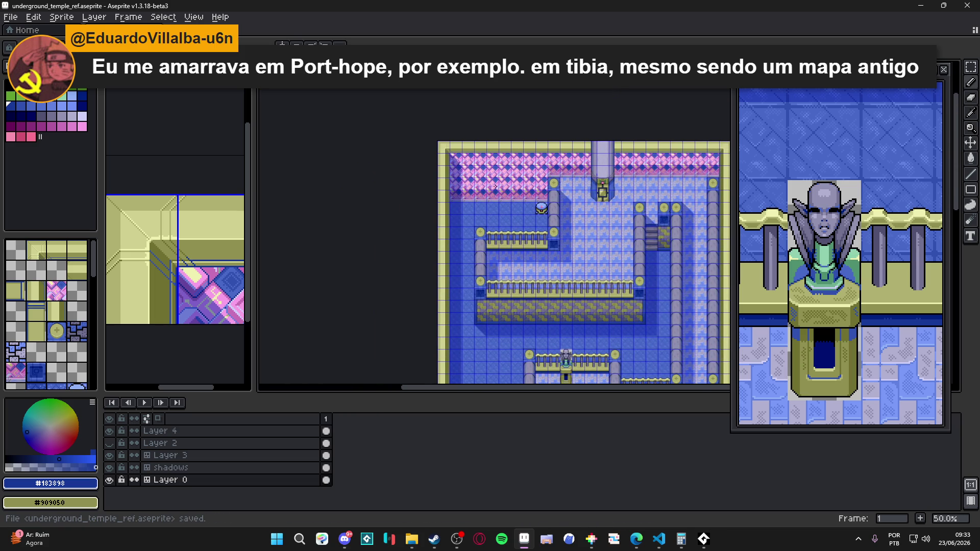
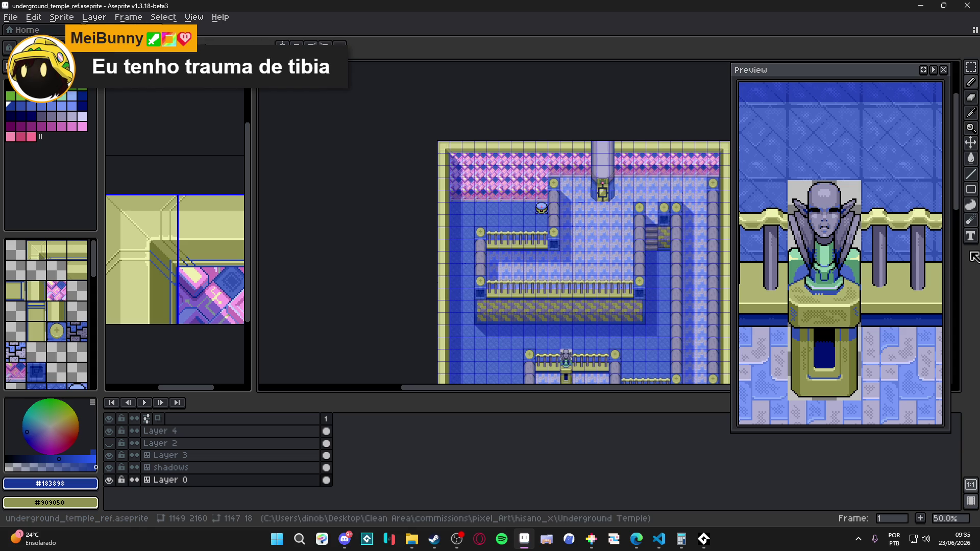
Step: Pan around the temple map and turn on the tile grid
scroll(457, 236, down, 10)
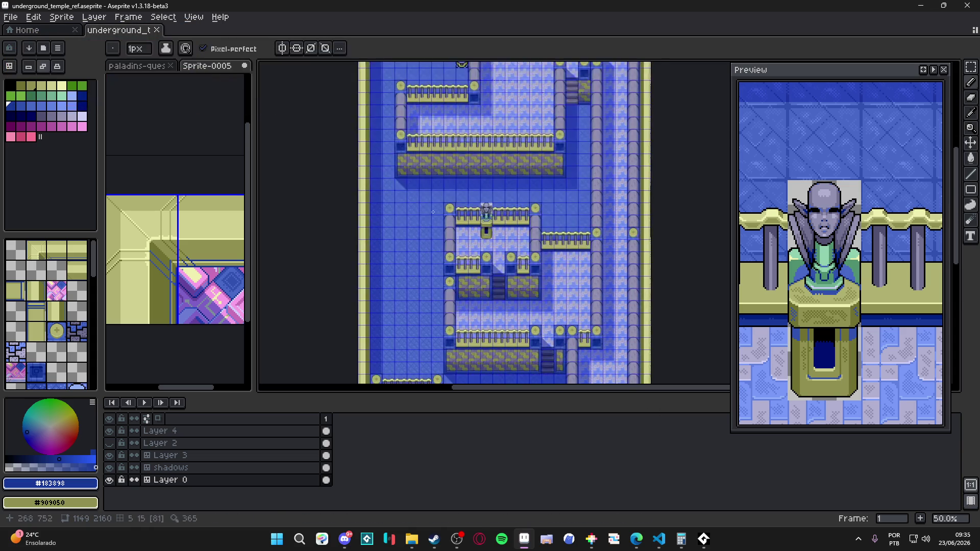
scroll(457, 236, right, 3)
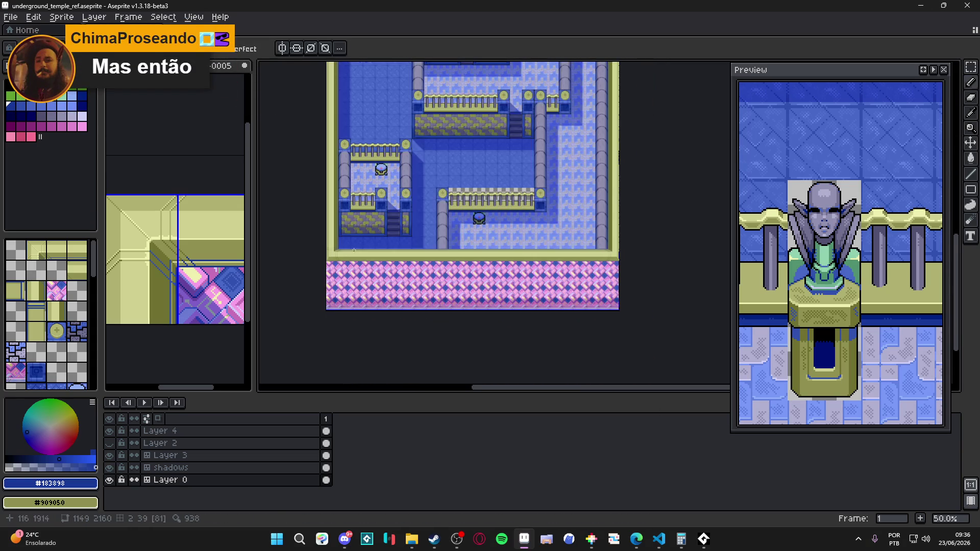
scroll(312, 278, up, 2)
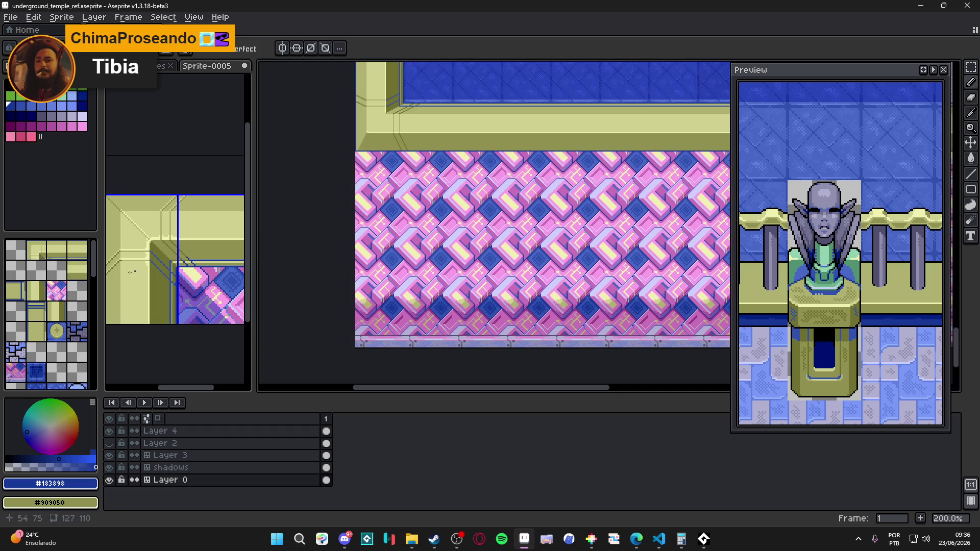
scroll(150, 266, down, 1)
scroll(415, 214, right, 1)
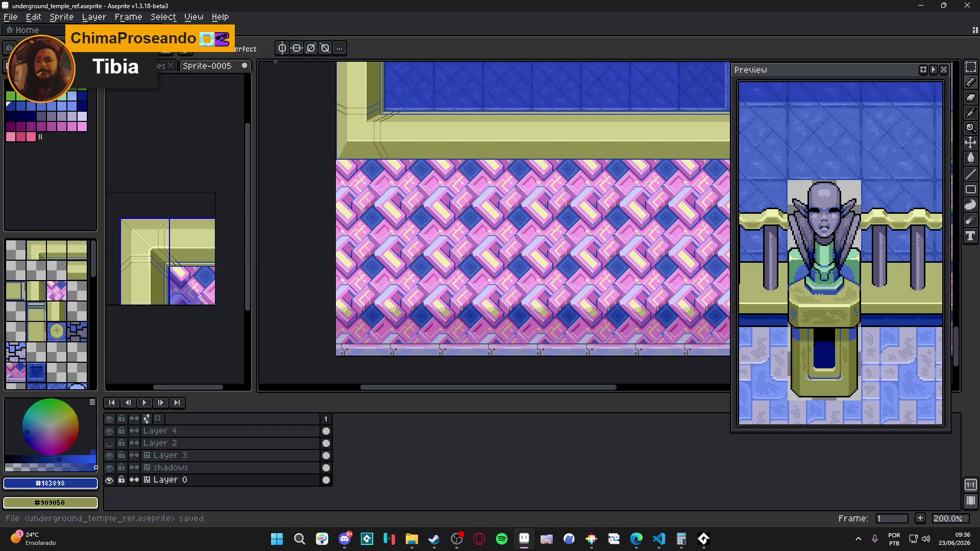
scroll(415, 215, down, 1)
scroll(388, 245, left, 2)
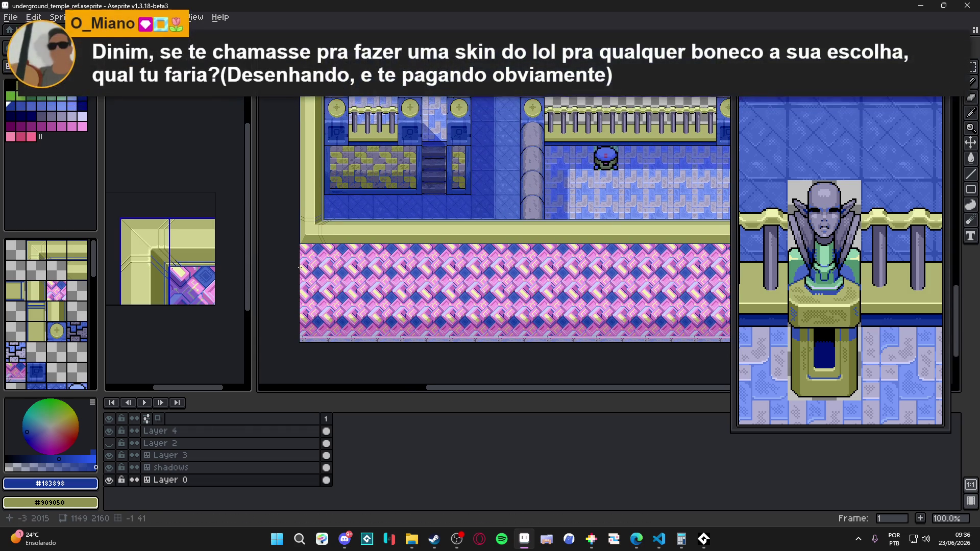
scroll(344, 217, up, 5)
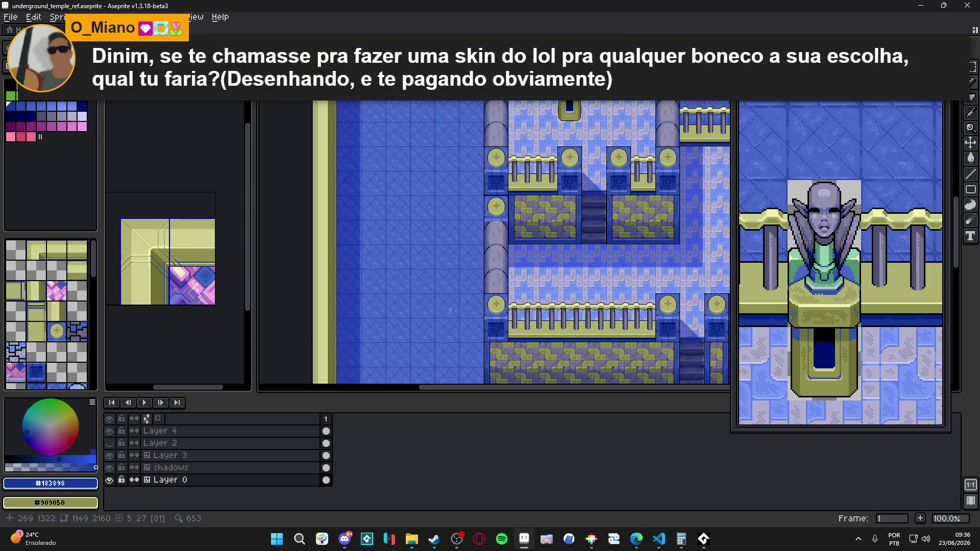
scroll(394, 226, down, 5)
scroll(394, 226, left, 1)
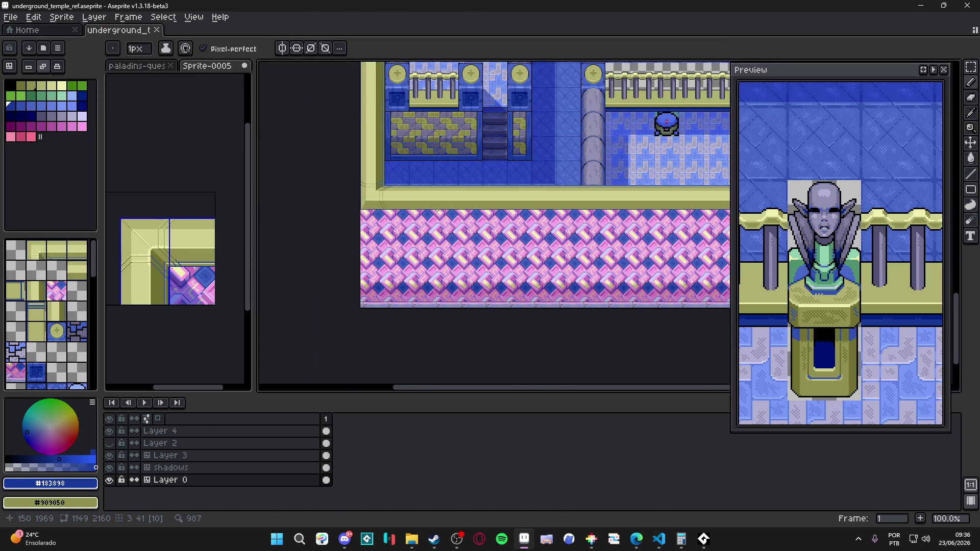
key(ctrl+apostrophe)
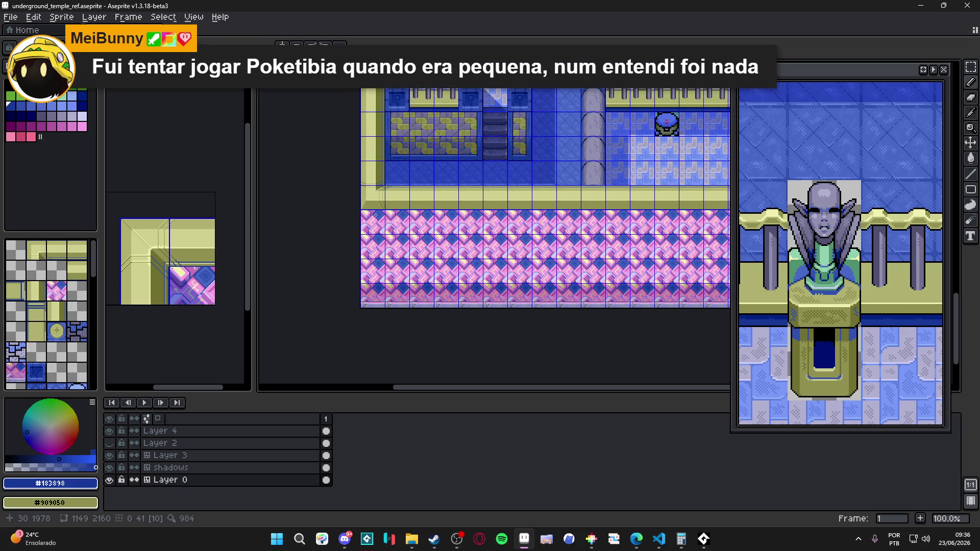
Step: Zoom in on the lower wall just above the pink patterned strip
scroll(377, 214, down, 1)
scroll(440, 219, down, 5)
scroll(442, 265, up, 3)
scroll(444, 314, down, 4)
scroll(444, 314, down, 2)
scroll(437, 316, up, 5)
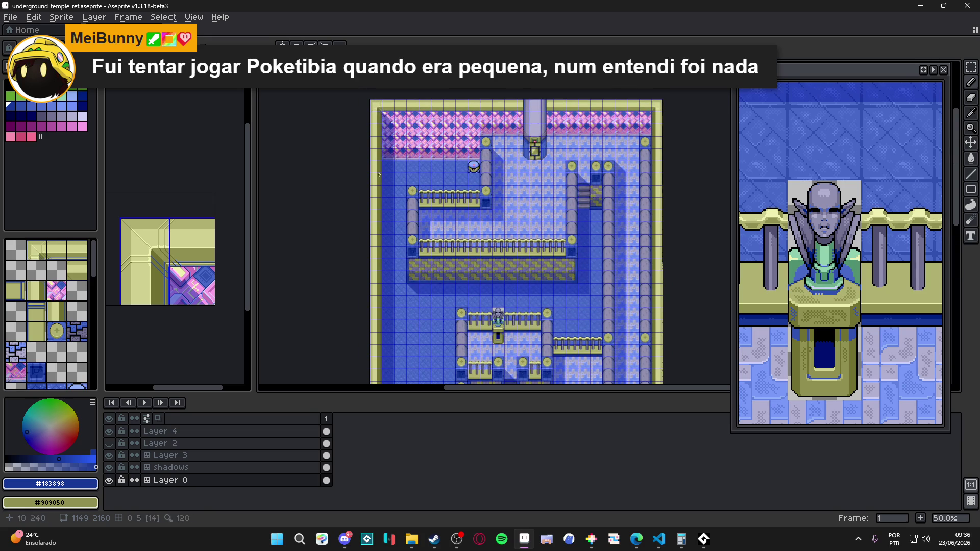
scroll(436, 317, down, 5)
scroll(463, 127, down, 1)
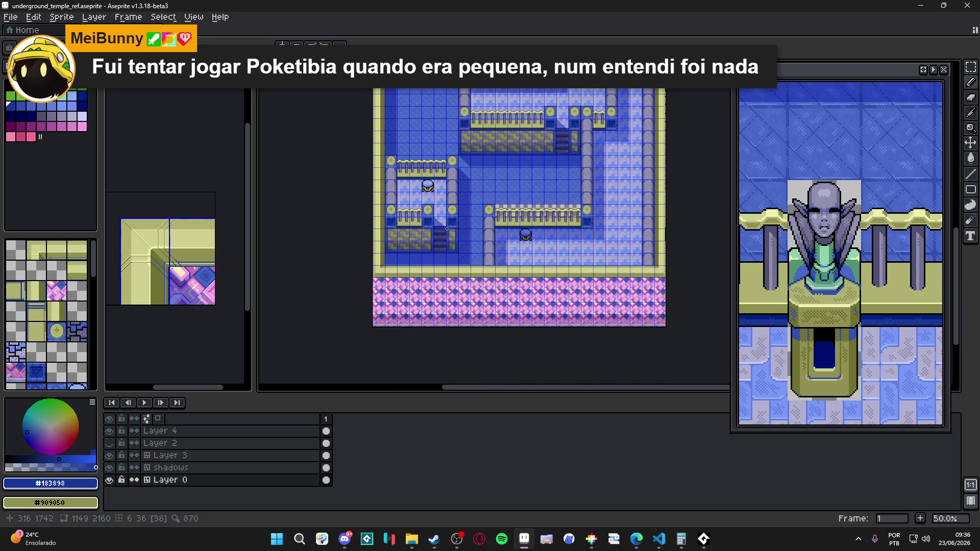
scroll(407, 185, up, 4)
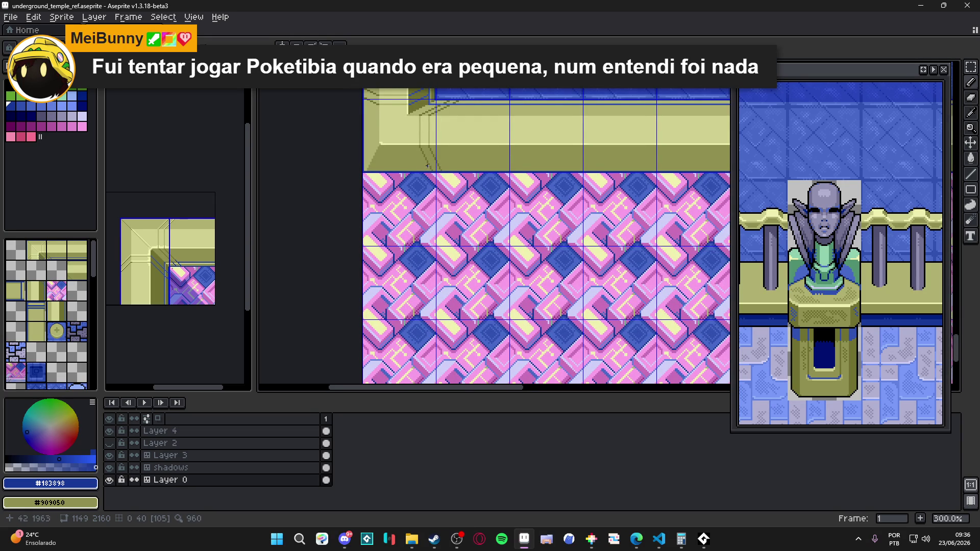
scroll(428, 166, down, 2)
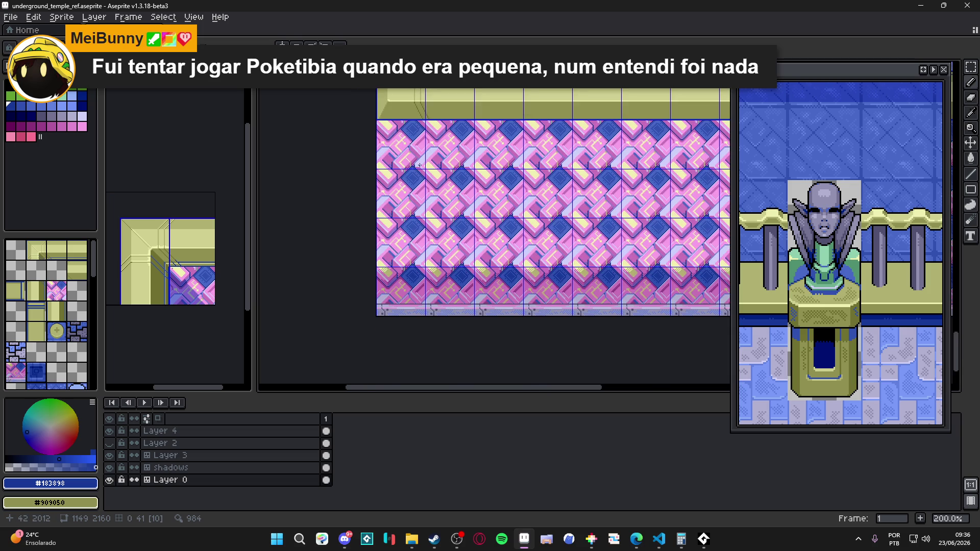
scroll(419, 165, down, 2)
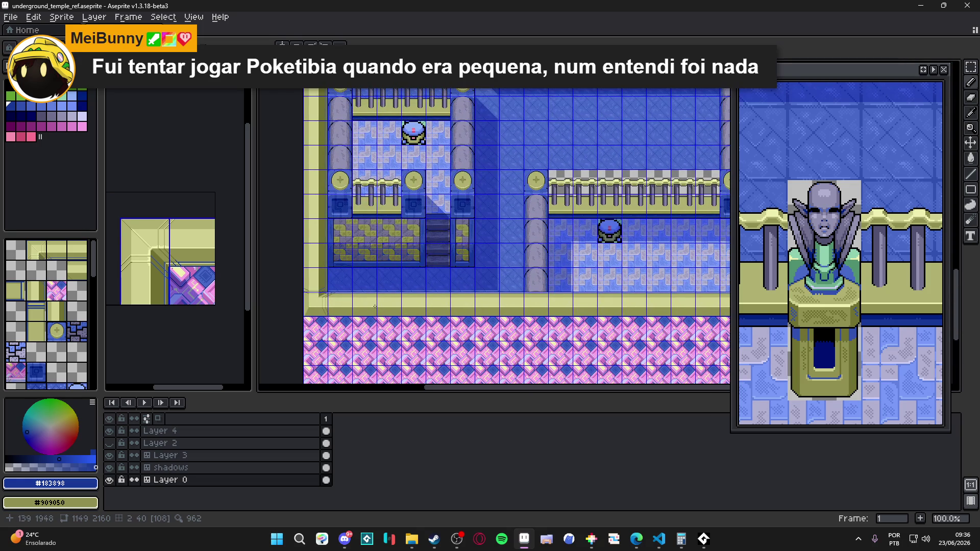
mouse_move(399, 295)
mouse_down()
mouse_move(339, 269)
mouse_move(329, 337)
mouse_move(357, 223)
mouse_up()
Step: Save the temple map and sample the light wall colour #d0d090
key(Tab)
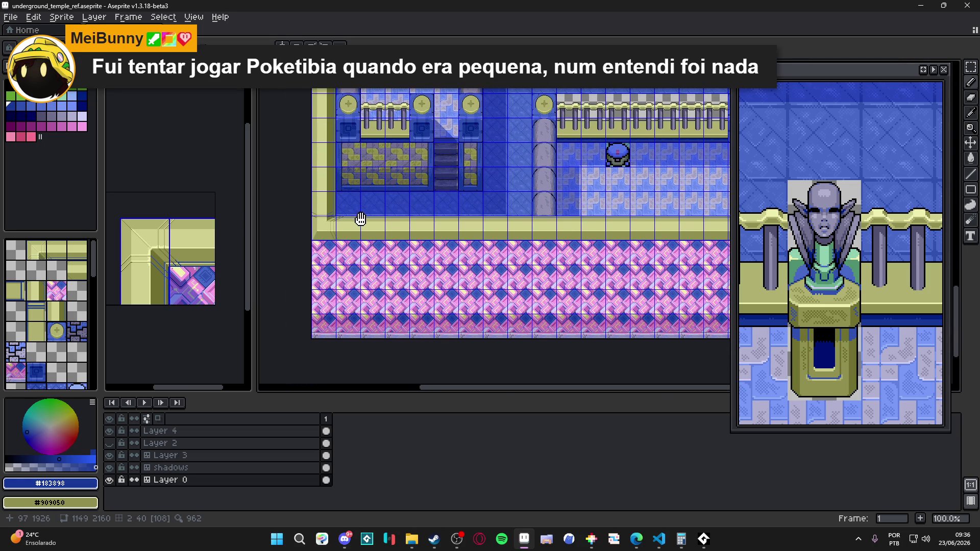
key(Tab)
key(ctrl+s)
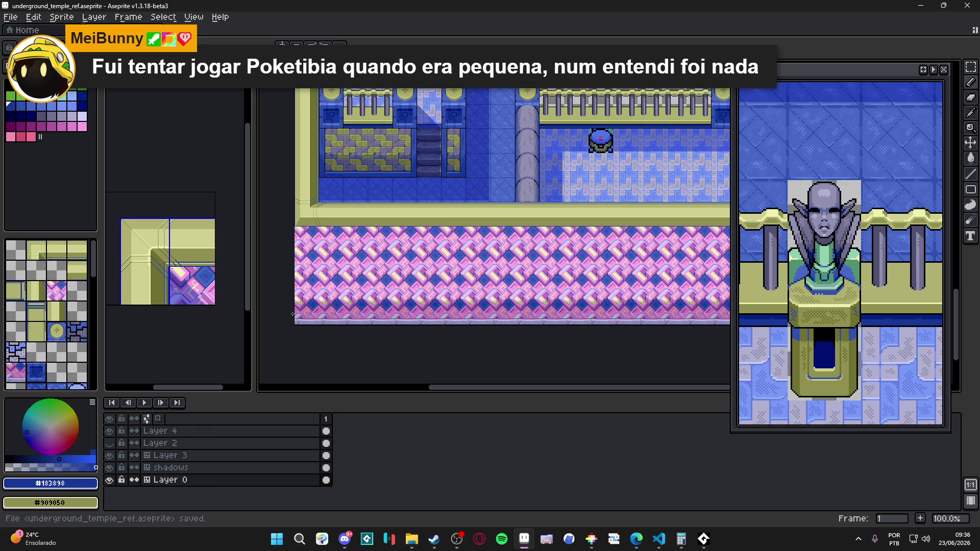
scroll(280, 216, up, 2)
alt+click(372, 143)
Step: Show tile numbers again, sample the olive wall colour #909050, and save
key(Tab)
key(Tab)
scroll(373, 312, down, 1)
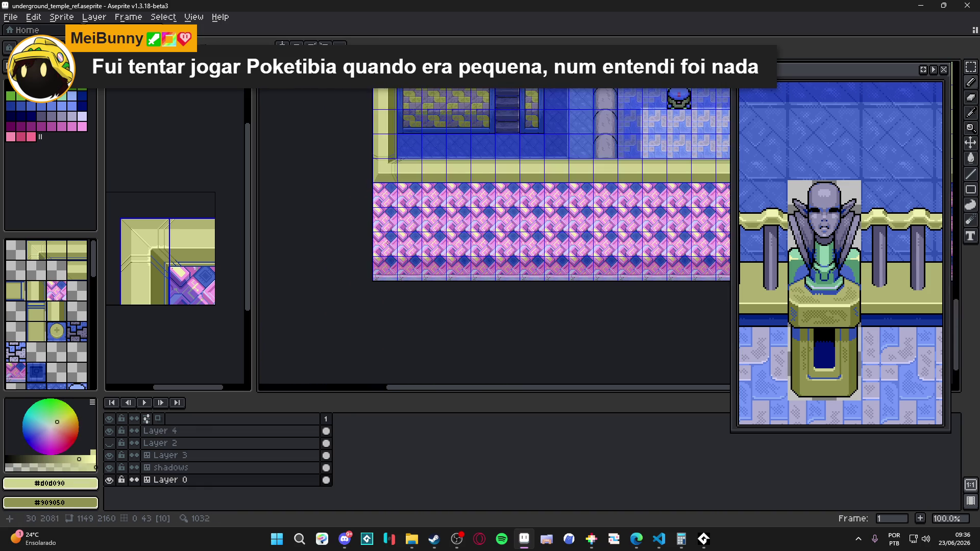
scroll(373, 312, up, 2)
alt+click(373, 312)
scroll(355, 253, down, 2)
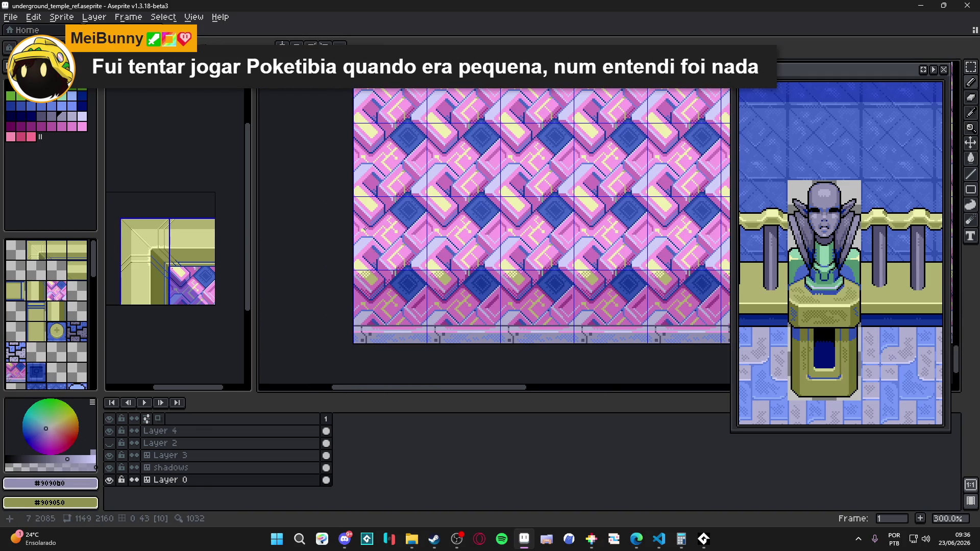
scroll(354, 253, down, 1)
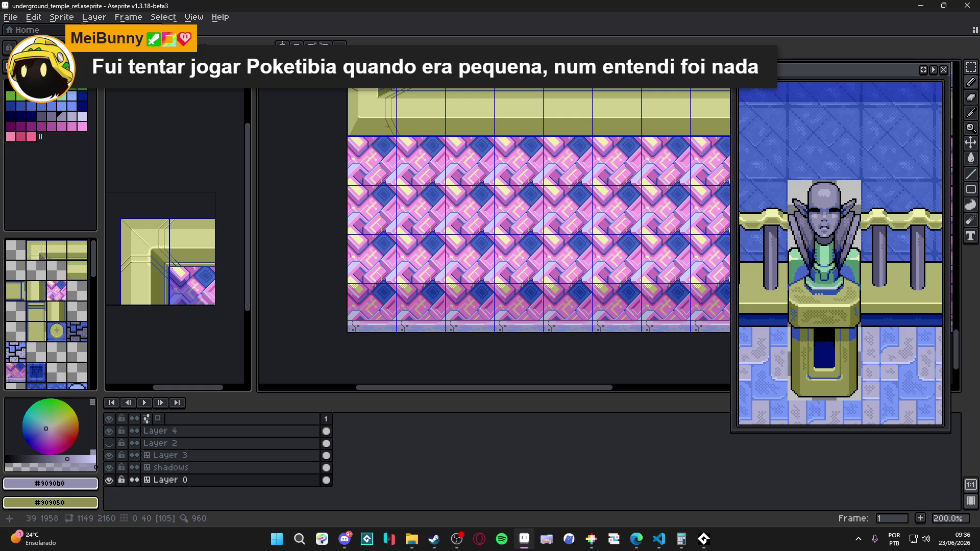
alt+click(413, 128)
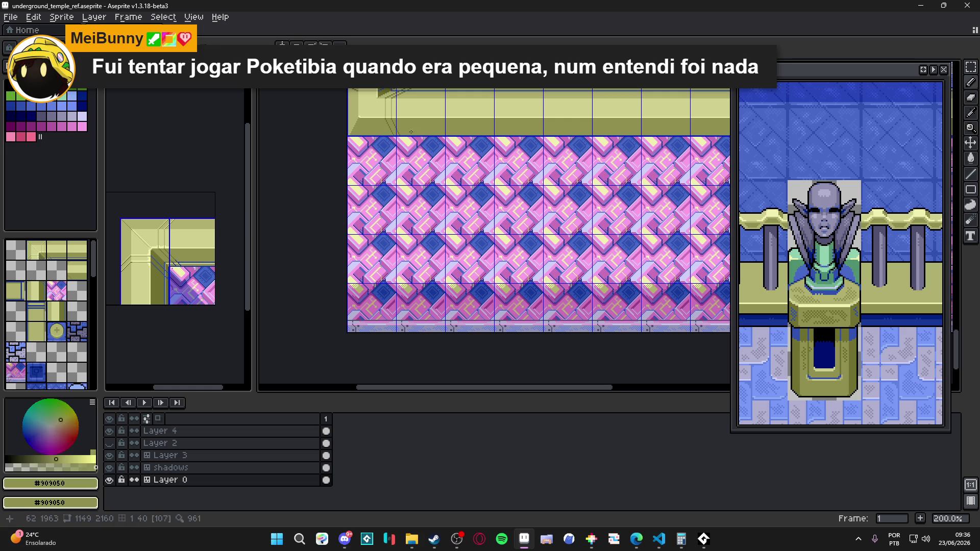
key(ctrl+s)
Step: Bring the pink strip's left end into view and save the map
drag(417, 160, 487, 154)
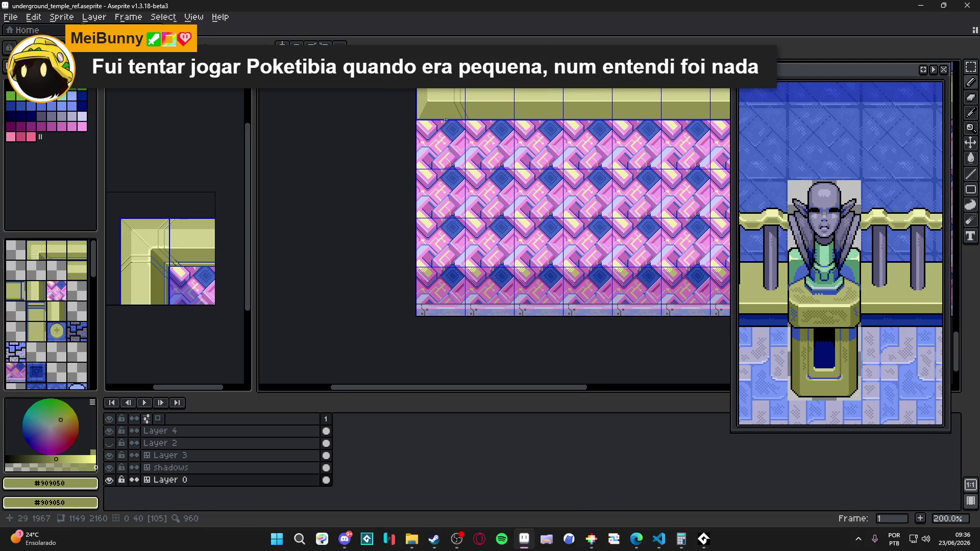
scroll(487, 155, up, 1)
scroll(487, 155, down, 1)
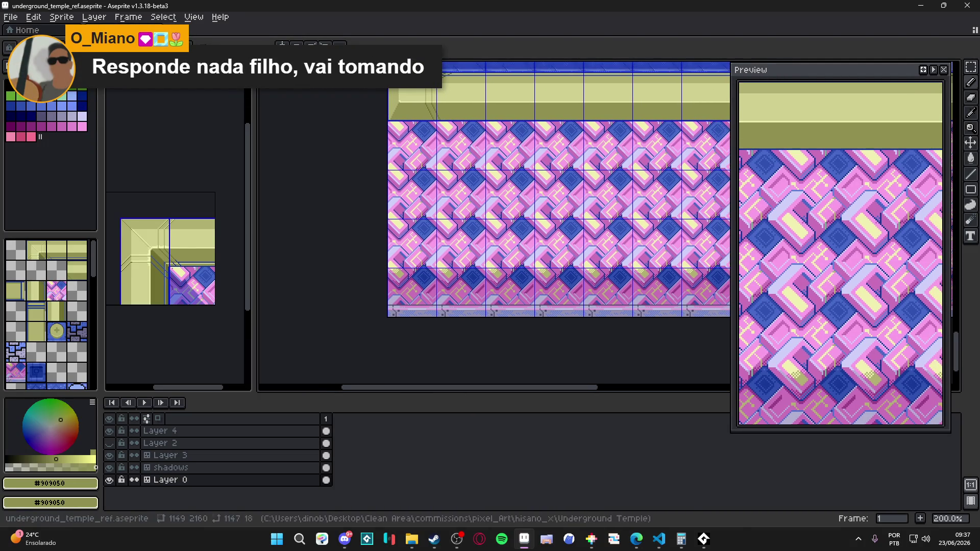
mouse_move(971, 189)
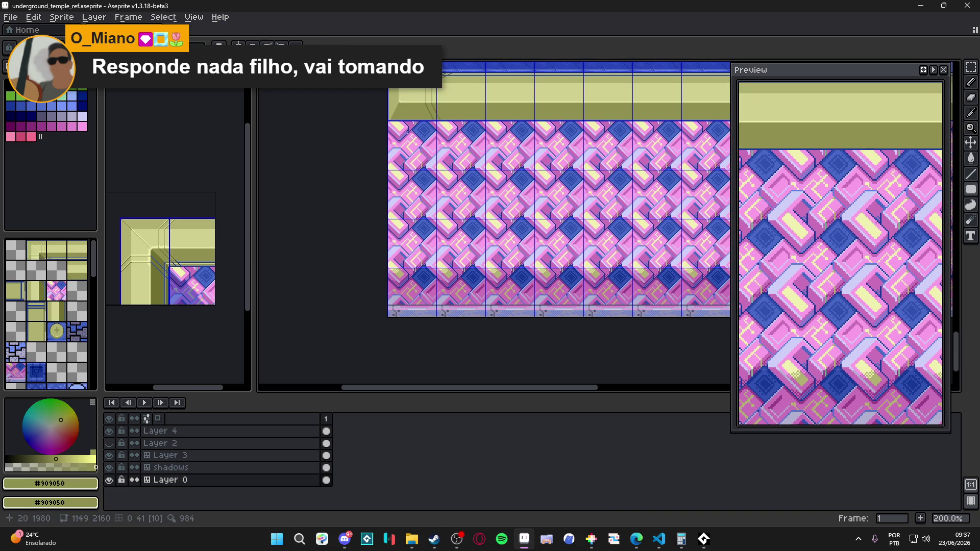
scroll(407, 161, up, 2)
drag(407, 162, 385, 128)
key(ctrl+s)
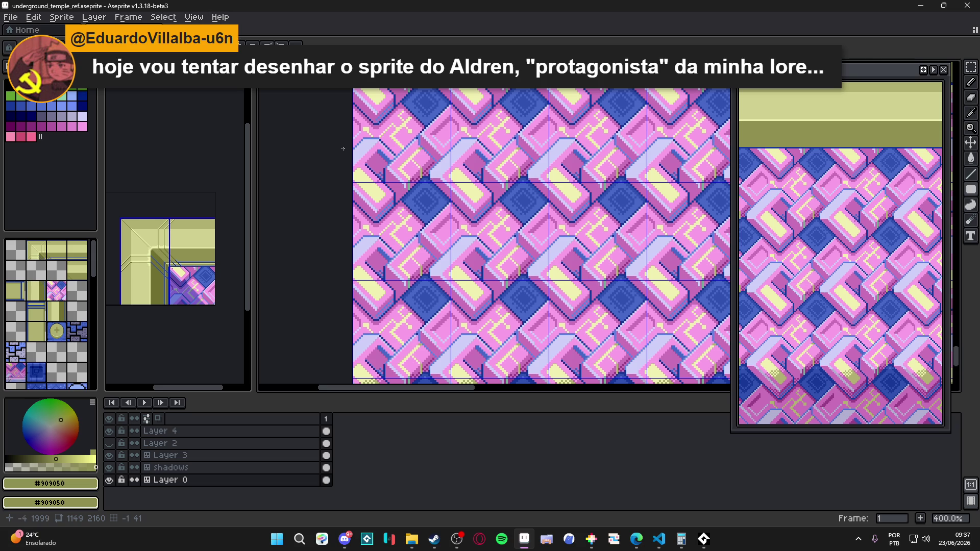
Step: Fill a 48×184 olive block over the strip's left end, then sample dark blue #183898
scroll(447, 91, up, 2)
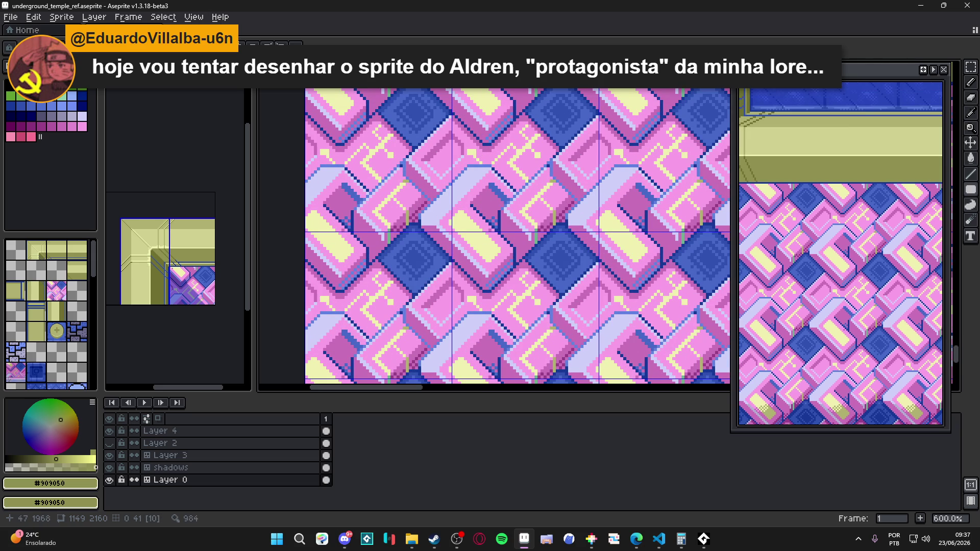
mouse_move(449, 86)
mouse_down()
mouse_move(400, 275)
mouse_move(359, 273)
mouse_move(352, 300)
mouse_move(359, 299)
mouse_up()
scroll(437, 132, down, 1)
scroll(399, 275, up, 4)
scroll(420, 149, down, 5)
scroll(419, 149, down, 2)
scroll(419, 149, up, 5)
alt+click(392, 161)
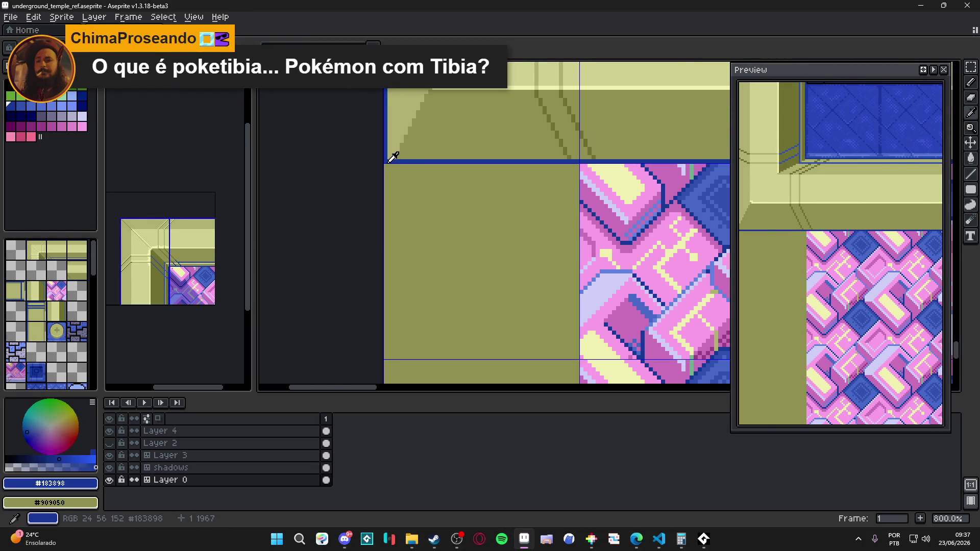
Step: Draw a straight dark blue line down the olive block's left edge
scroll(386, 164, down, 3)
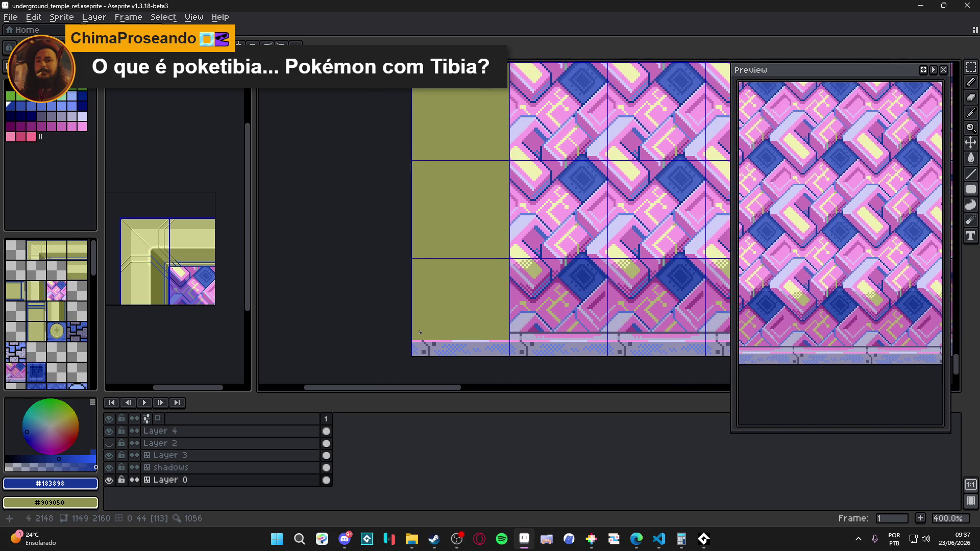
scroll(420, 332, up, 2)
scroll(412, 337, up, 1)
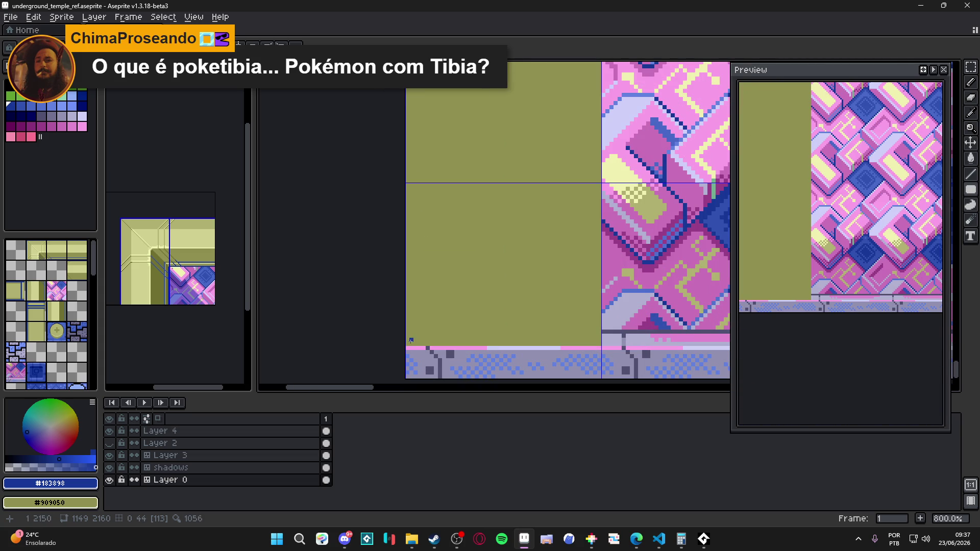
scroll(431, 201, down, 1)
scroll(431, 201, up, 5)
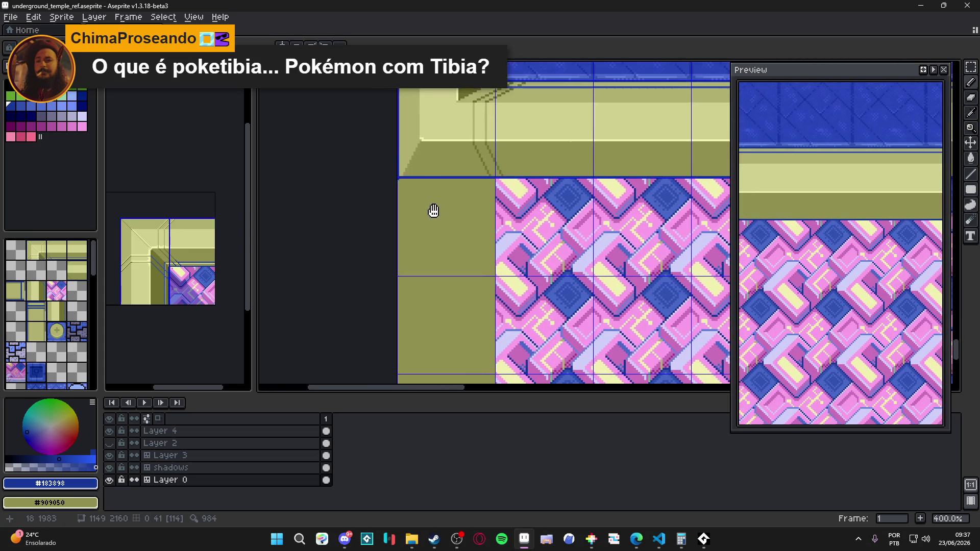
key(shift)
shift+click(394, 177)
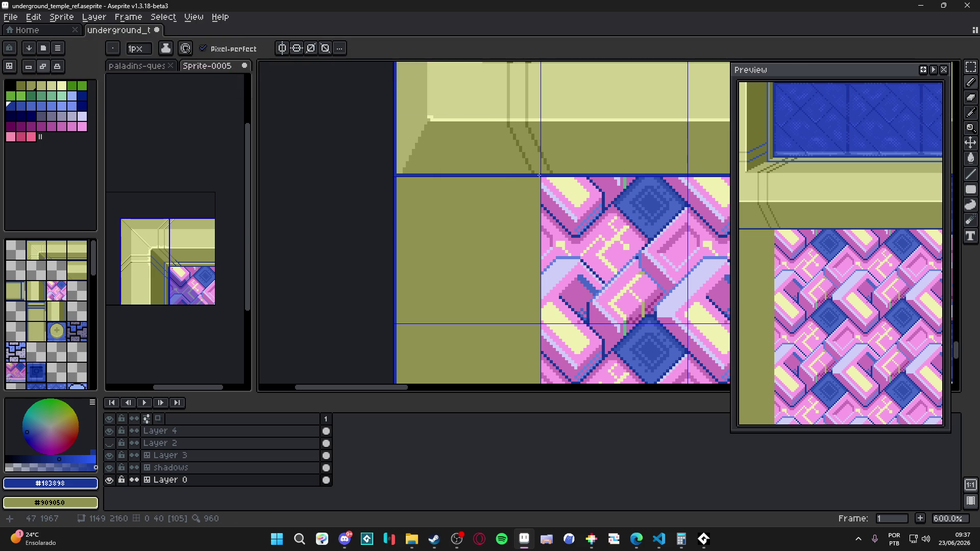
Step: Extend the blue edge line down the olive tile and save the map
scroll(523, 239, down, 8)
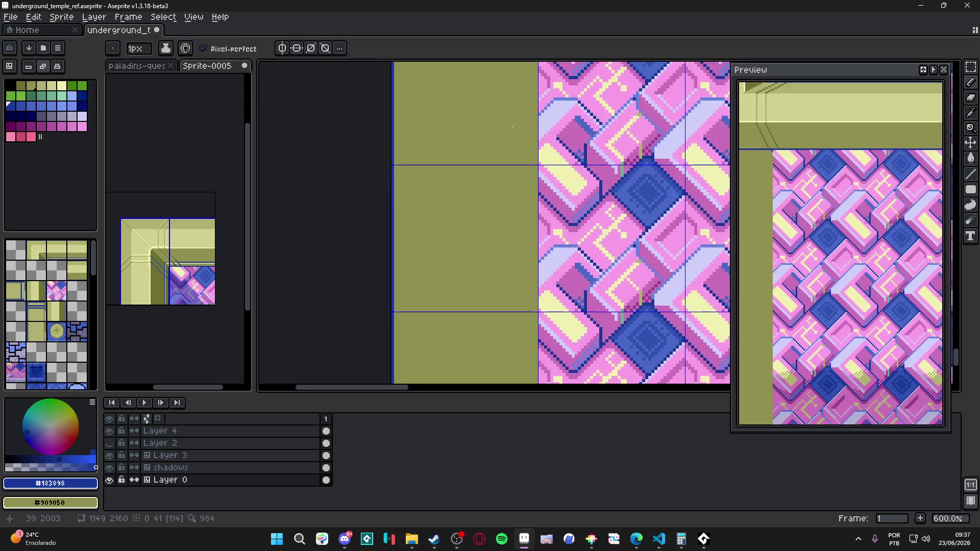
scroll(538, 264, up, 1)
drag(538, 264, 549, 256)
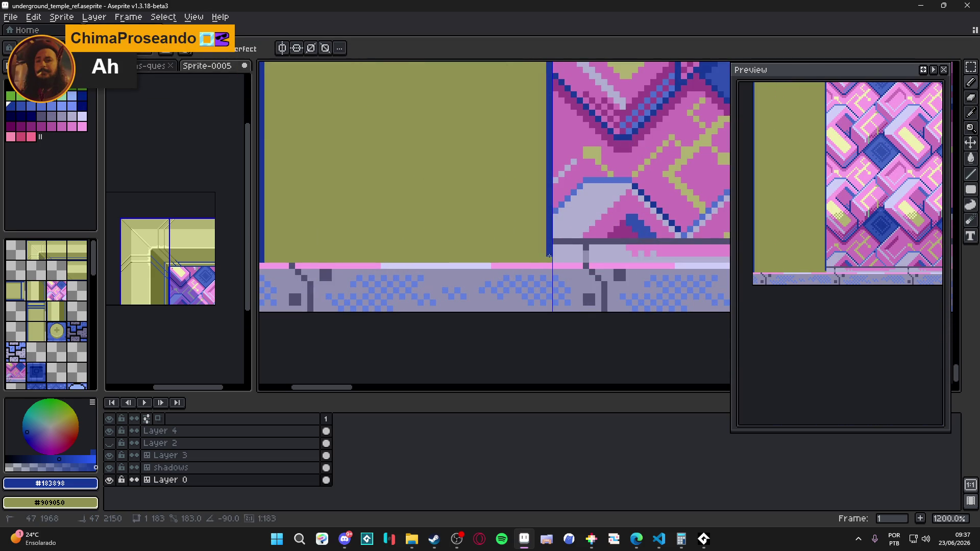
scroll(522, 160, down, 1)
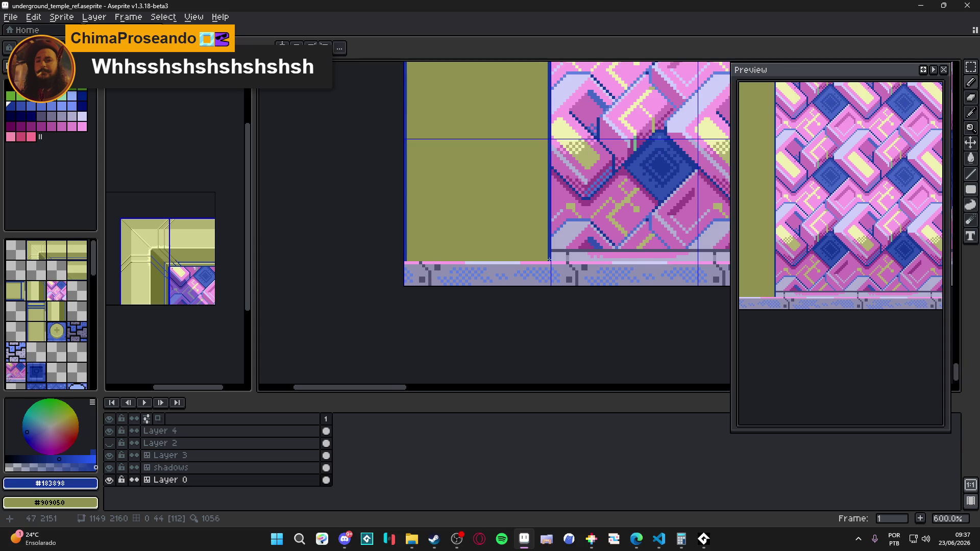
scroll(523, 160, down, 1)
scroll(523, 160, down, 1)
scroll(518, 245, up, 3)
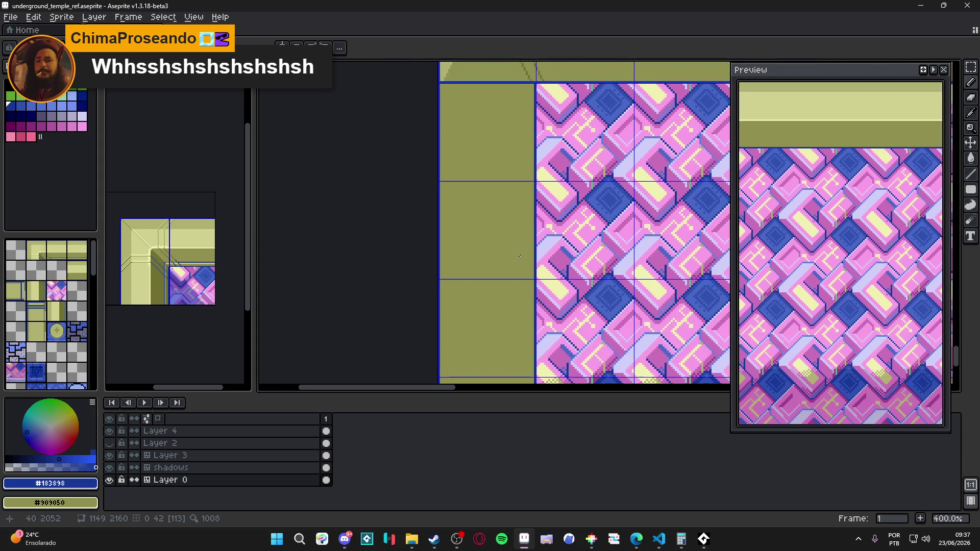
drag(535, 97, 511, 138)
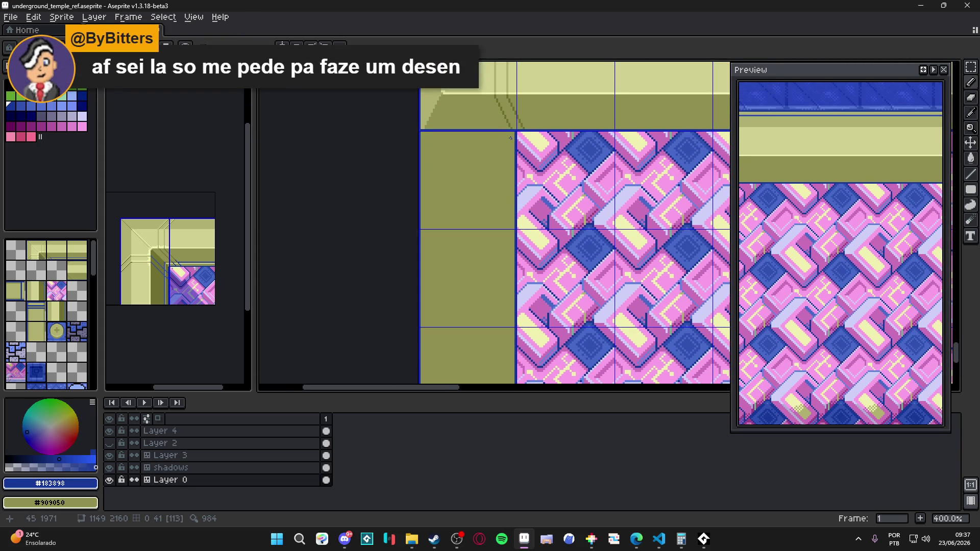
scroll(511, 138, up, 2)
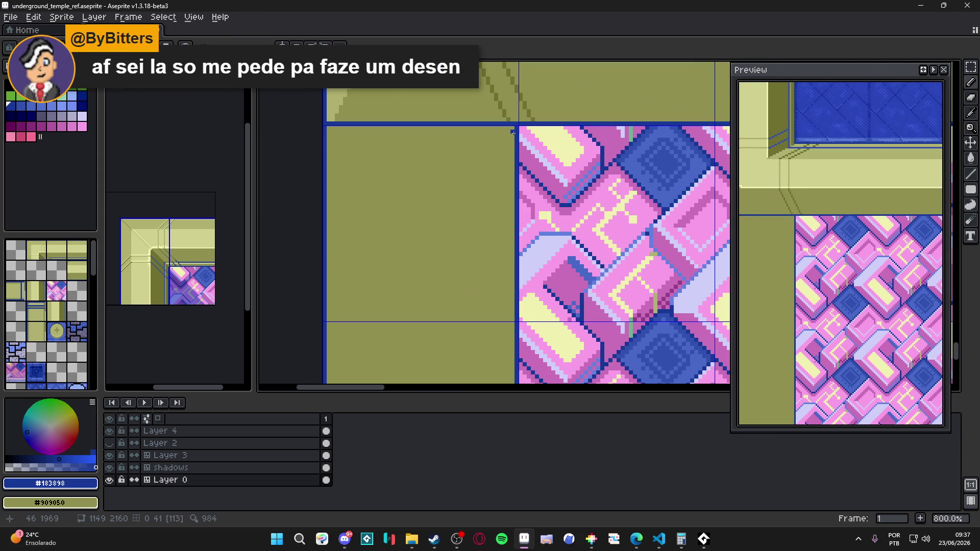
drag(513, 132, 491, 136)
key(ctrl+s)
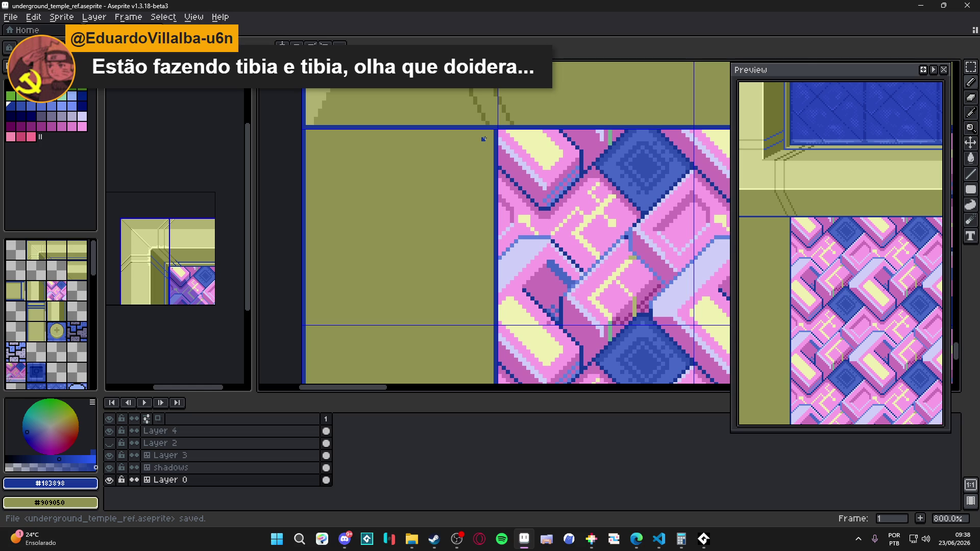
Step: Try repainting the pink row under the wall in olive, then undo it
scroll(484, 138, down, 6)
scroll(448, 189, up, 2)
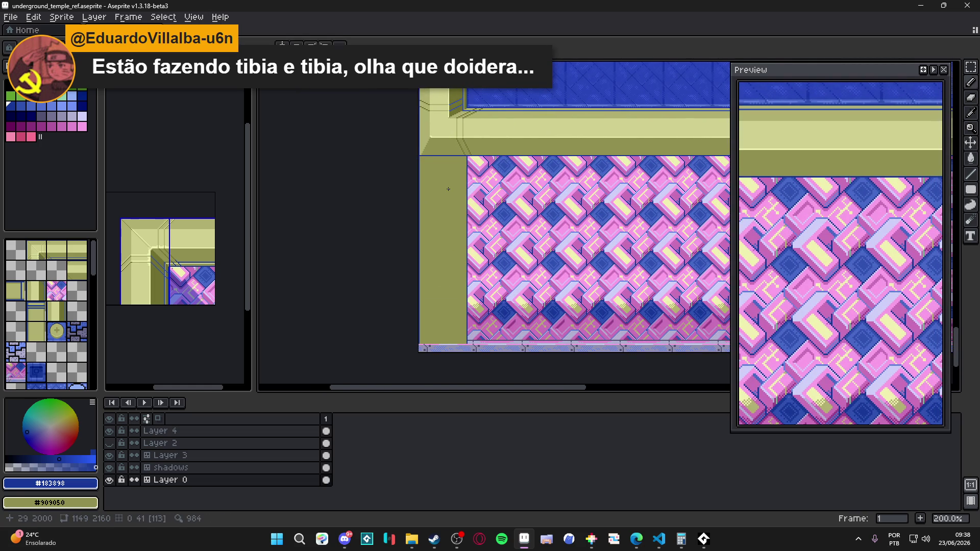
key(ctrl)
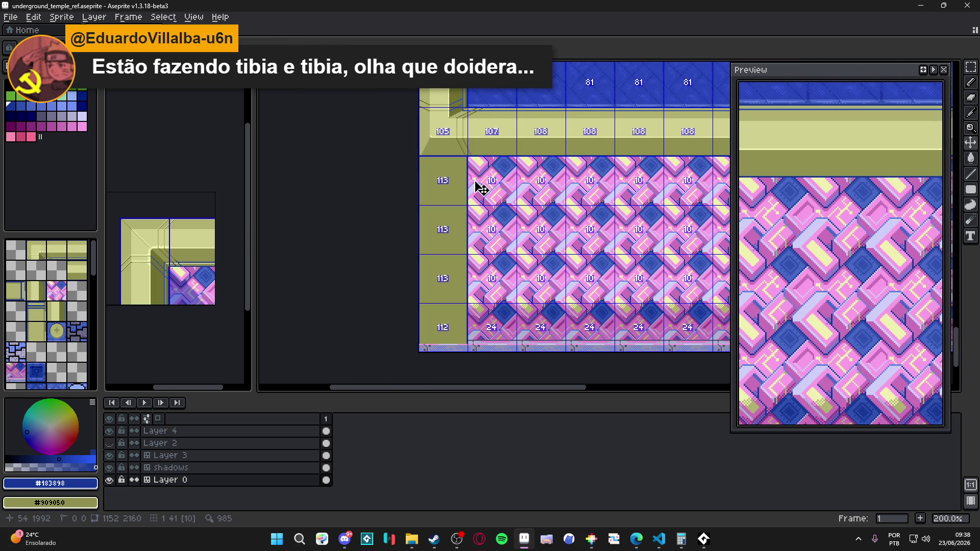
scroll(474, 239, down, 1)
drag(448, 255, 476, 360)
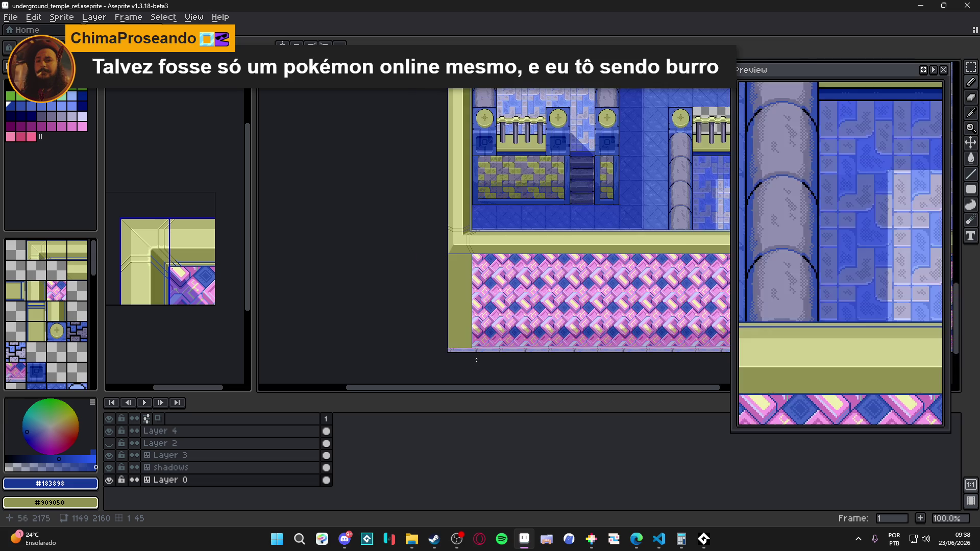
scroll(476, 360, up, 2)
scroll(420, 306, up, 2)
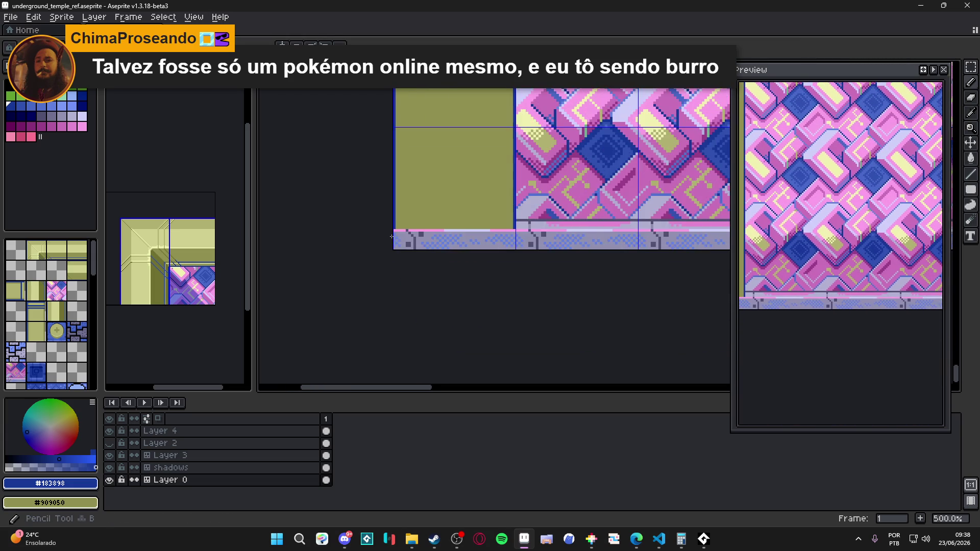
scroll(393, 238, up, 4)
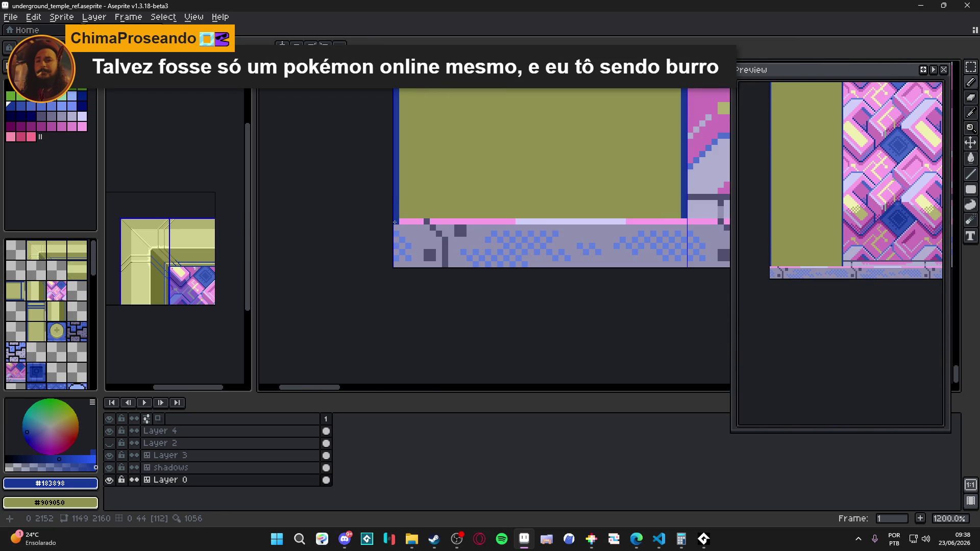
scroll(395, 223, down, 4)
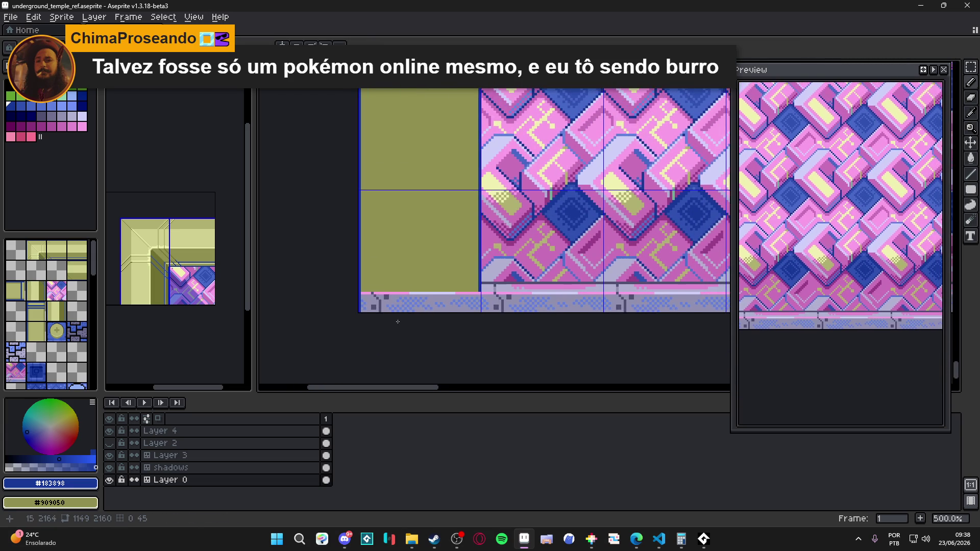
scroll(420, 302, down, 1)
scroll(462, 296, up, 2)
alt+click(462, 296)
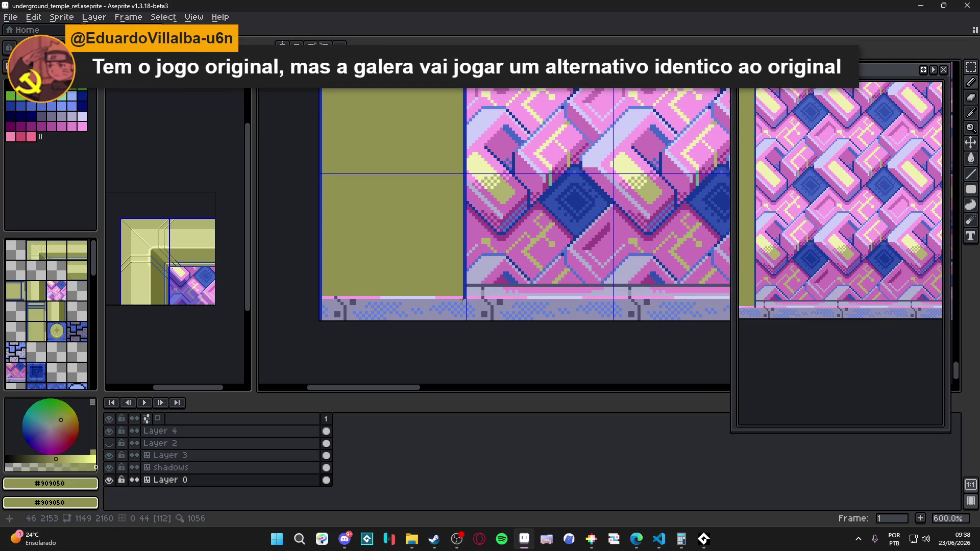
drag(453, 297, 323, 296)
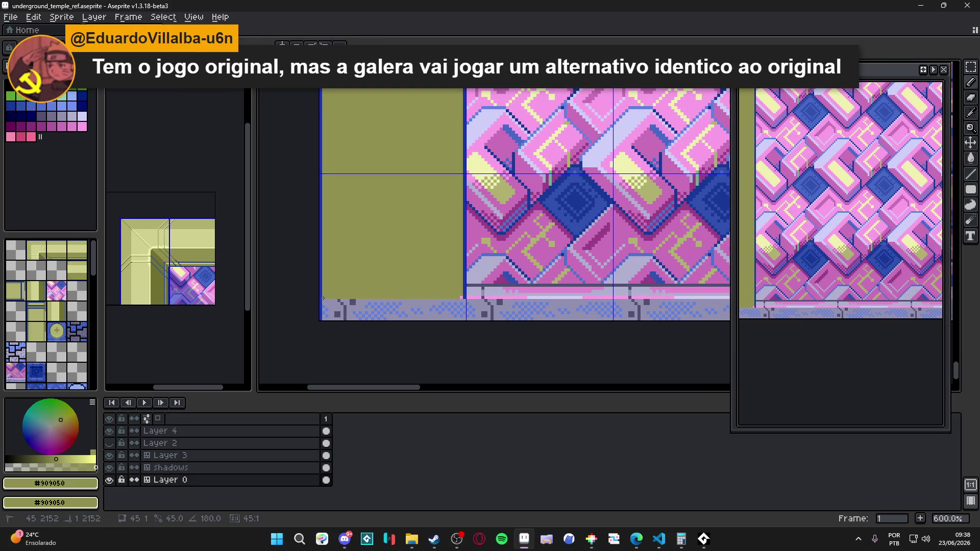
scroll(469, 295, up, 1)
scroll(457, 301, down, 2)
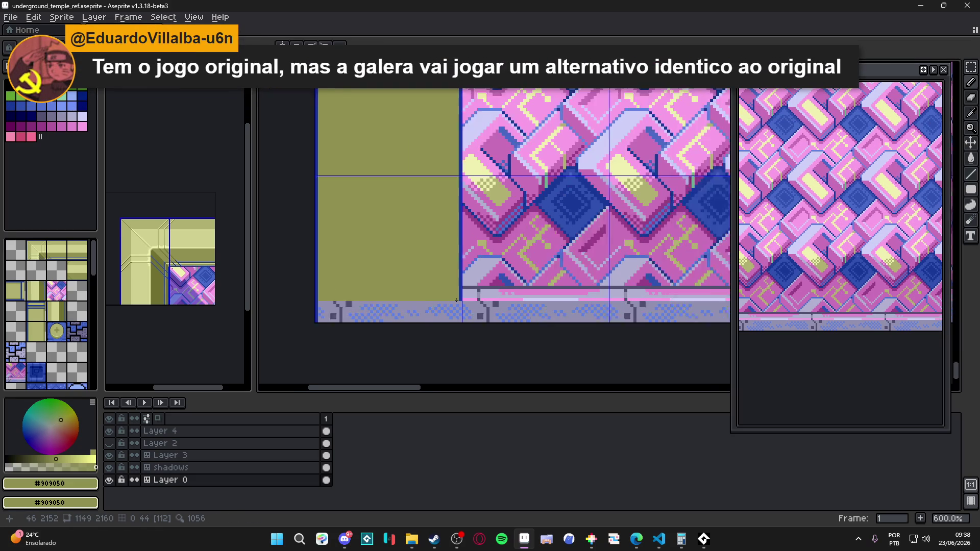
key(ctrl+z)
key(ctrl+z)
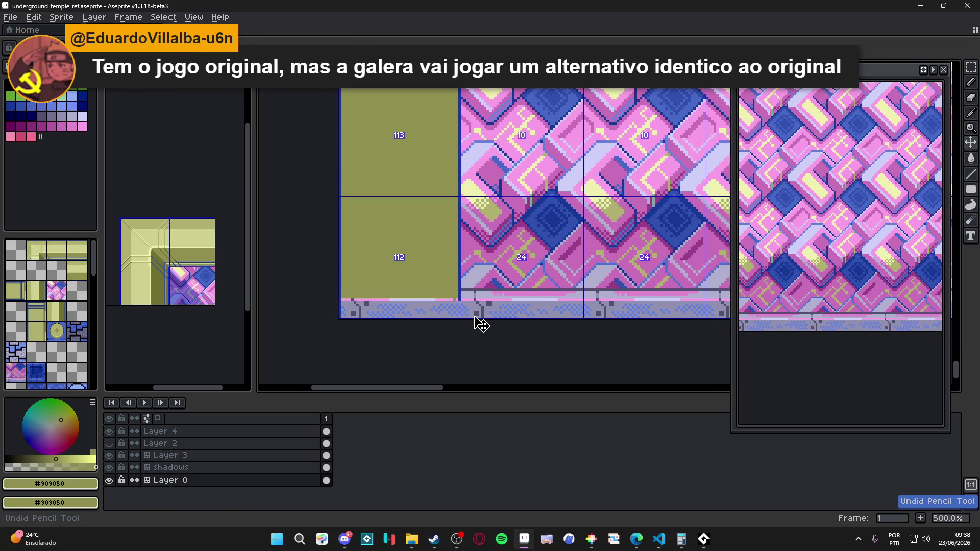
Step: Draw a dark blue #183898 line along the olive area's bottom edge
alt+click(464, 295)
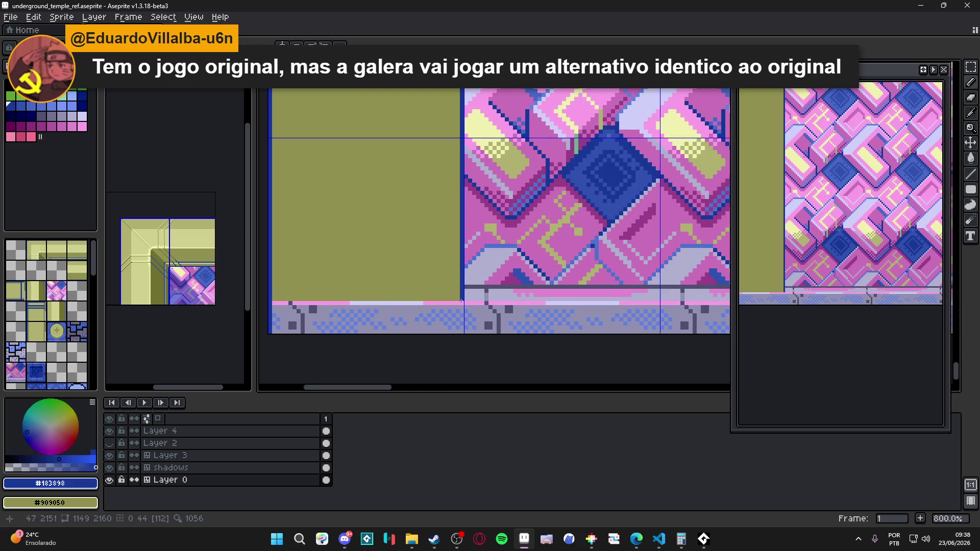
drag(461, 301, 271, 302)
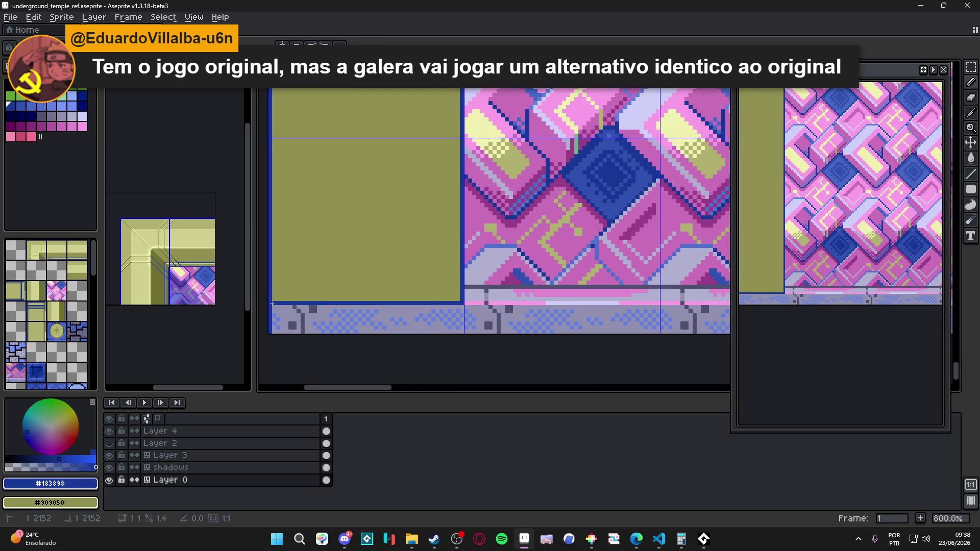
scroll(337, 292, down, 1)
drag(338, 292, 397, 284)
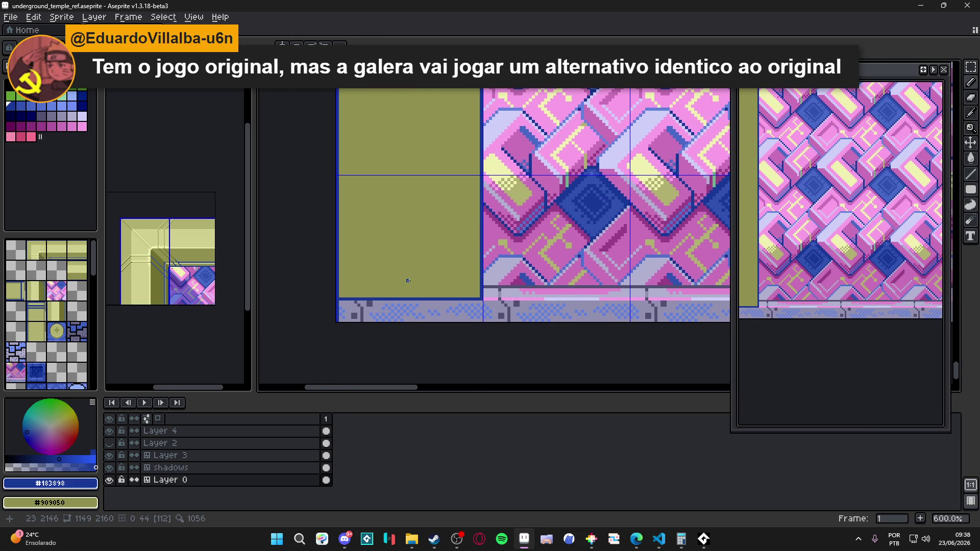
scroll(409, 280, down, 2)
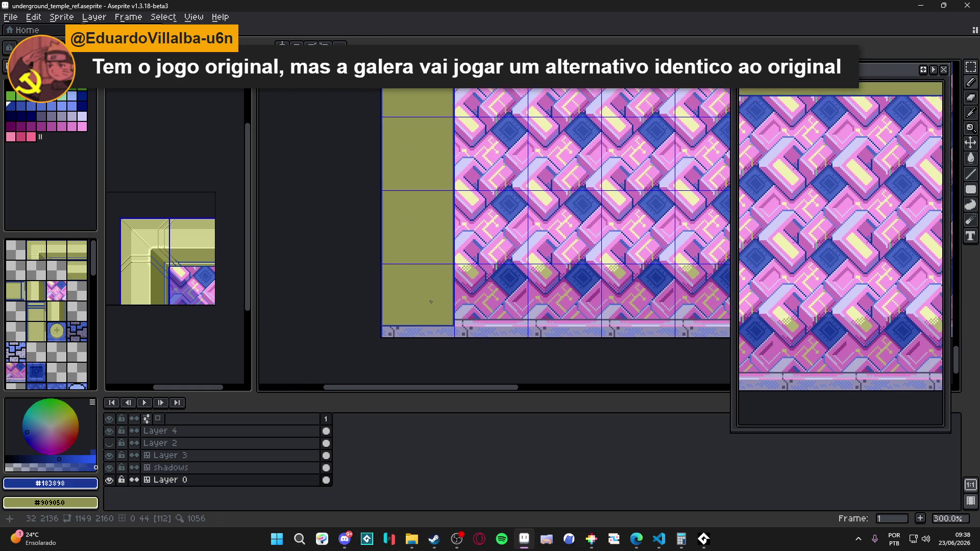
scroll(431, 278, down, 2)
scroll(430, 278, down, 2)
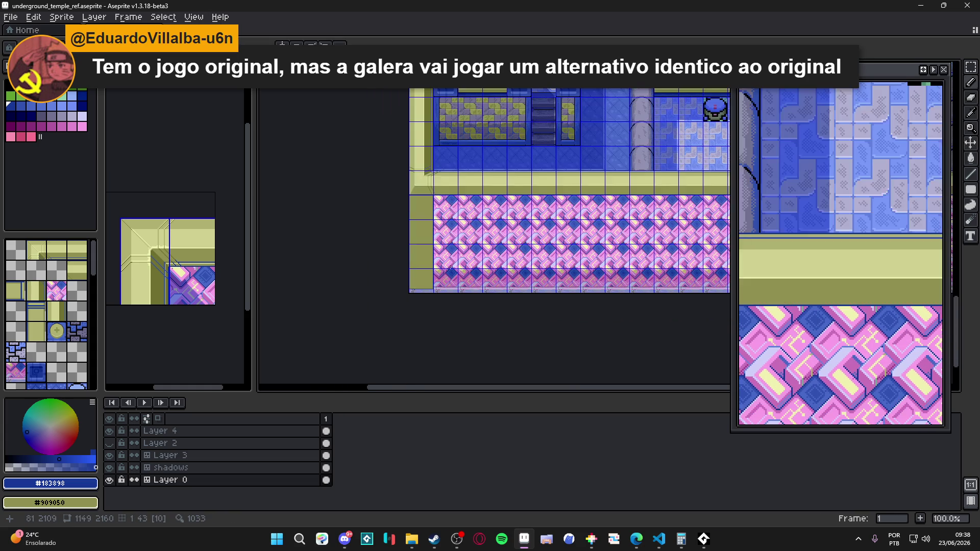
Step: Paint over the blue horizontal line with the darker olive wall shade
drag(494, 253, 473, 258)
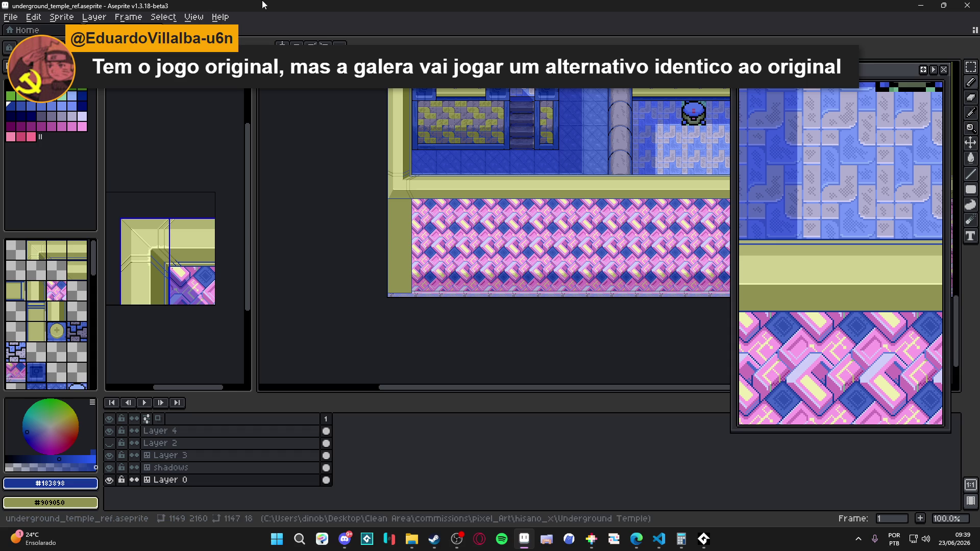
scroll(439, 279, up, 4)
scroll(439, 278, up, 2)
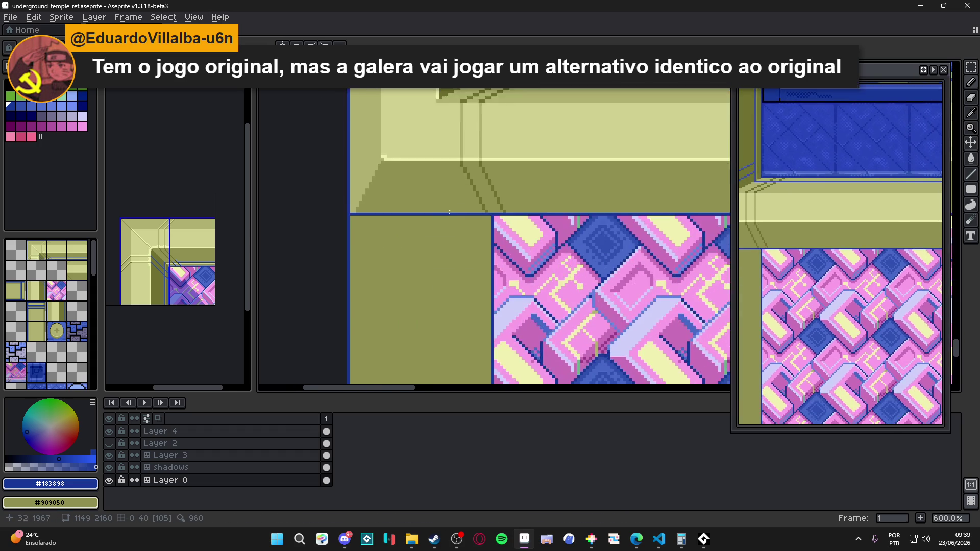
alt+click(498, 208)
drag(498, 220, 315, 215)
Step: Add dark blue pixels left of the pink block and at the line's left end
scroll(561, 207, up, 2)
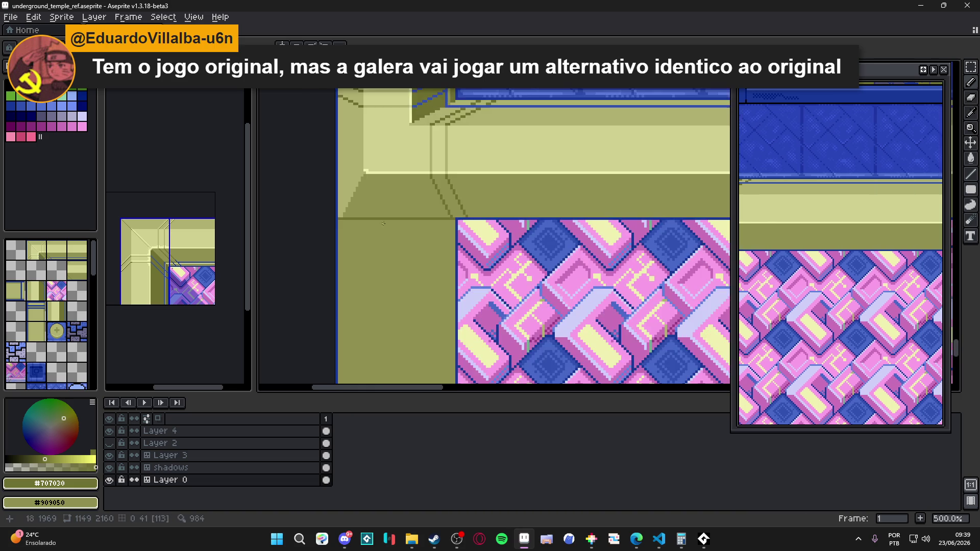
alt+click(483, 222)
drag(469, 222, 451, 222)
scroll(451, 222, left, 5)
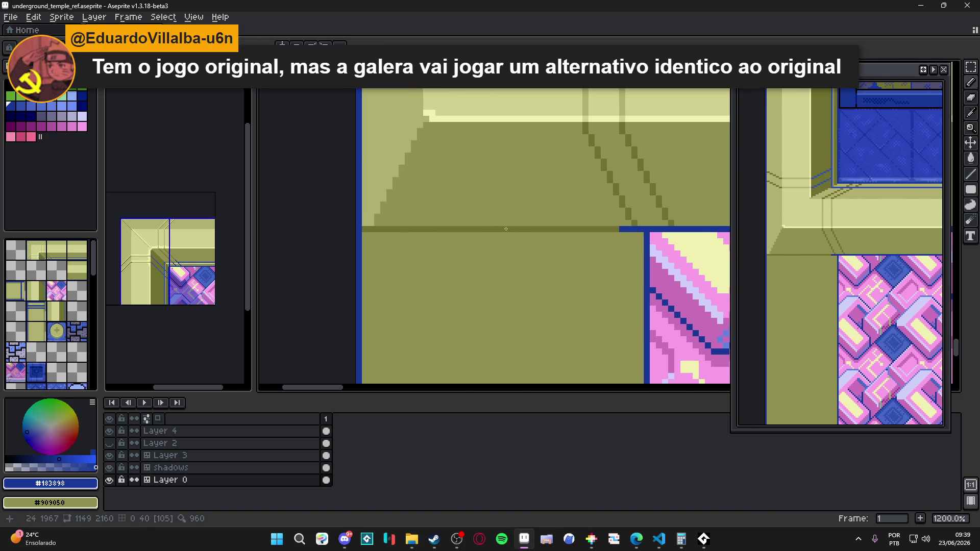
mouse_move(372, 229)
mouse_down()
mouse_move(364, 229)
mouse_move(388, 232)
mouse_up()
scroll(413, 238, right, 4)
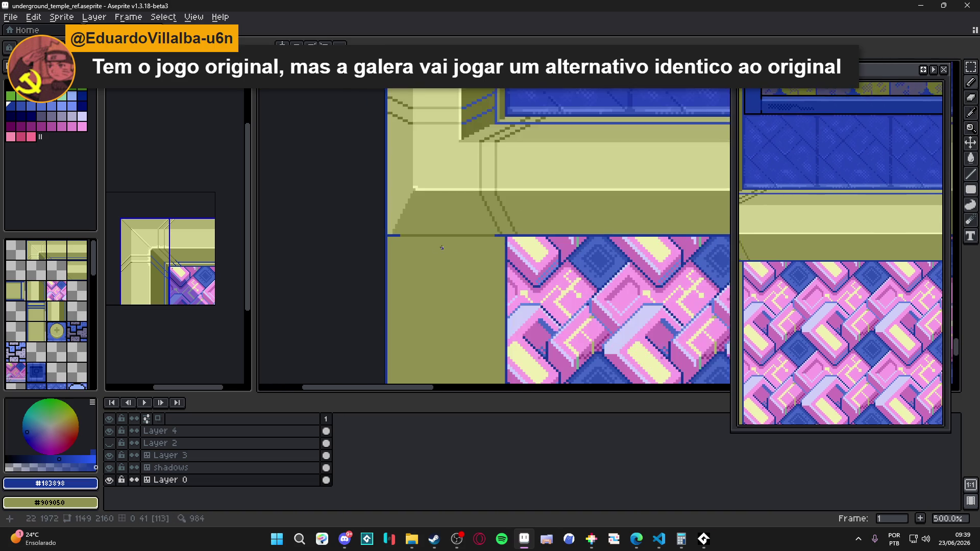
scroll(457, 241, left, 3)
scroll(477, 238, down, 6)
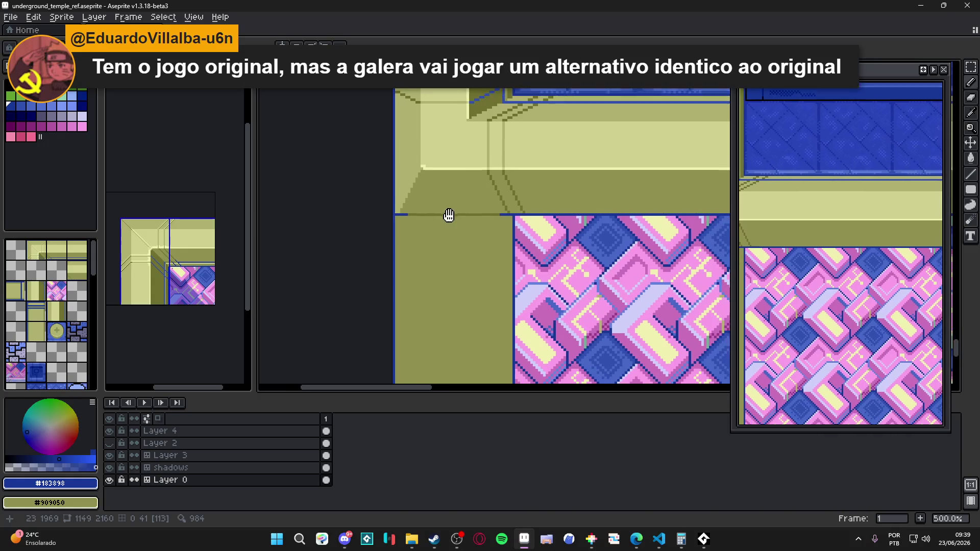
scroll(457, 147, down, 1)
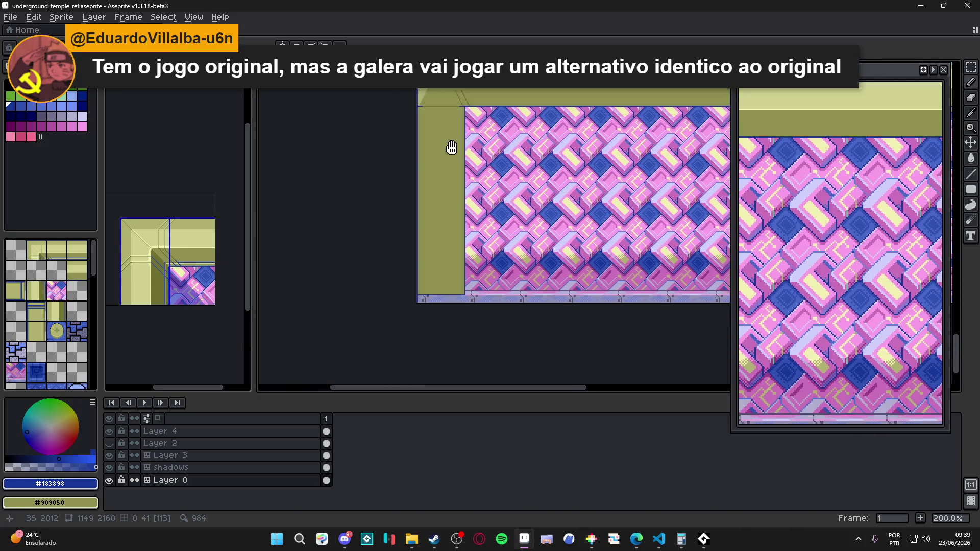
scroll(438, 221, up, 4)
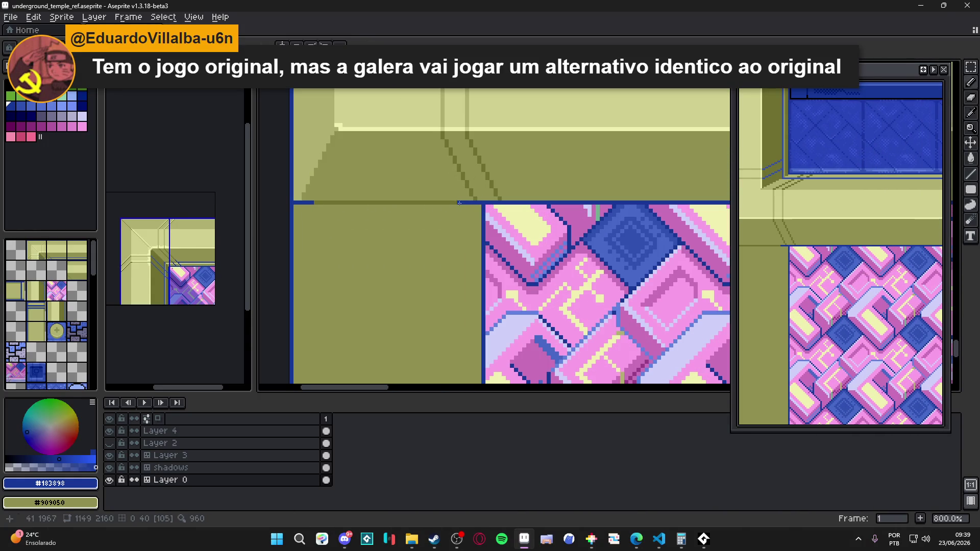
Step: Draw a short dark blue #183898 segment on the ledge at the wall's left edge
alt+click(472, 217)
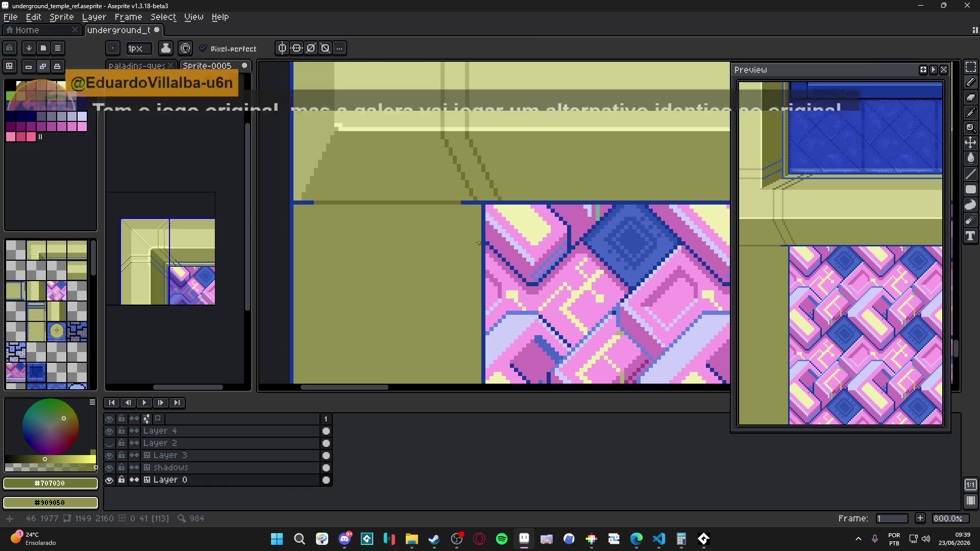
drag(470, 238, 598, 237)
shift+click(427, 238)
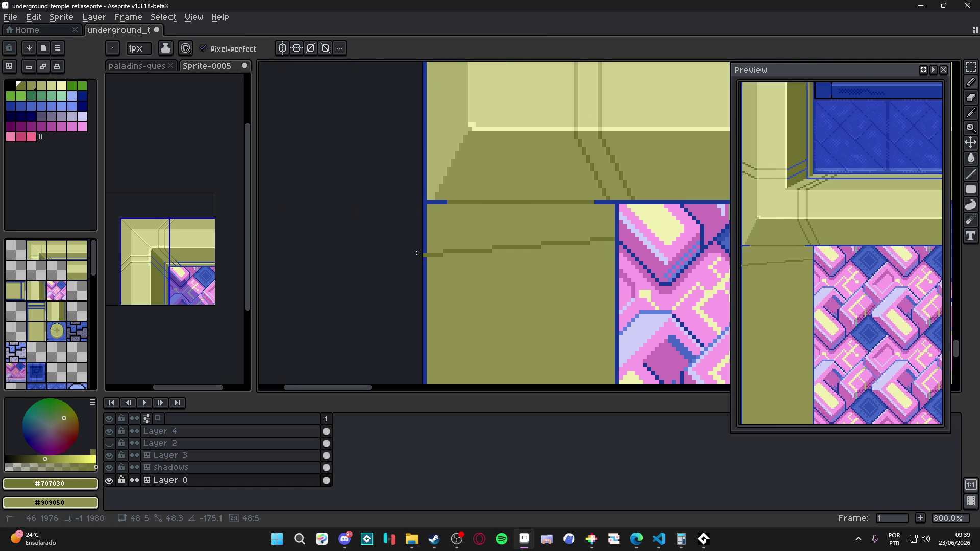
alt+click(430, 238)
shift+click(459, 239)
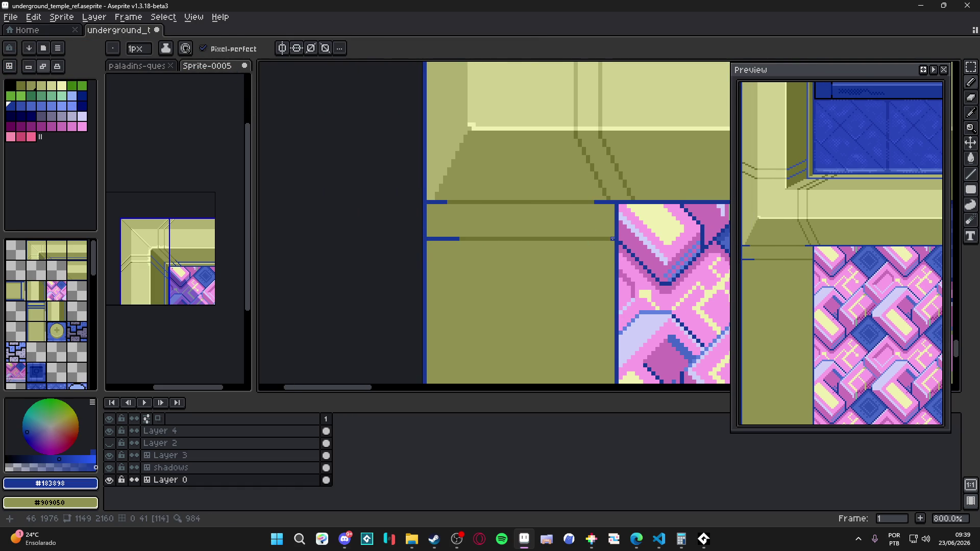
scroll(455, 175, down, 4)
scroll(454, 175, down, 1)
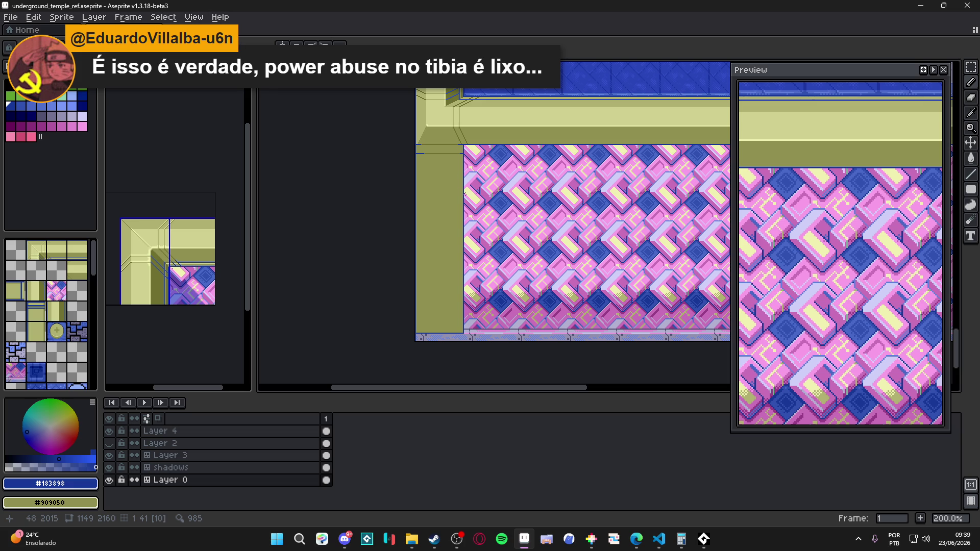
Step: Try a light yellow line along the ledge, then undo it
scroll(440, 237, up, 3)
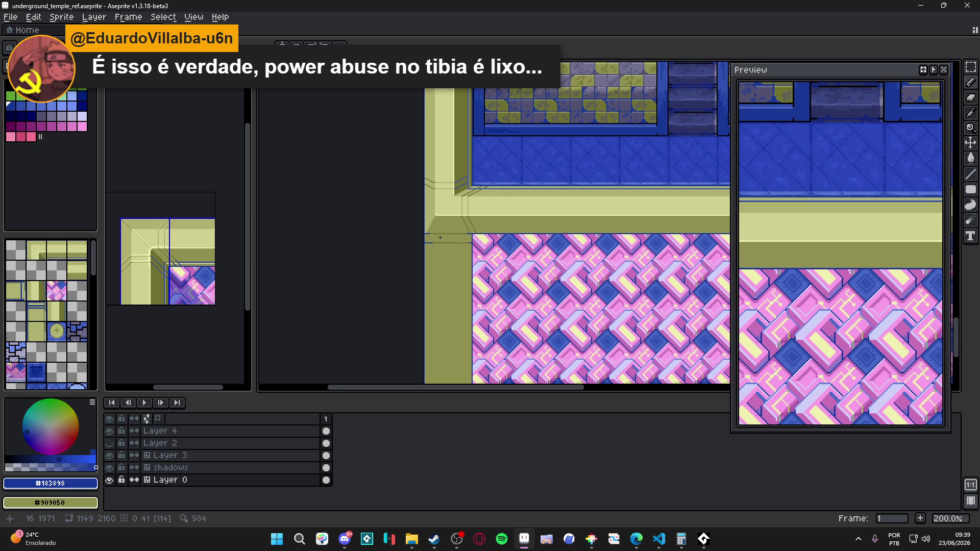
scroll(453, 204, up, 4)
alt+click(453, 204)
drag(543, 266, 356, 263)
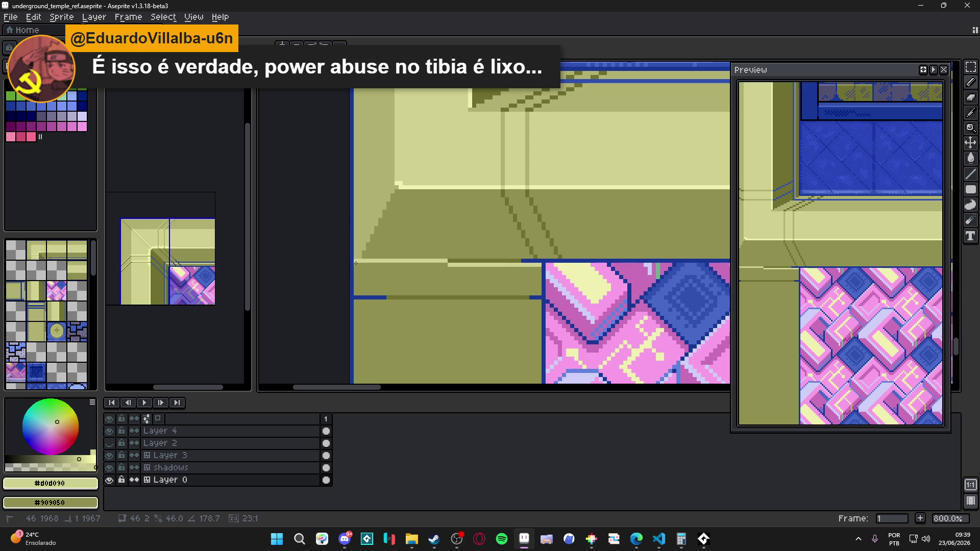
key(ctrl+z)
Step: Draw mid-olive #b0b070 lines along the upper and lower ledges, and save
alt+click(368, 208)
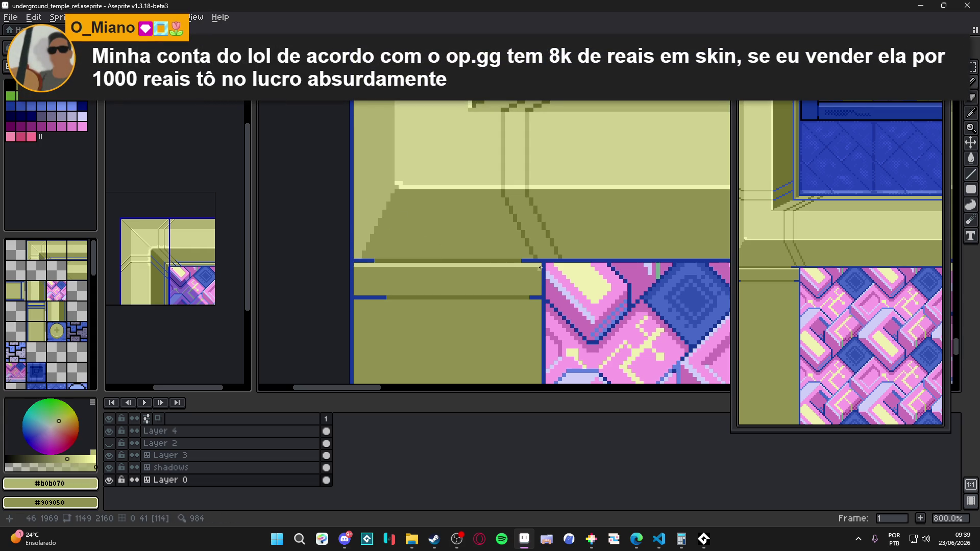
drag(539, 266, 356, 266)
mouse_move(356, 301)
mouse_down()
mouse_move(551, 301)
mouse_move(539, 303)
mouse_up()
scroll(538, 303, down, 5)
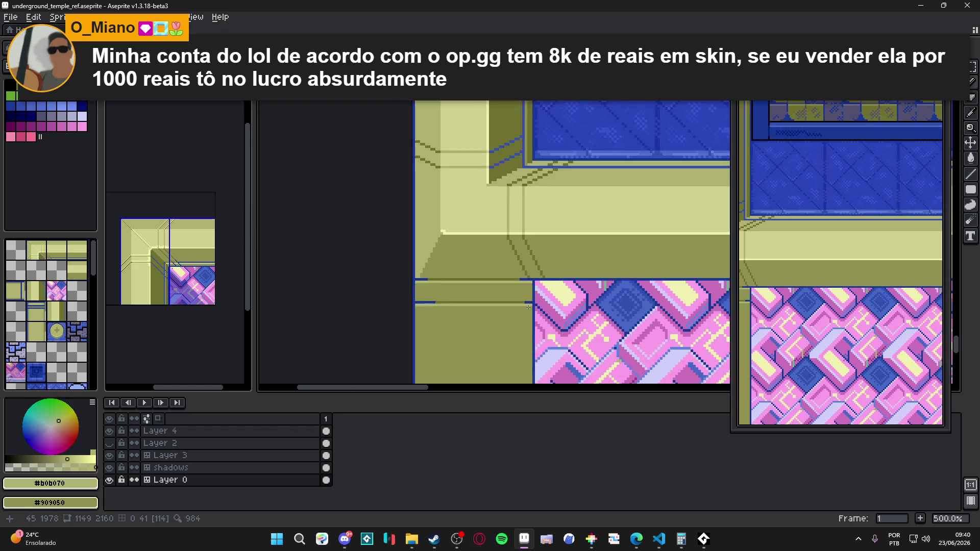
scroll(480, 201, down, 1)
drag(480, 202, 493, 197)
key(ctrl+s)
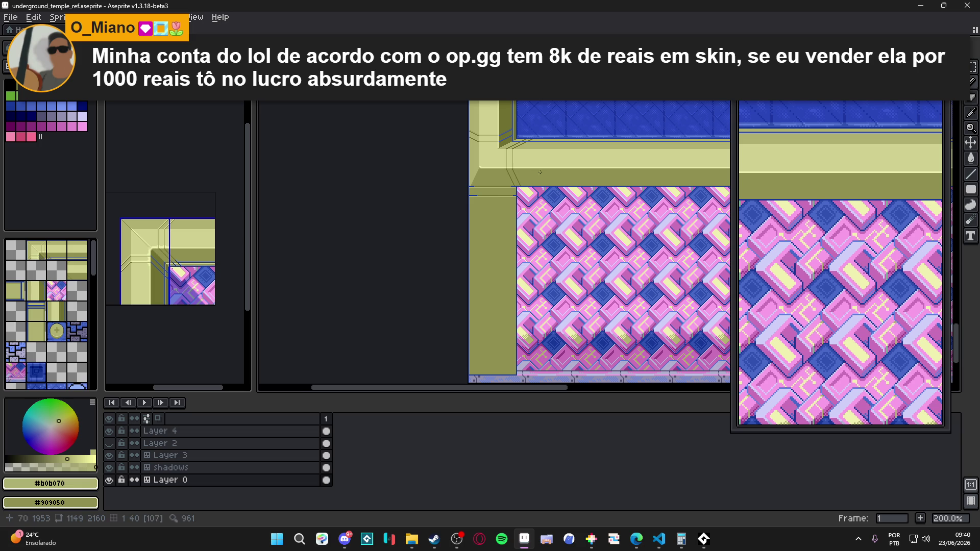
Step: Draw a dark olive #707030 band near the wall's top, redoing the first attempt
scroll(492, 197, up, 7)
click(482, 188)
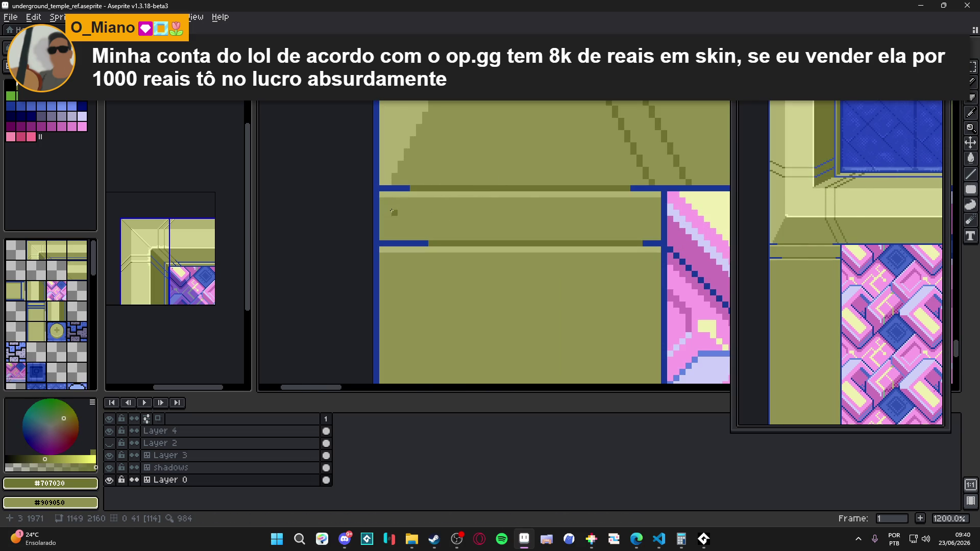
drag(394, 212, 651, 229)
scroll(536, 235, down, 2)
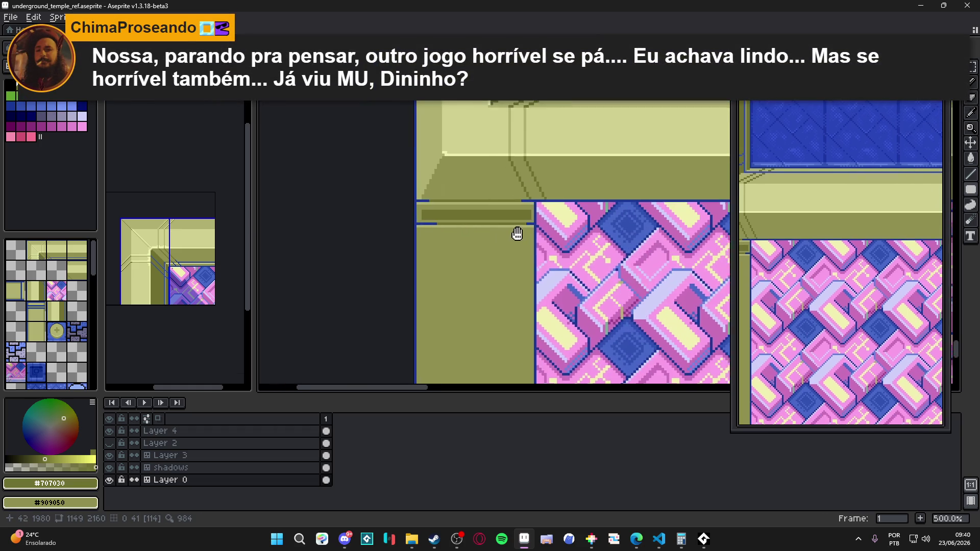
key(ctrl+z)
scroll(415, 203, up, 2)
mouse_move(413, 202)
mouse_down()
mouse_move(673, 229)
mouse_move(667, 223)
mouse_up()
scroll(526, 229, down, 5)
scroll(572, 249, down, 2)
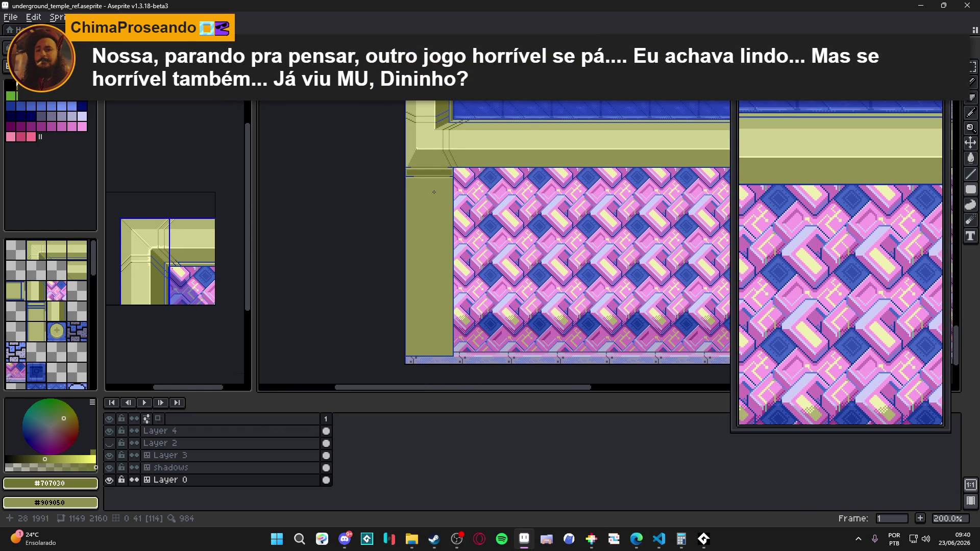
click(450, 209)
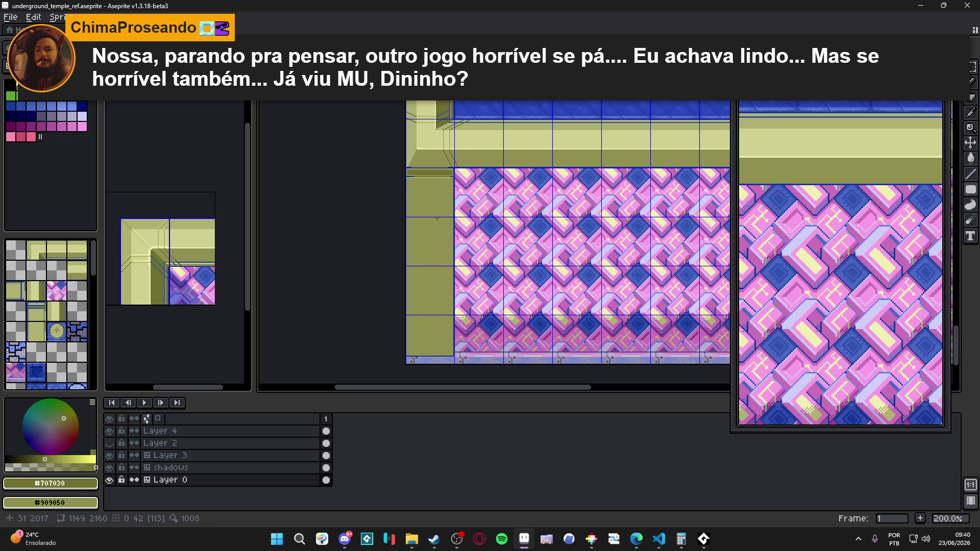
key(ctrl+z)
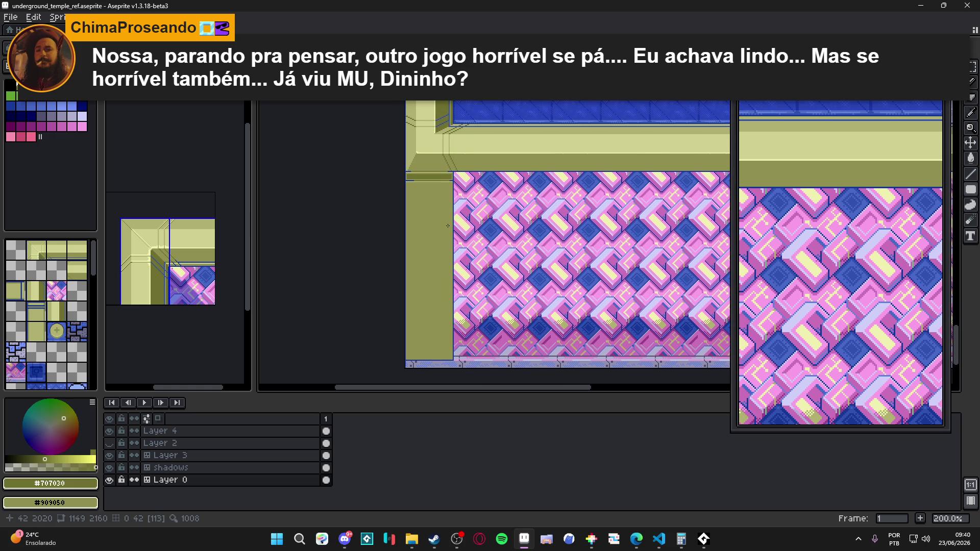
scroll(450, 221, down, 1)
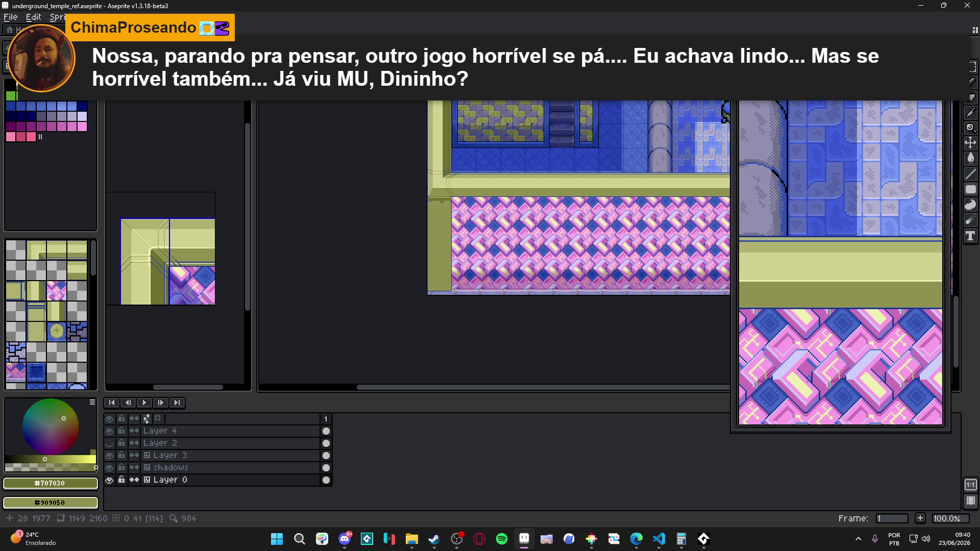
scroll(442, 202, up, 4)
scroll(440, 212, down, 4)
mouse_move(456, 234)
mouse_down()
mouse_move(362, 234)
mouse_move(323, 250)
mouse_move(367, 294)
mouse_up()
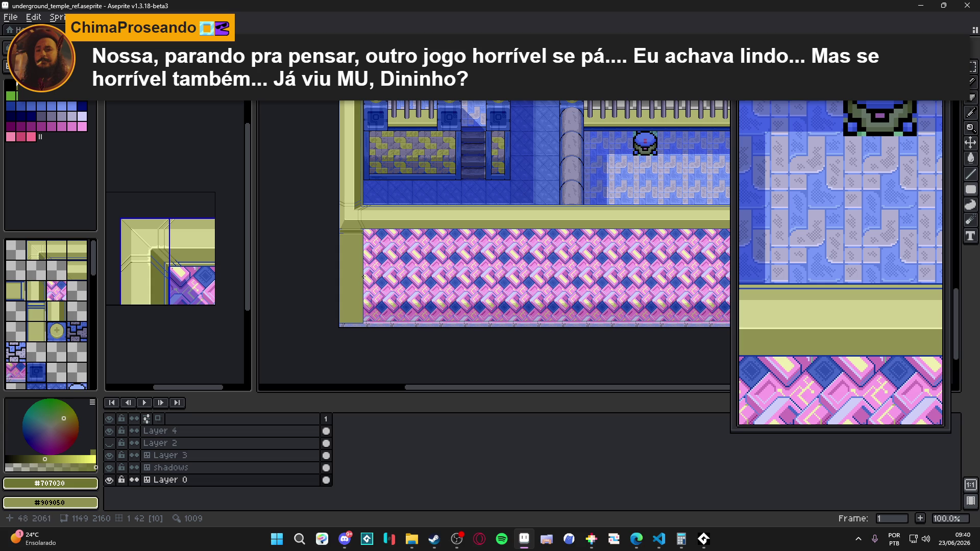
scroll(363, 276, up, 5)
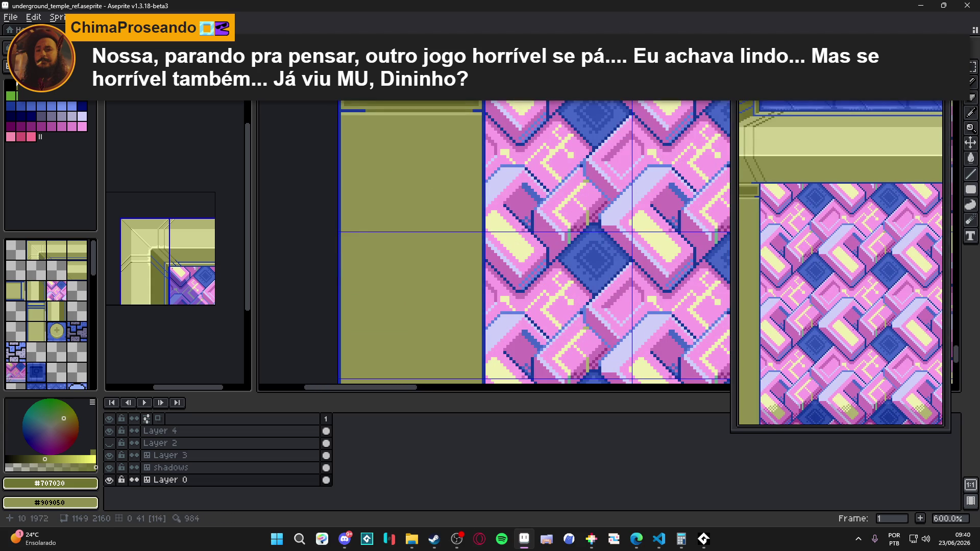
Step: Pan down the olive column and switch back to the single-pixel pencil
scroll(346, 253, up, 1)
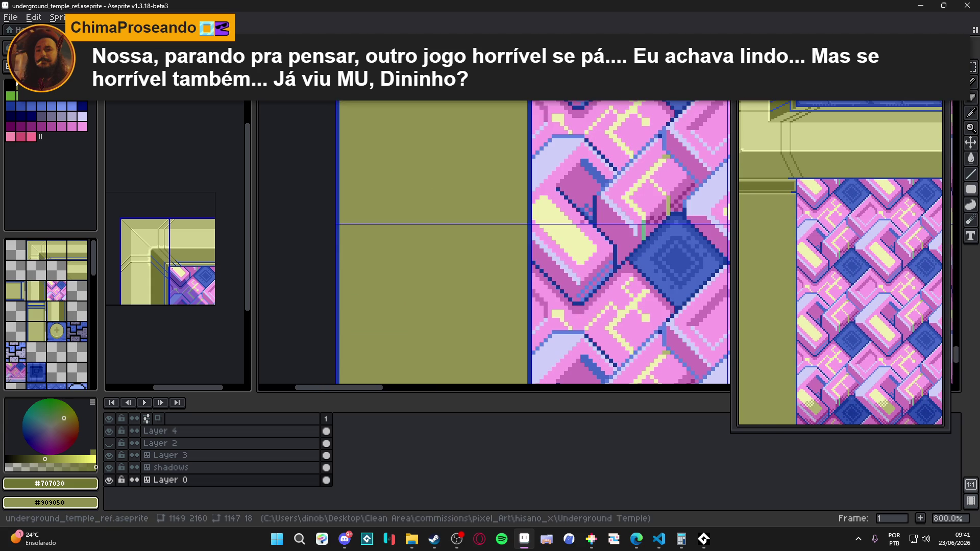
click(342, 223)
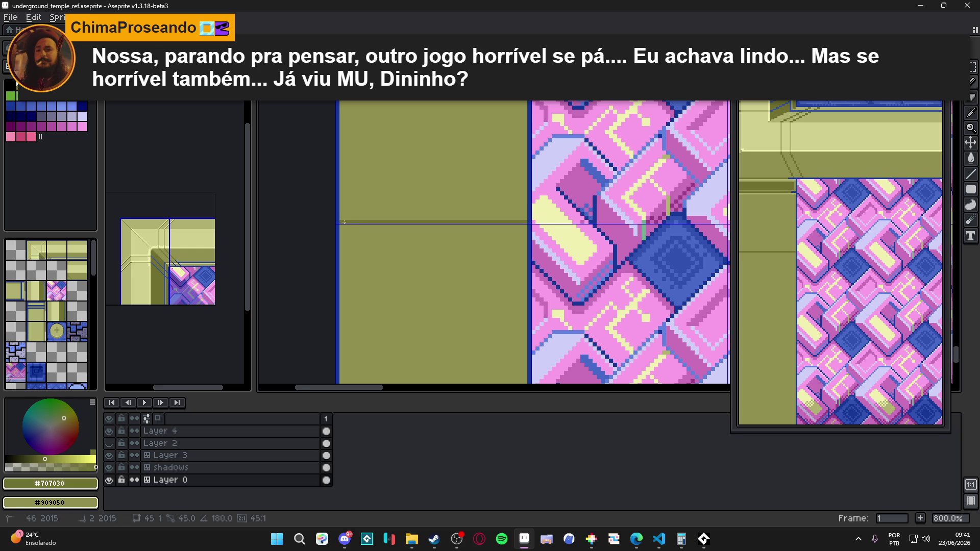
scroll(370, 222, down, 1)
scroll(363, 221, up, 1)
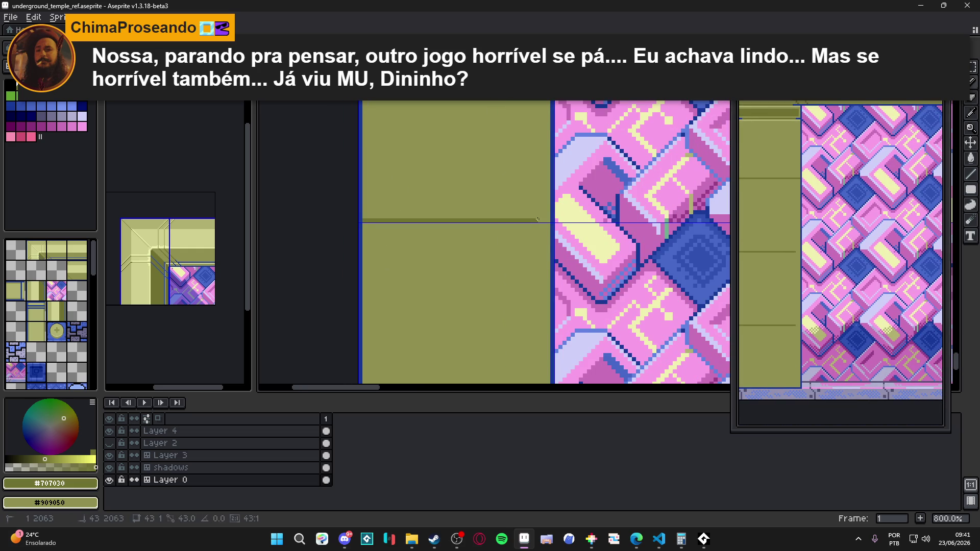
scroll(494, 257, down, 4)
drag(494, 257, 466, 284)
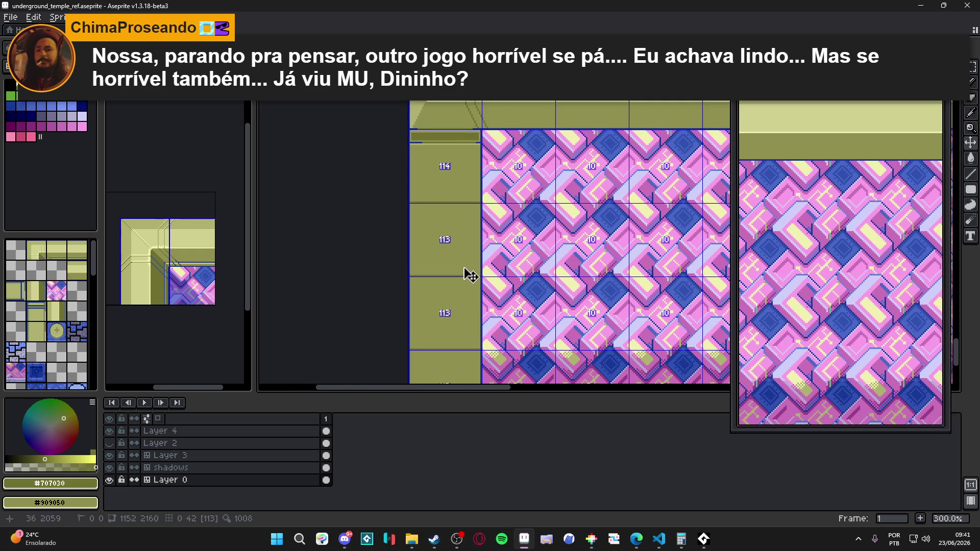
scroll(456, 246, up, 1)
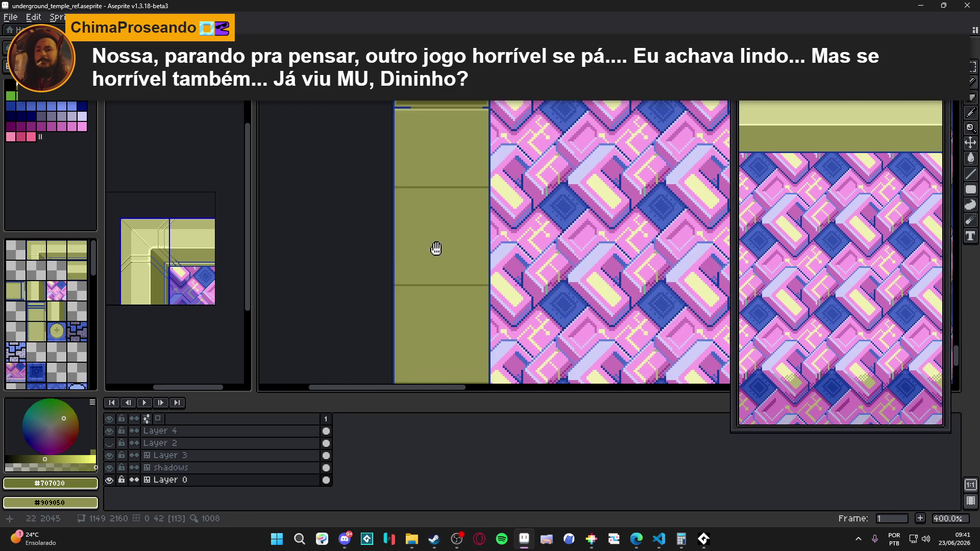
key(b)
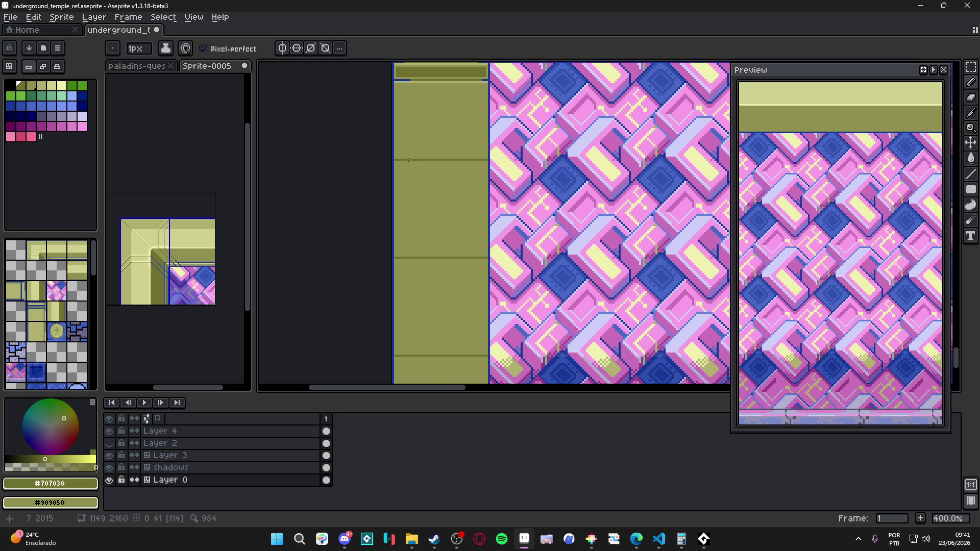
Step: Draw dark #707030 vertical and diagonal panel lines on the olive column
scroll(410, 155, up, 2)
scroll(409, 163, up, 1)
drag(410, 161, 411, 233)
shift+click(411, 234)
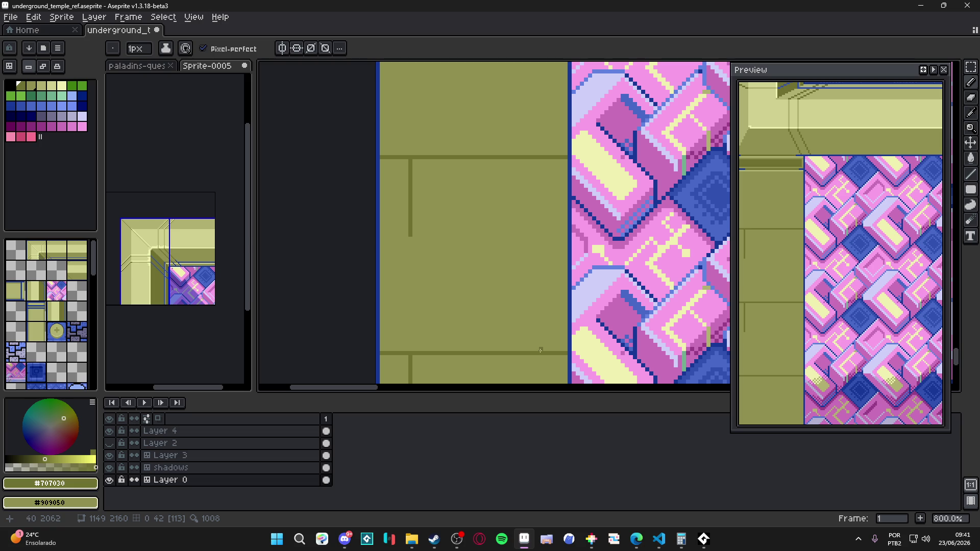
mouse_move(540, 350)
mouse_down()
mouse_move(542, 267)
mouse_move(541, 285)
mouse_up()
shift+click(415, 221)
Step: Paint the stray dark line segment back to olive #909050
alt+click(414, 224)
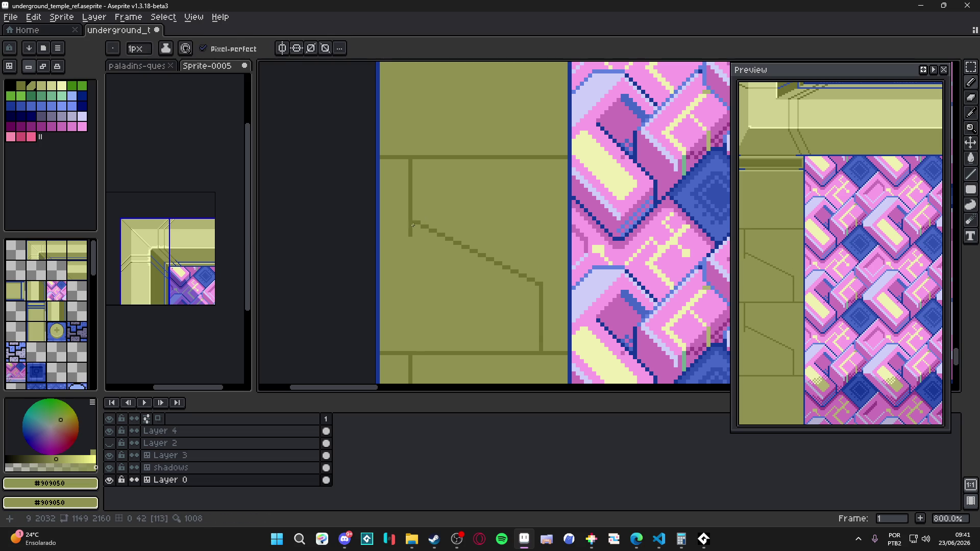
drag(411, 227, 411, 237)
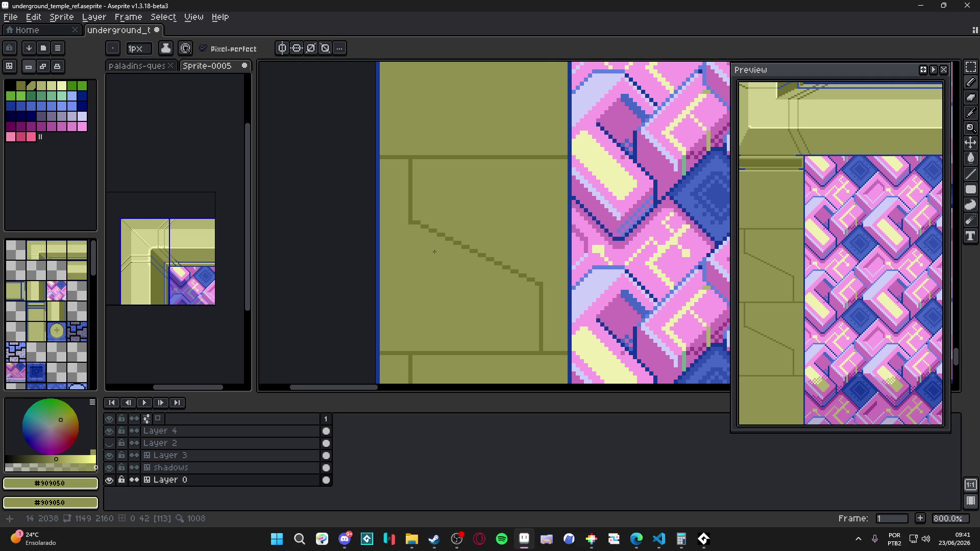
scroll(435, 243, up, 3)
scroll(460, 256, down, 4)
Step: Place a dark #707030 rivet dot on the panel, then undo the last pixel
alt+click(513, 271)
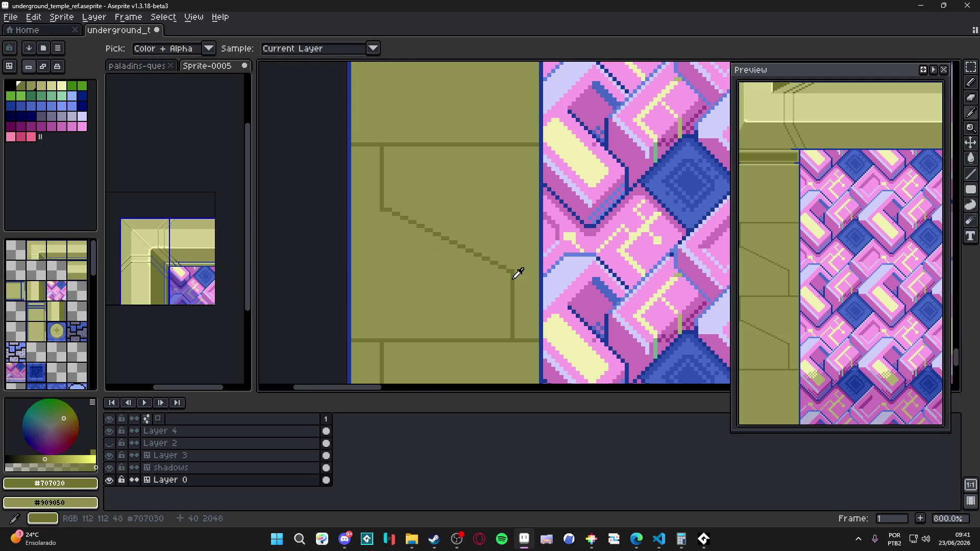
click(498, 280)
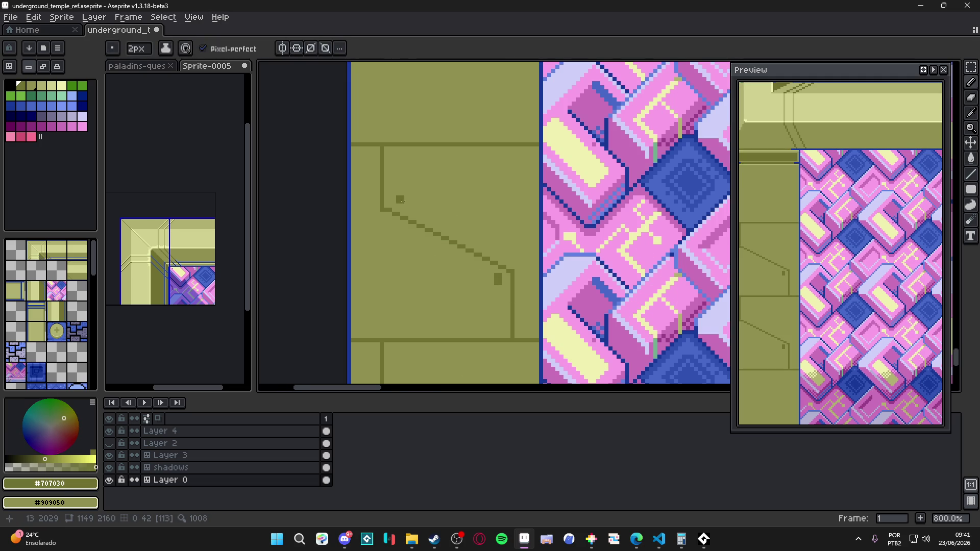
key(ctrl+z)
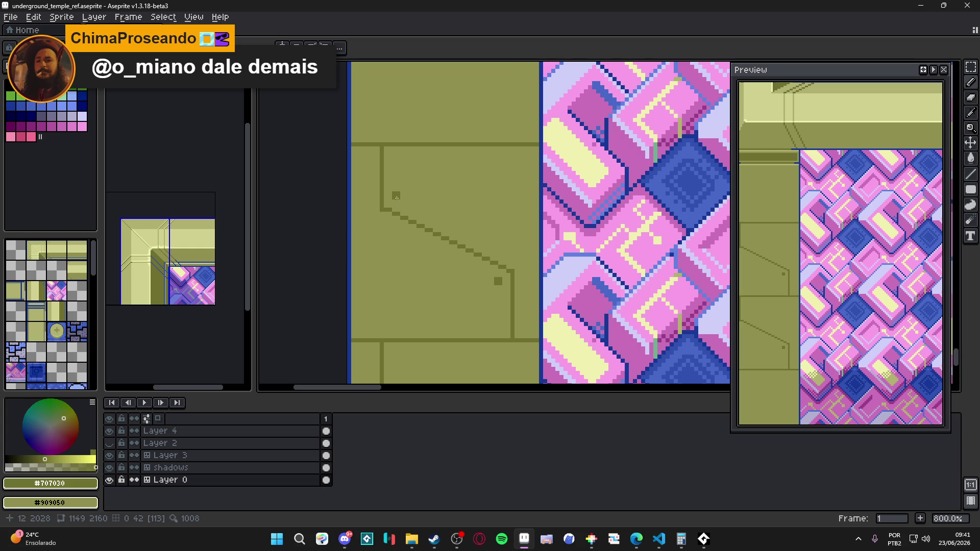
scroll(396, 197, down, 5)
scroll(477, 279, down, 1)
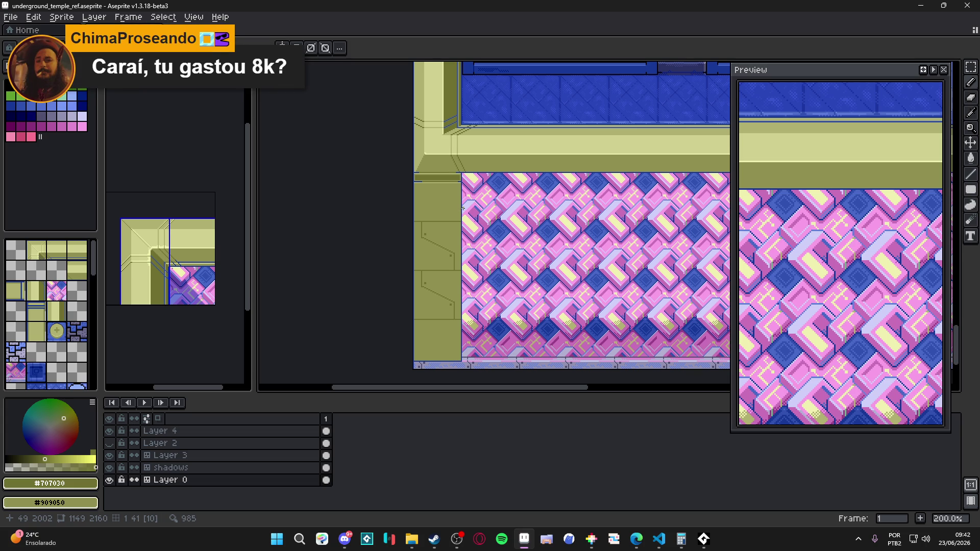
Step: Bucket-fill the dark bar above the panel with lighter olive #909050
scroll(462, 209, down, 1)
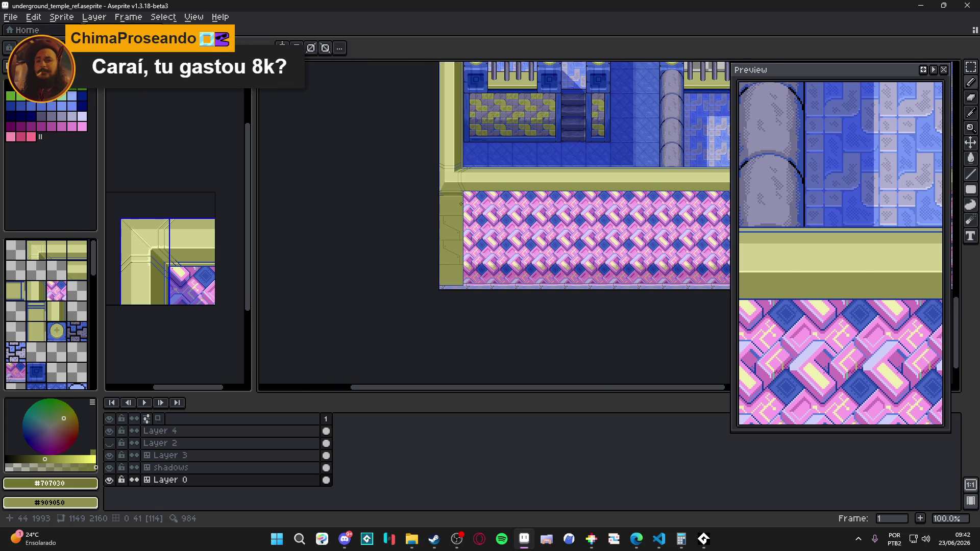
scroll(464, 204, up, 5)
scroll(375, 179, up, 1)
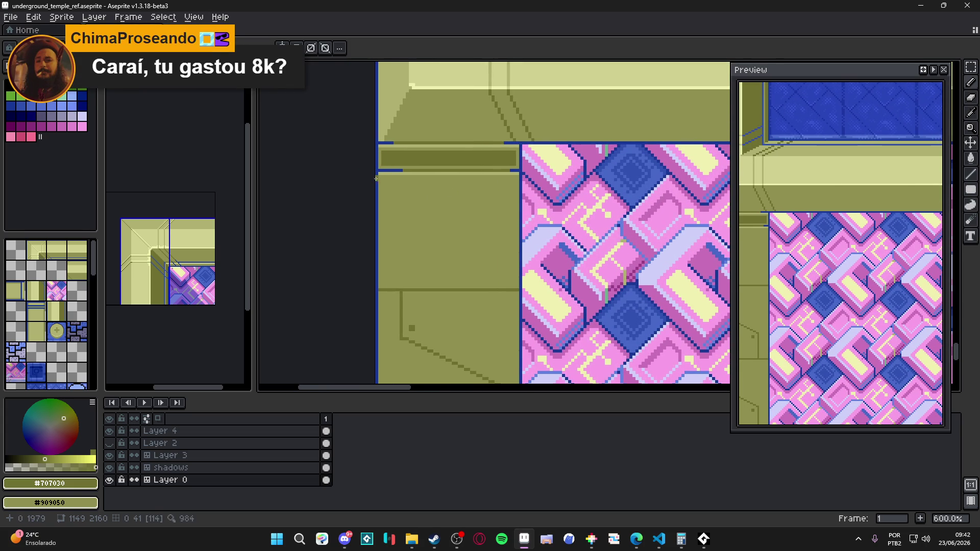
scroll(383, 177, down, 1)
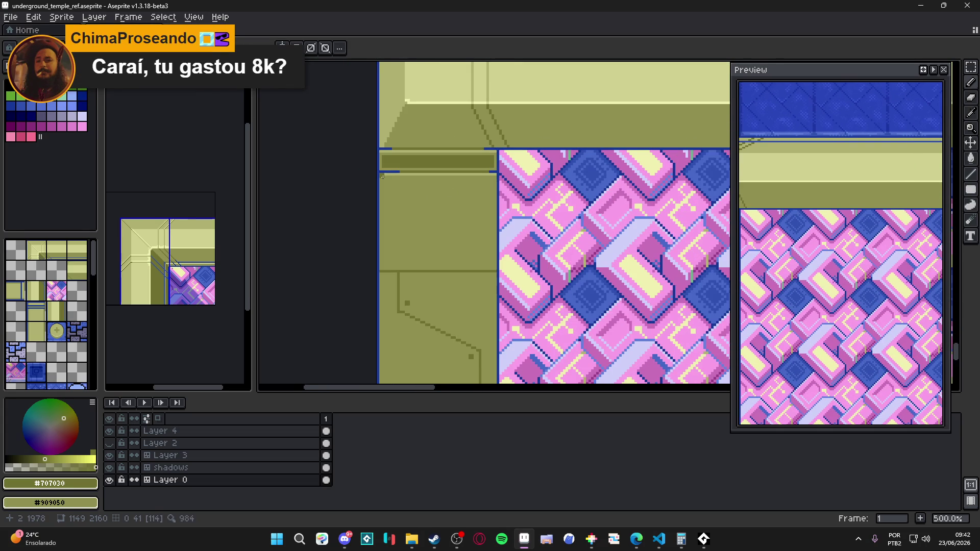
scroll(385, 174, up, 2)
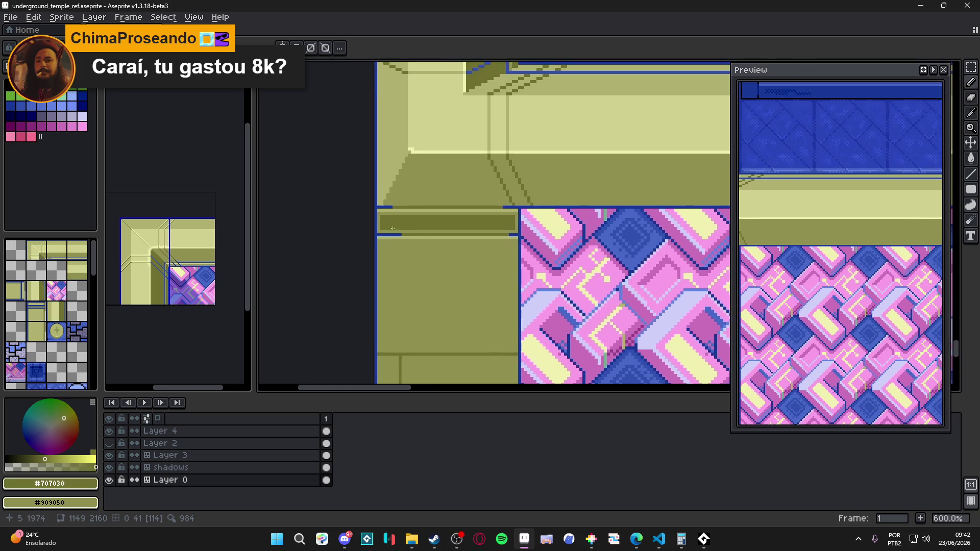
alt+click(388, 215)
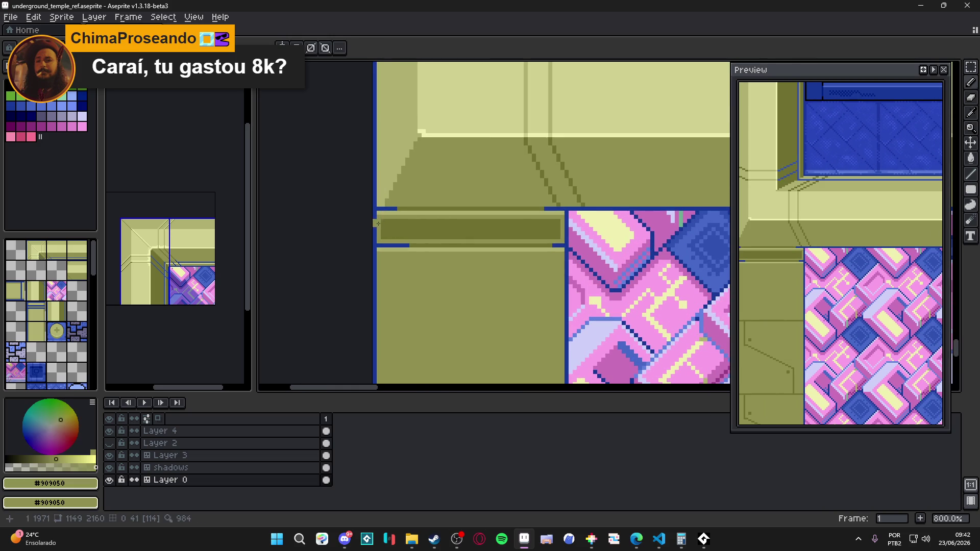
key(g)
click(409, 234)
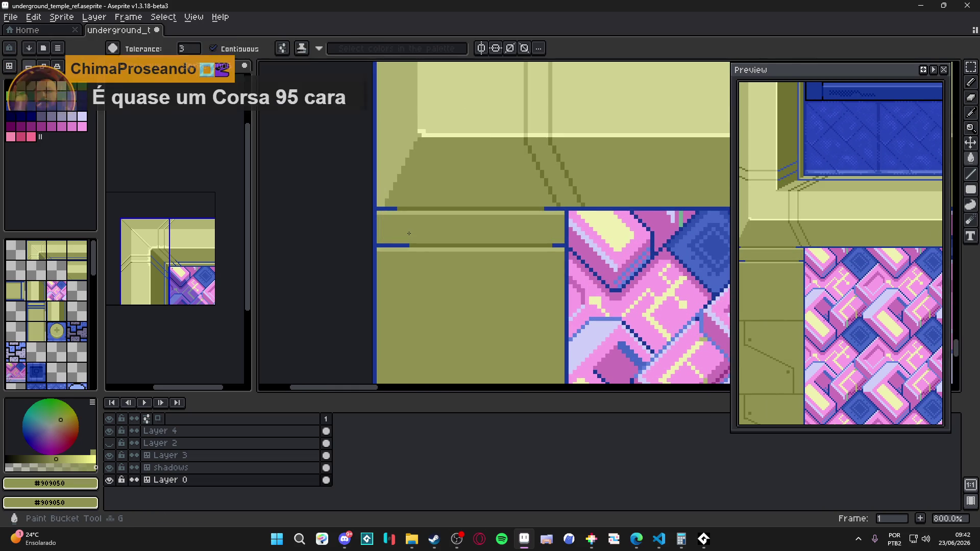
Step: Pencil a small dark square and a stepped diagonal groove on the panel in #707030
scroll(409, 234, down, 1)
scroll(466, 287, up, 3)
key(b)
alt+click(411, 378)
click(432, 179)
scroll(394, 136, up, 2)
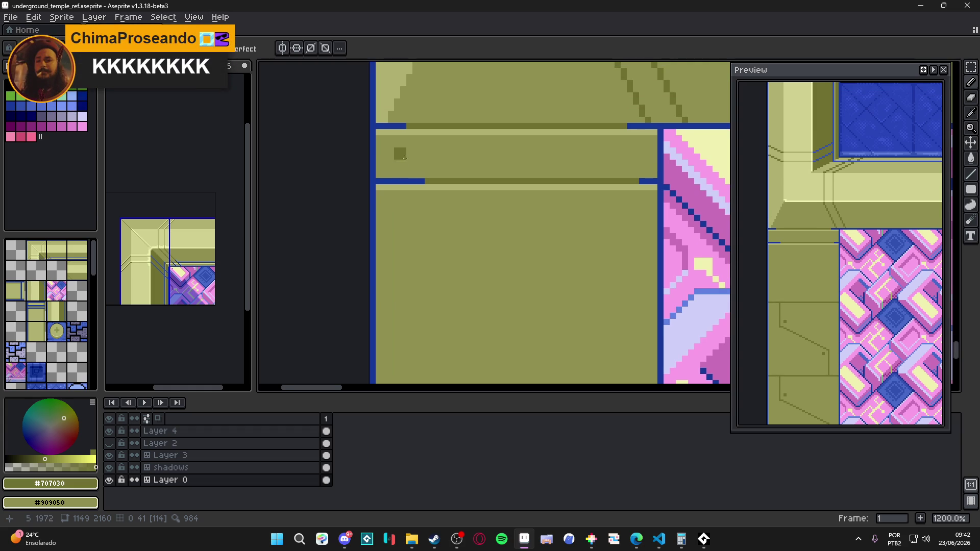
mouse_move(382, 142)
mouse_down()
mouse_move(389, 176)
mouse_move(397, 138)
mouse_up()
Step: Preview a straight vertical line down the panel, then pick blue #3050b0 from the palette
scroll(432, 279, down, 3)
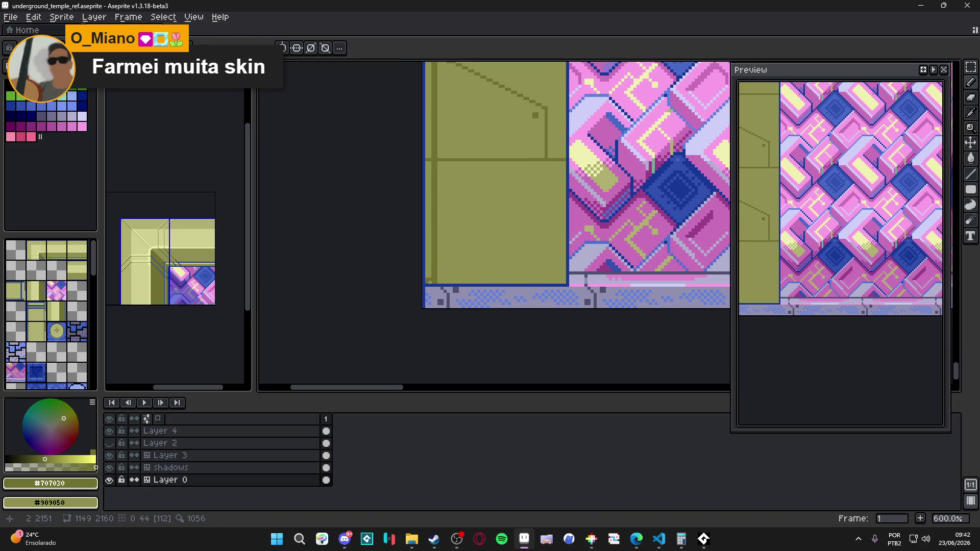
scroll(430, 168, up, 5)
scroll(486, 210, up, 2)
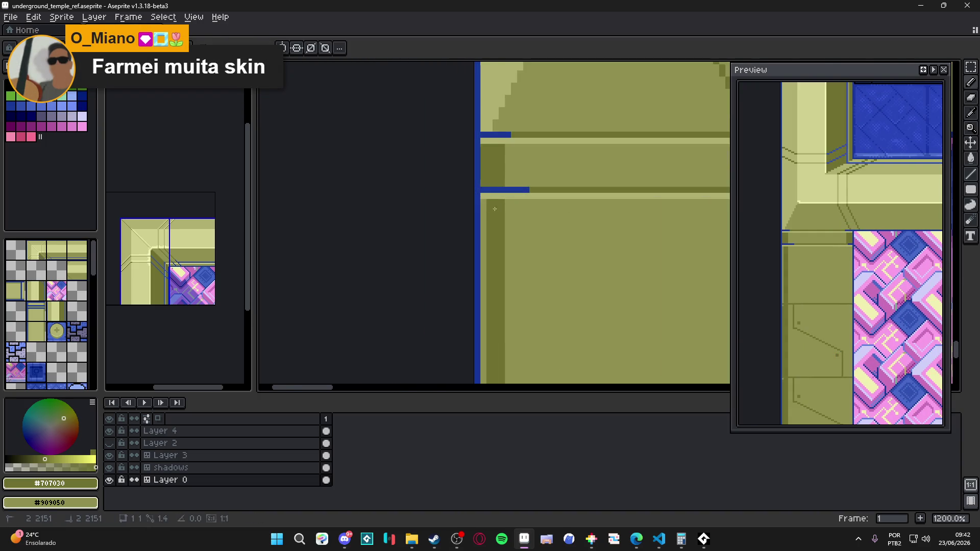
scroll(488, 211, down, 2)
scroll(500, 212, right, 3)
scroll(532, 215, up, 1)
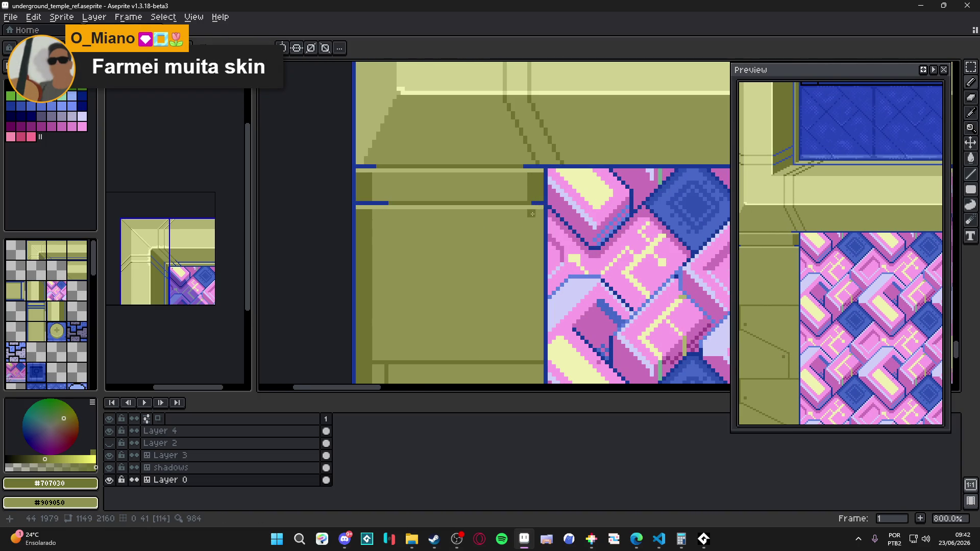
scroll(533, 215, down, 6)
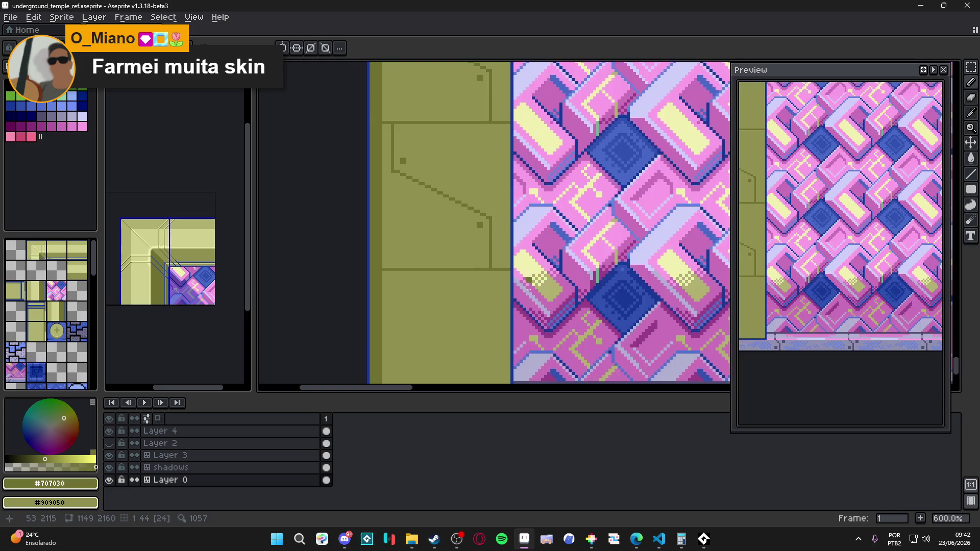
scroll(498, 272, down, 1)
scroll(497, 272, up, 2)
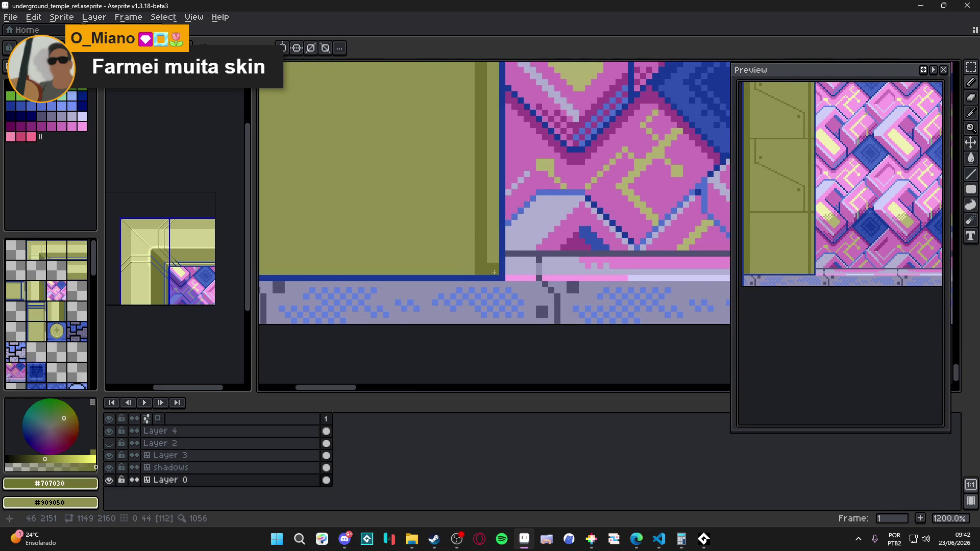
scroll(494, 272, down, 1)
scroll(510, 197, up, 8)
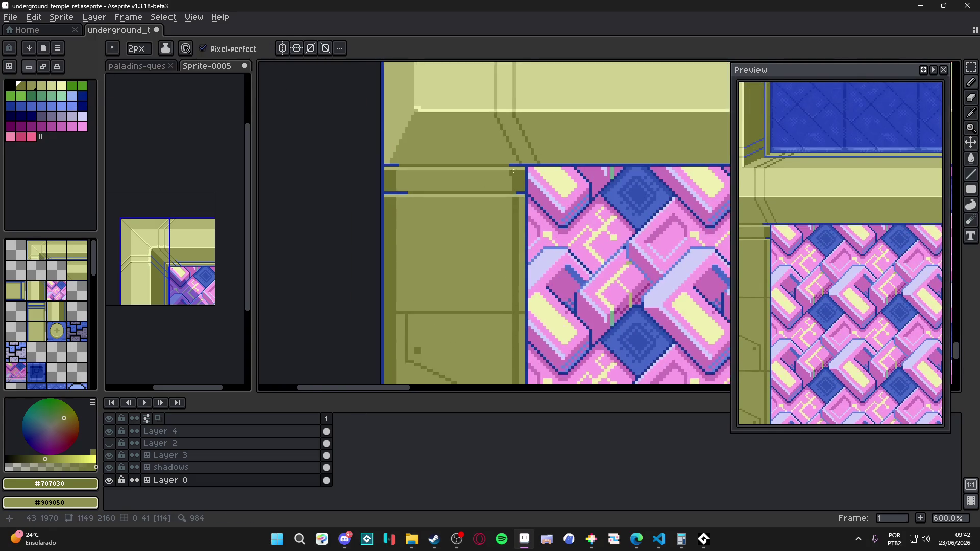
key(shift)
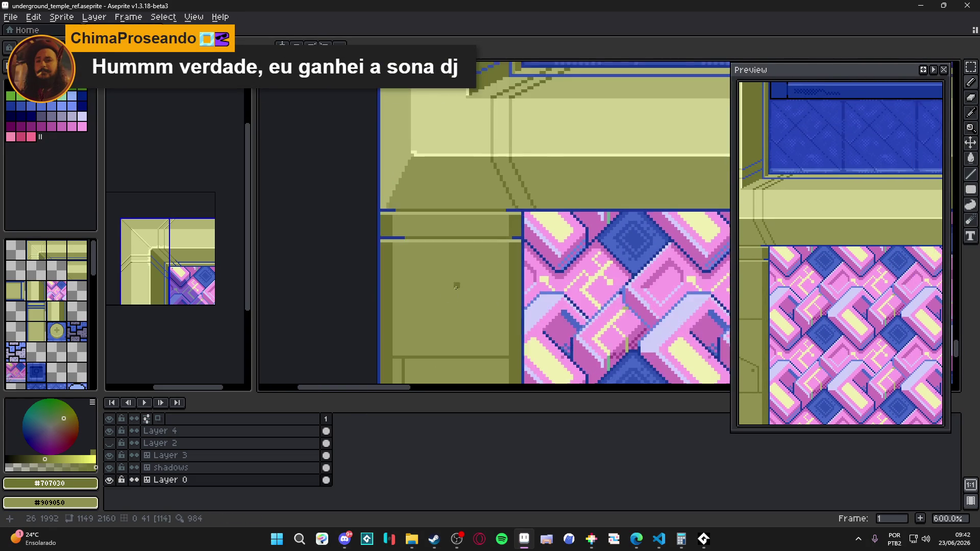
scroll(510, 245, down, 5)
scroll(477, 247, down, 1)
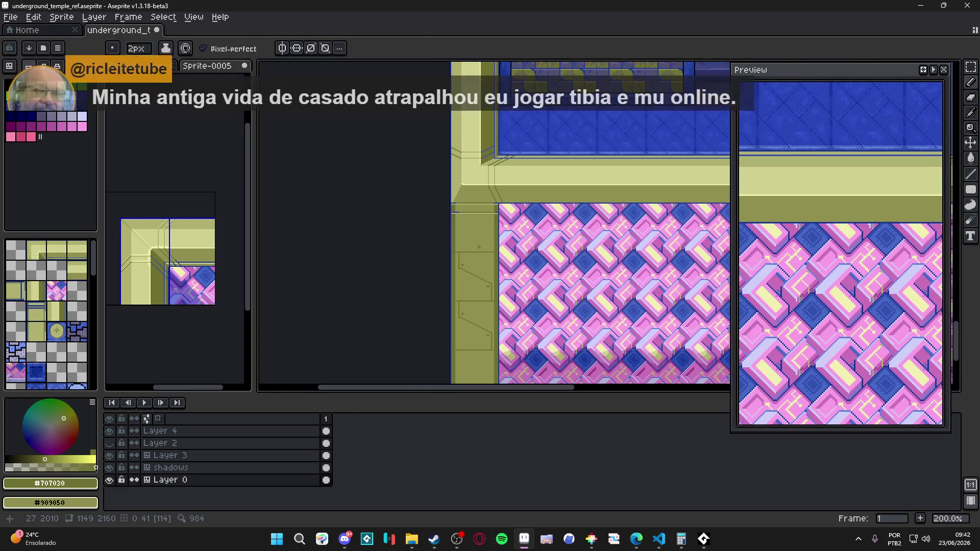
scroll(482, 222, up, 5)
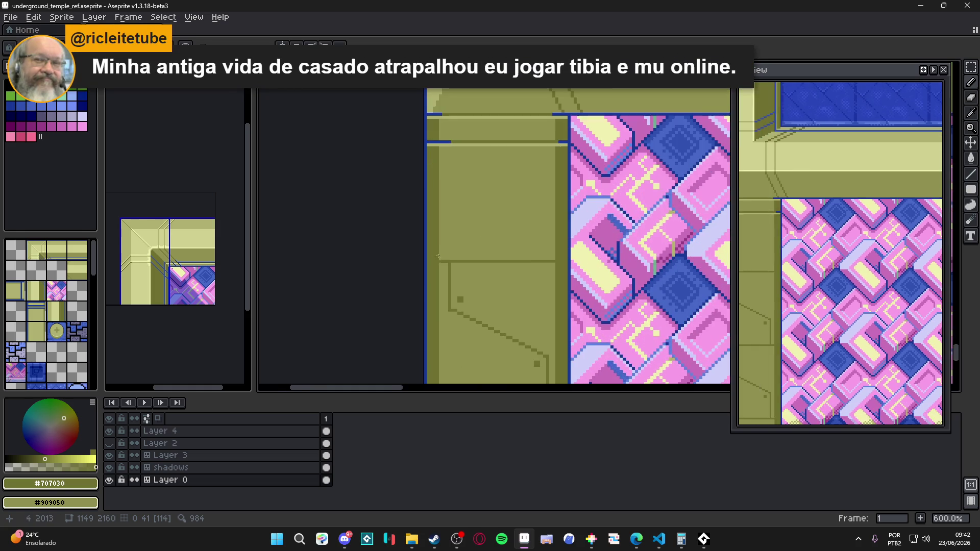
scroll(575, 265, down, 3)
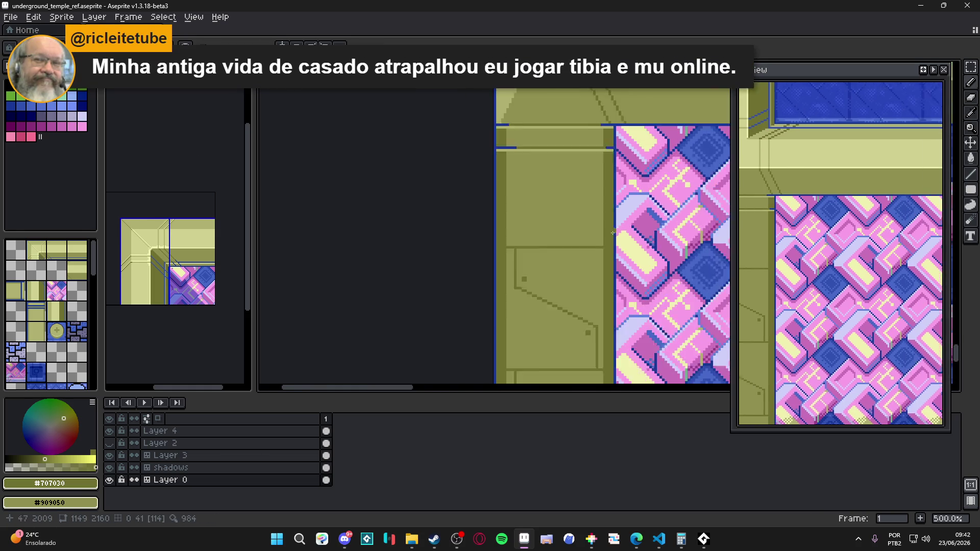
scroll(563, 287, up, 1)
click(21, 106)
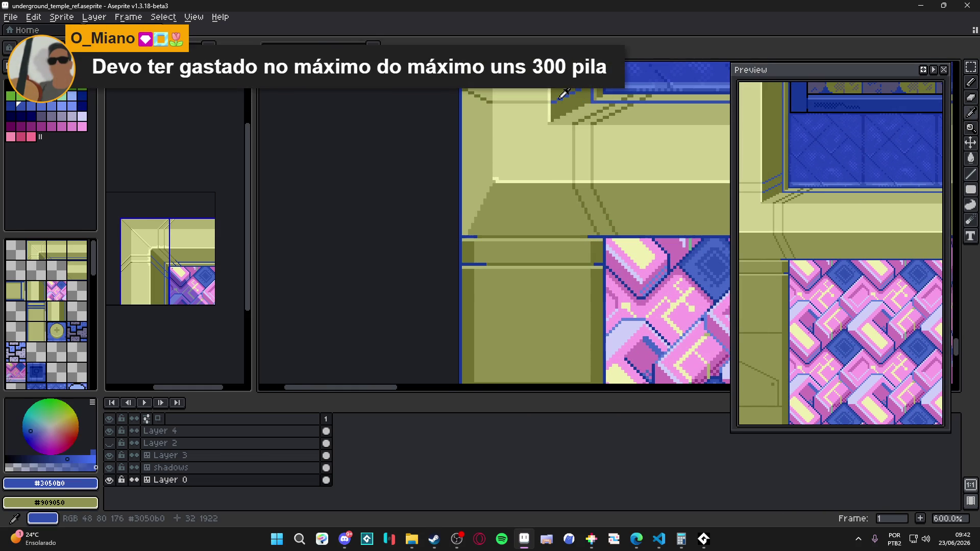
Step: Save the sprite with Ctrl+S
key(ctrl+s)
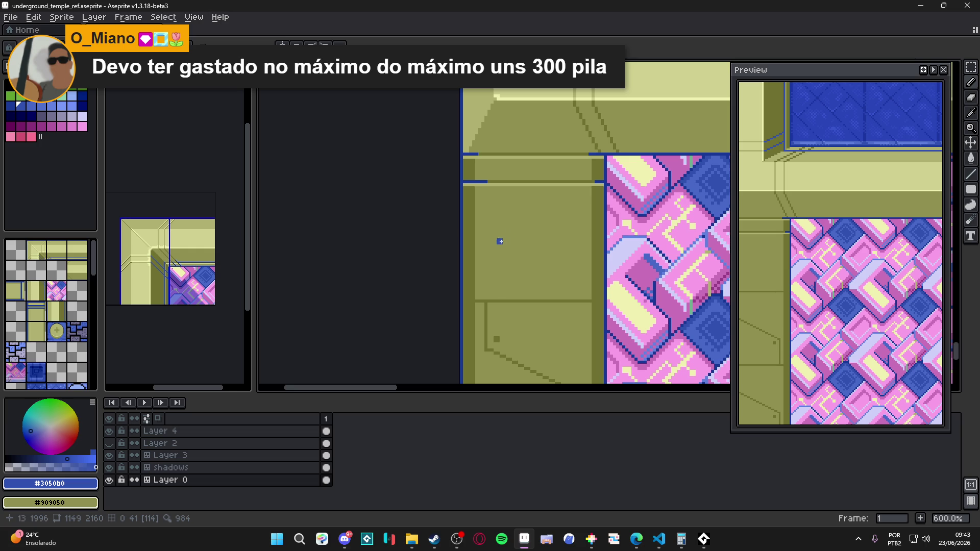
scroll(478, 232, up, 2)
scroll(482, 291, up, 2)
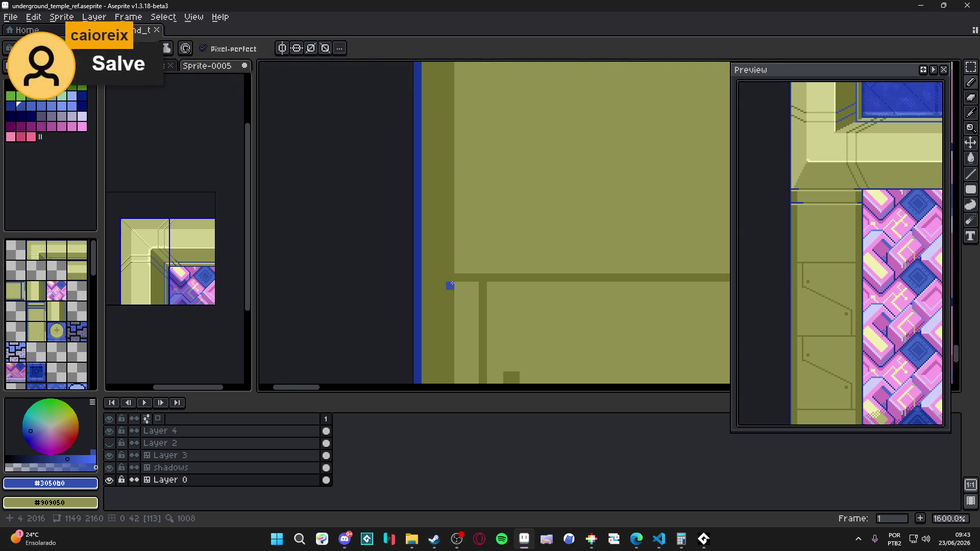
Step: Draw blue #3050b0 pixels along the panel's horizontal joint and stepping down-right along the diagonal
drag(448, 278, 426, 279)
scroll(510, 271, down, 1)
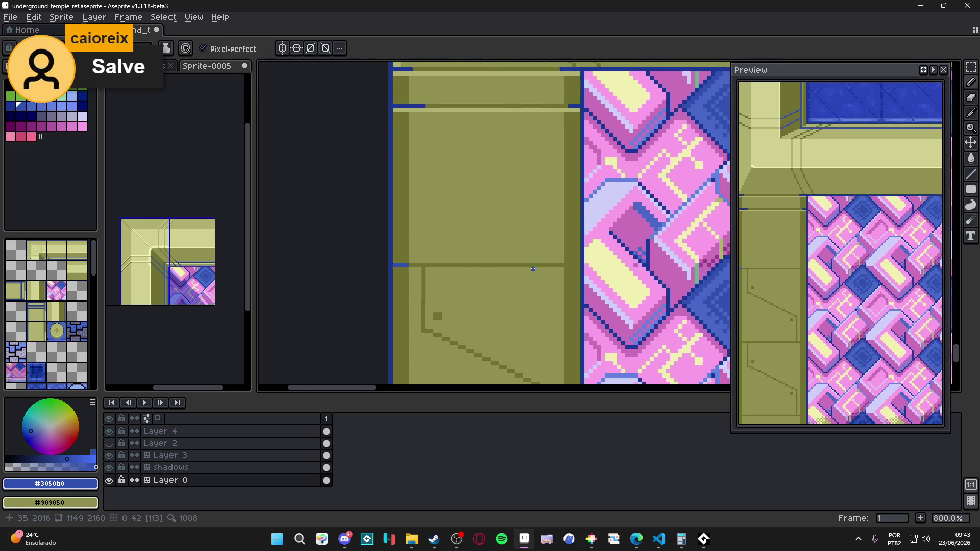
scroll(561, 266, right, 2)
drag(581, 265, 595, 268)
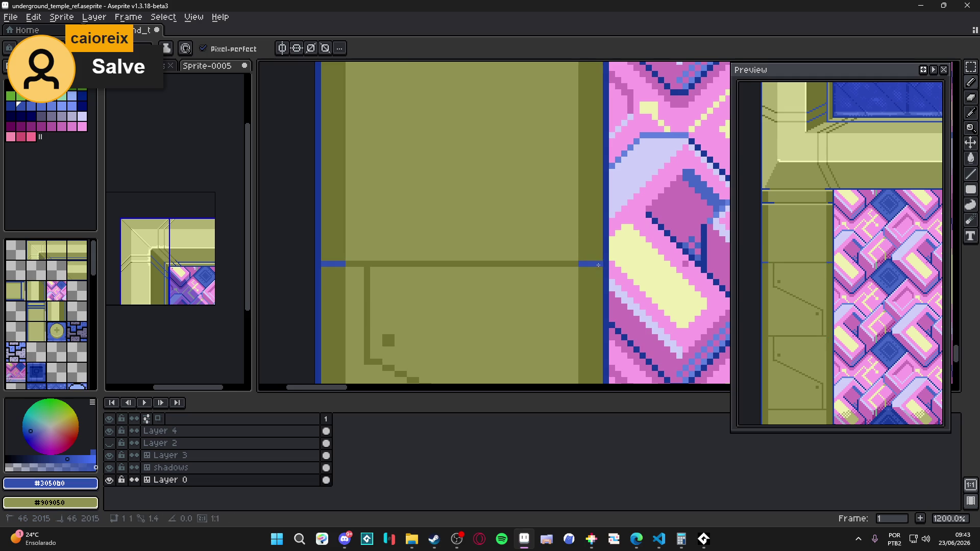
scroll(497, 164, down, 3)
scroll(456, 271, up, 4)
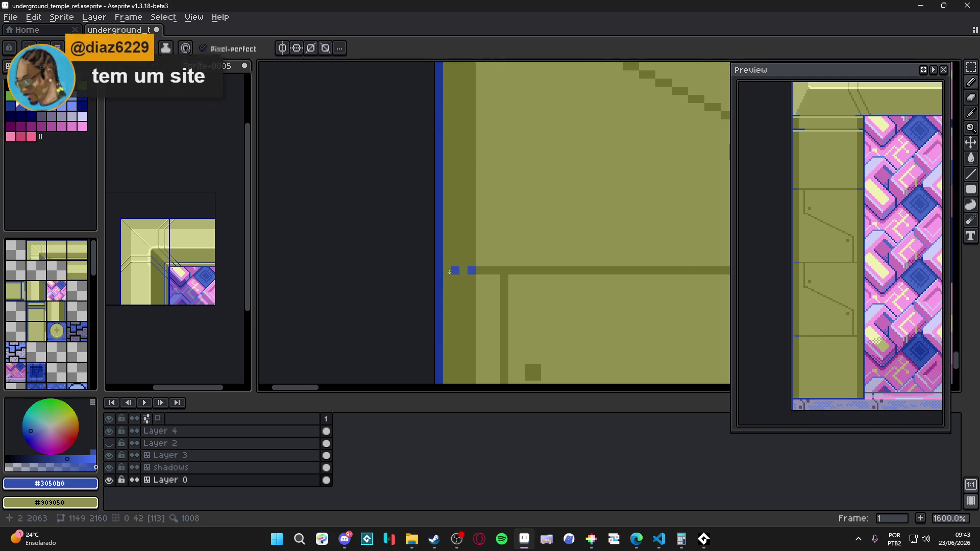
scroll(456, 271, down, 3)
scroll(511, 258, up, 2)
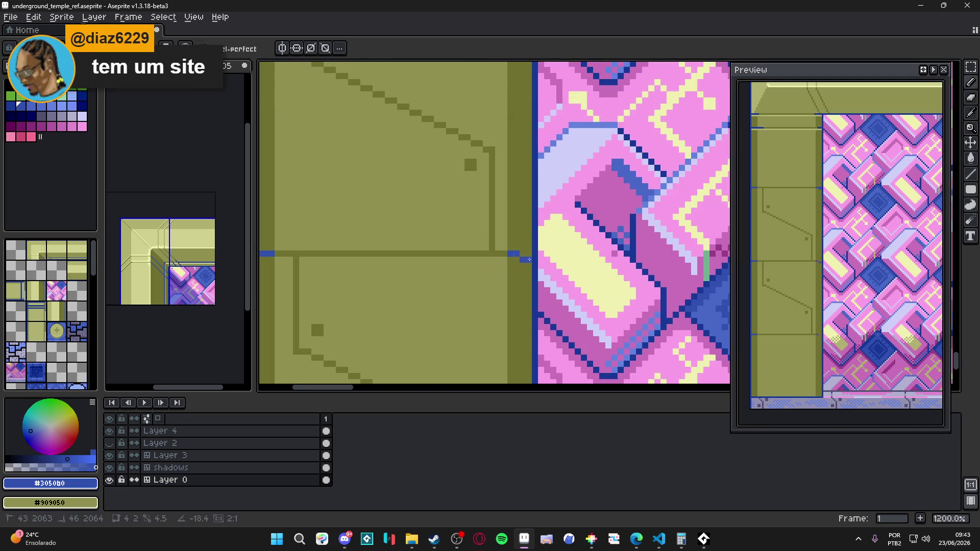
scroll(510, 259, down, 3)
scroll(472, 246, up, 1)
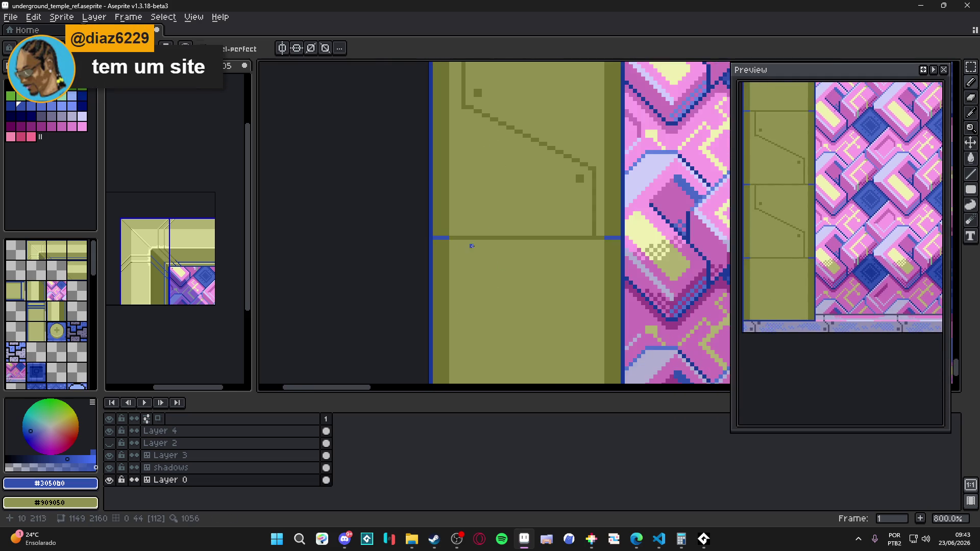
scroll(471, 246, down, 4)
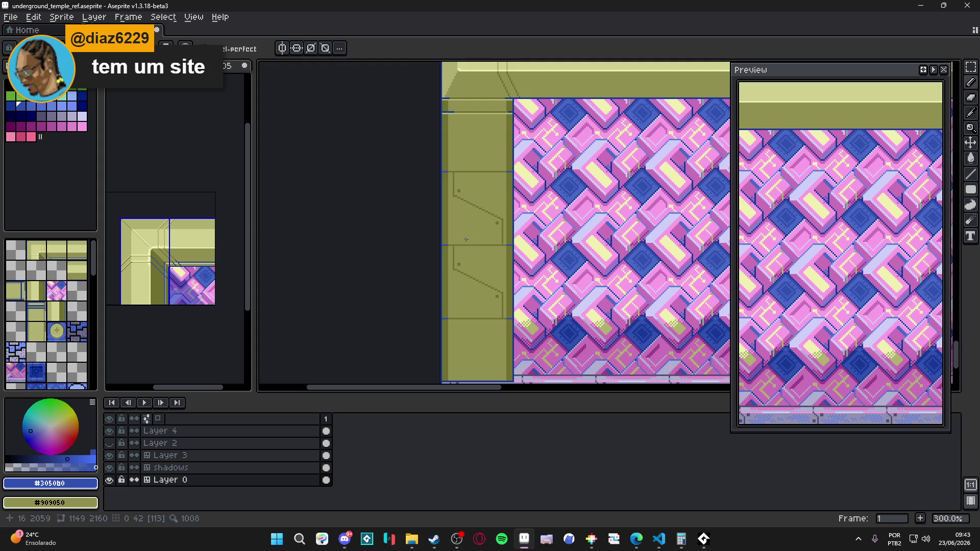
scroll(453, 196, up, 4)
scroll(468, 206, down, 3)
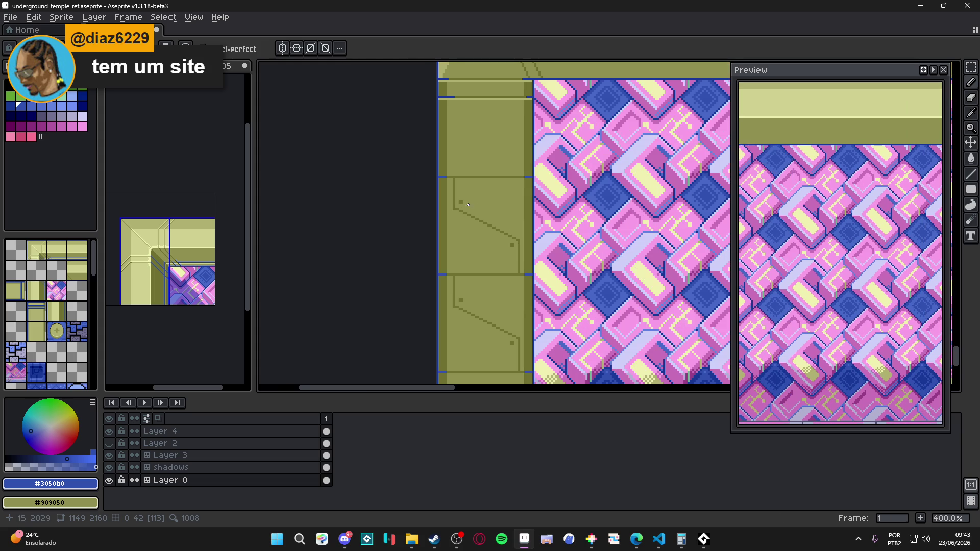
scroll(460, 202, up, 4)
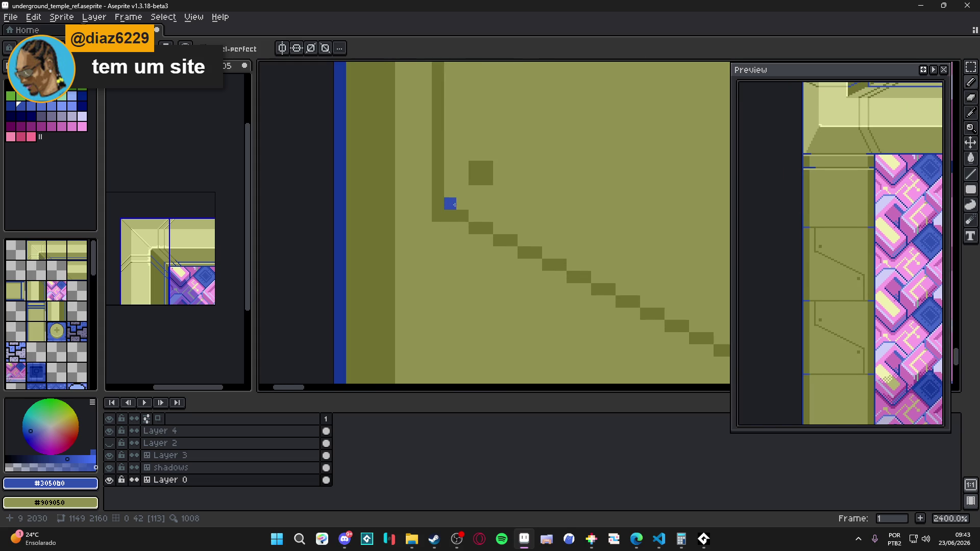
click(447, 211)
Step: Extend the blue lines along the panel's diagonal and down its corner
mouse_move(453, 212)
mouse_down()
mouse_move(484, 223)
mouse_move(449, 193)
mouse_up()
click(448, 205)
scroll(642, 306, up, 1)
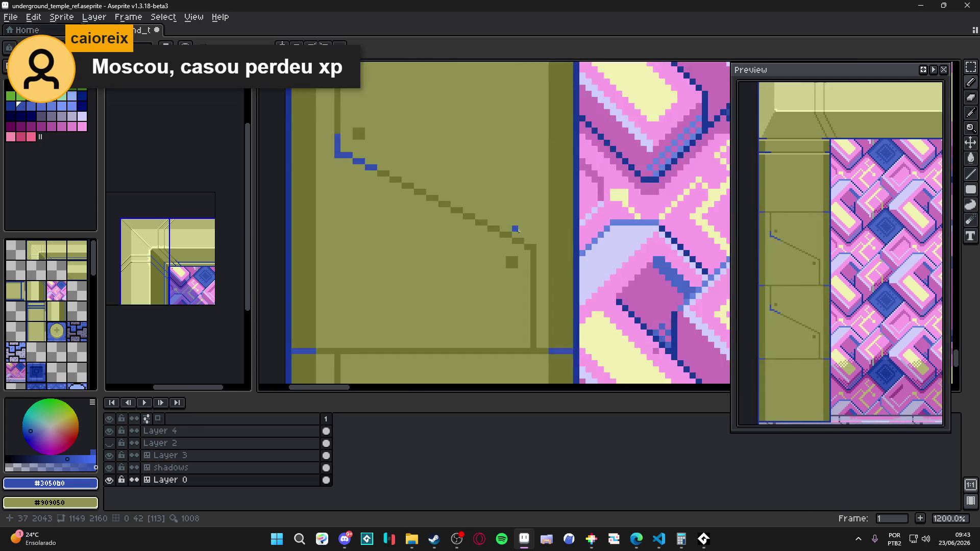
click(526, 249)
drag(534, 257, 532, 279)
scroll(531, 293, down, 1)
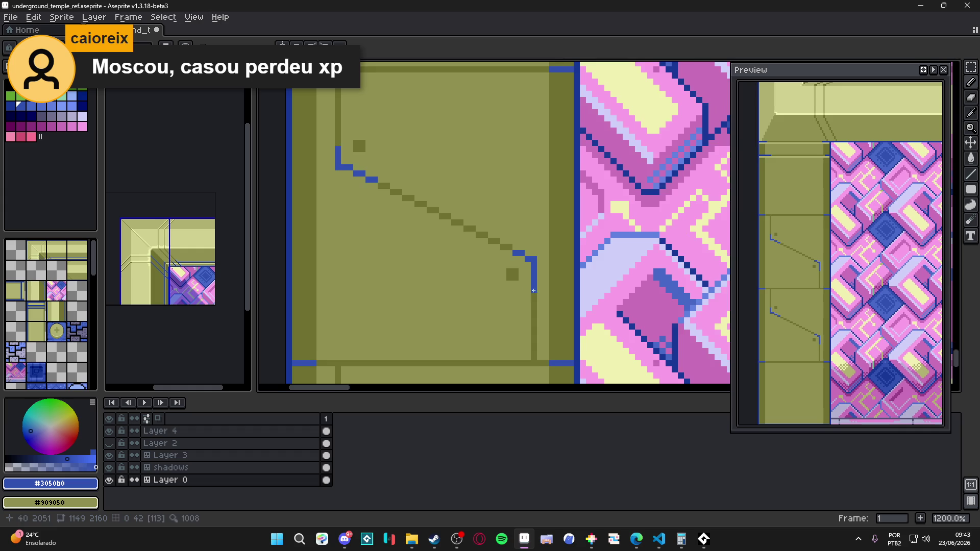
scroll(521, 250, up, 1)
click(520, 248)
drag(520, 248, 515, 261)
Step: Close the blue gaps at the panel corner joins and lengthen the horizontal blue line
scroll(519, 242, down, 2)
scroll(526, 232, up, 2)
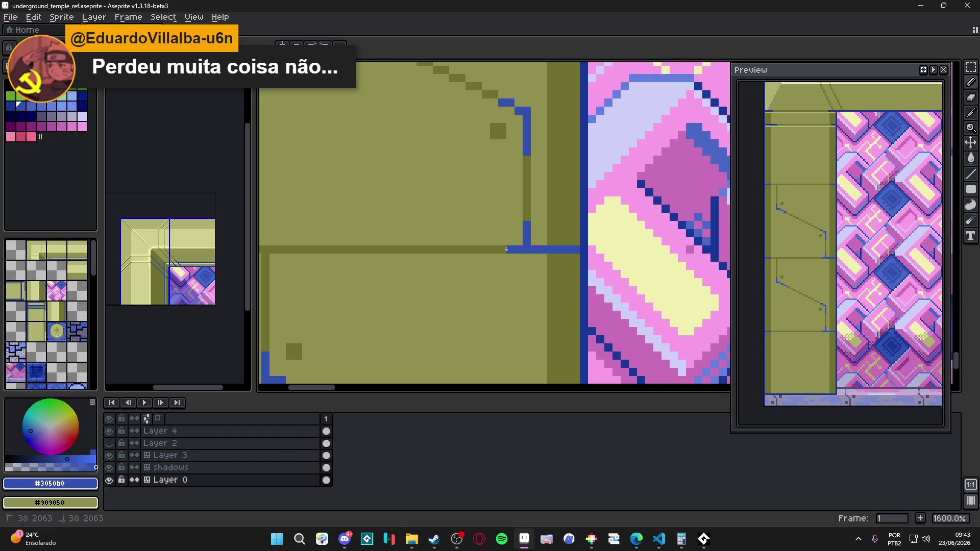
scroll(497, 256, down, 3)
scroll(459, 253, down, 2)
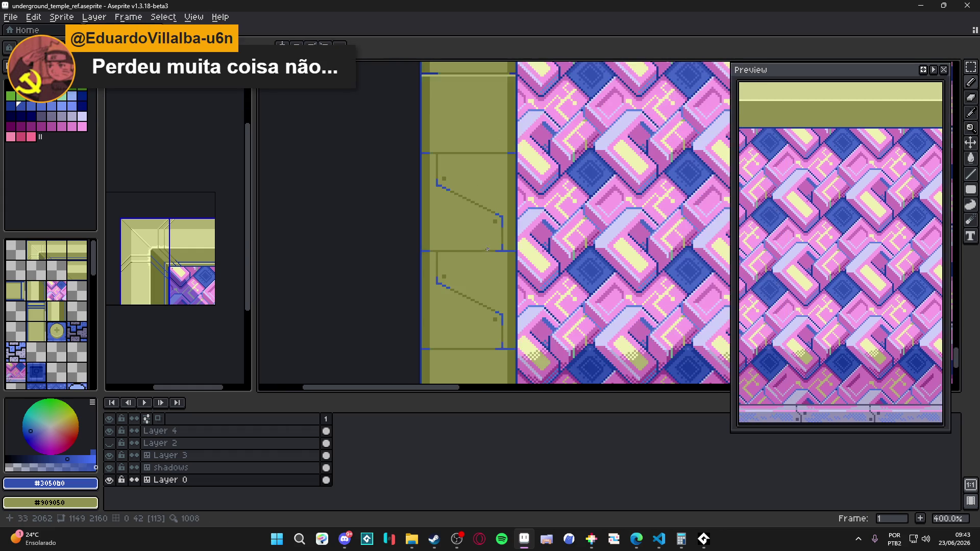
scroll(434, 252, up, 5)
click(443, 251)
shift+click(424, 251)
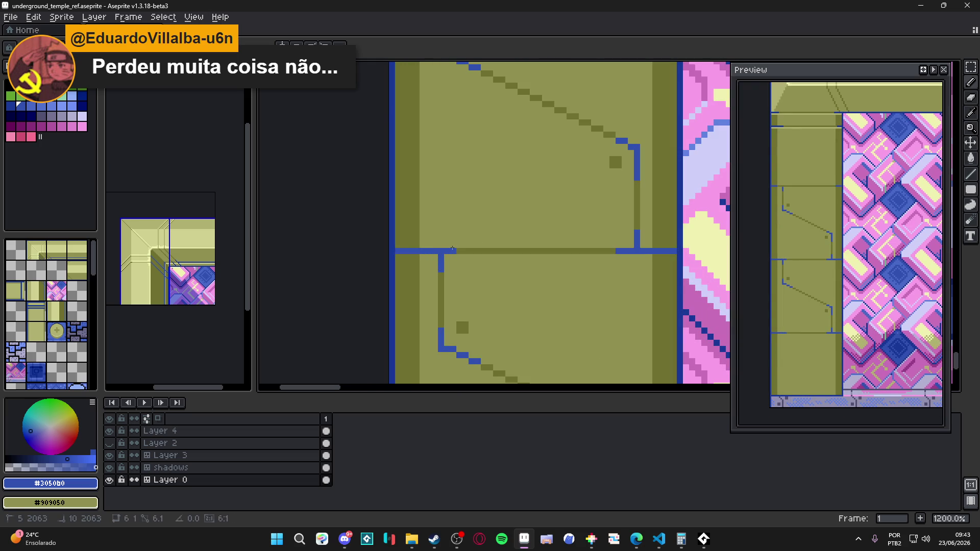
scroll(474, 249, down, 5)
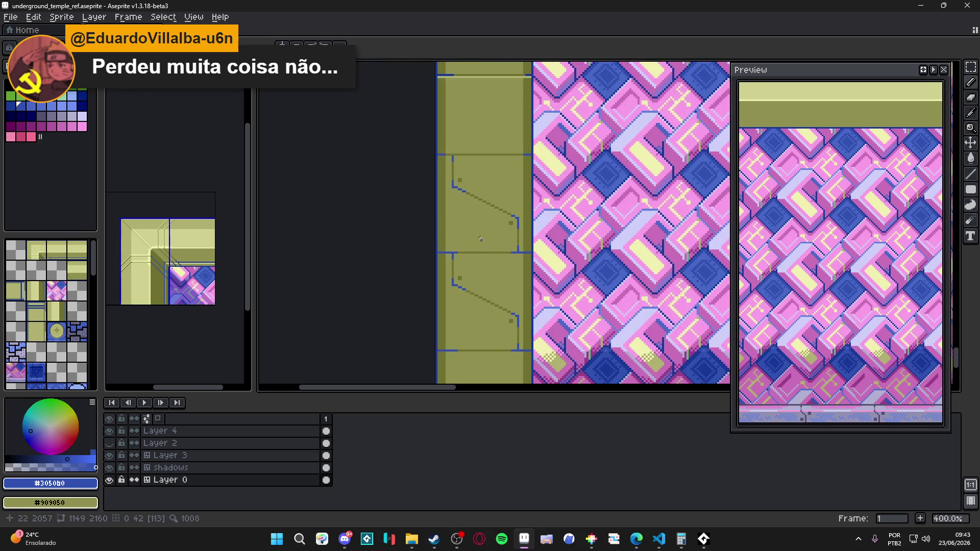
scroll(450, 151, up, 9)
drag(429, 167, 498, 167)
Step: Sample the light olive highlight colour from the wall and save the temple map file
scroll(490, 171, down, 3)
scroll(490, 171, down, 5)
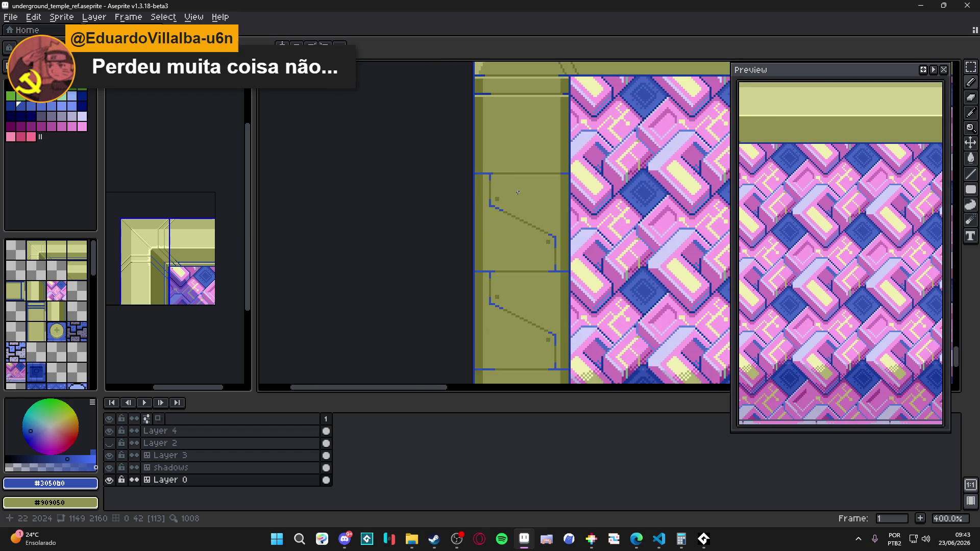
scroll(490, 234, down, 1)
mouse_move(489, 233)
mouse_down()
mouse_move(451, 229)
mouse_move(438, 272)
mouse_up()
scroll(444, 257, up, 3)
scroll(448, 223, down, 2)
drag(459, 210, 469, 207)
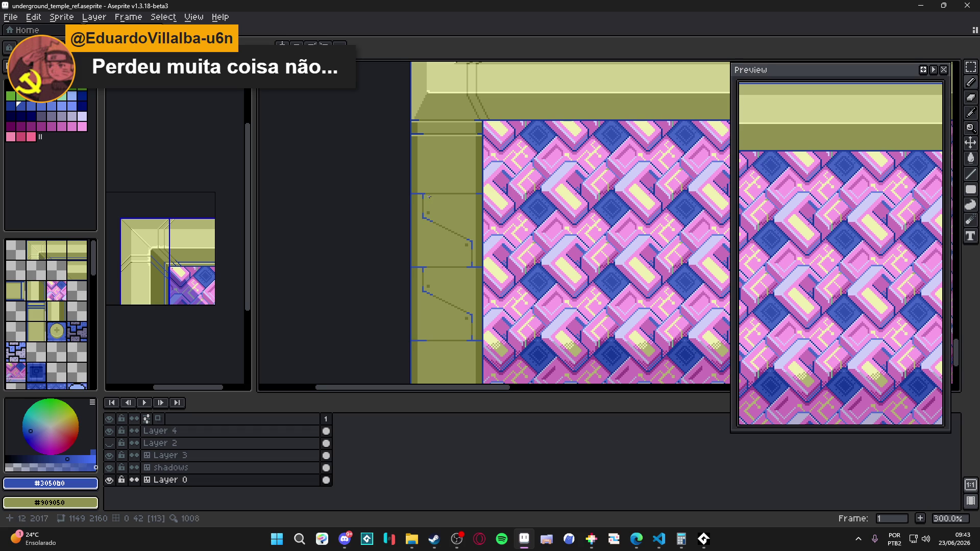
scroll(429, 197, up, 3)
alt+click(465, 113)
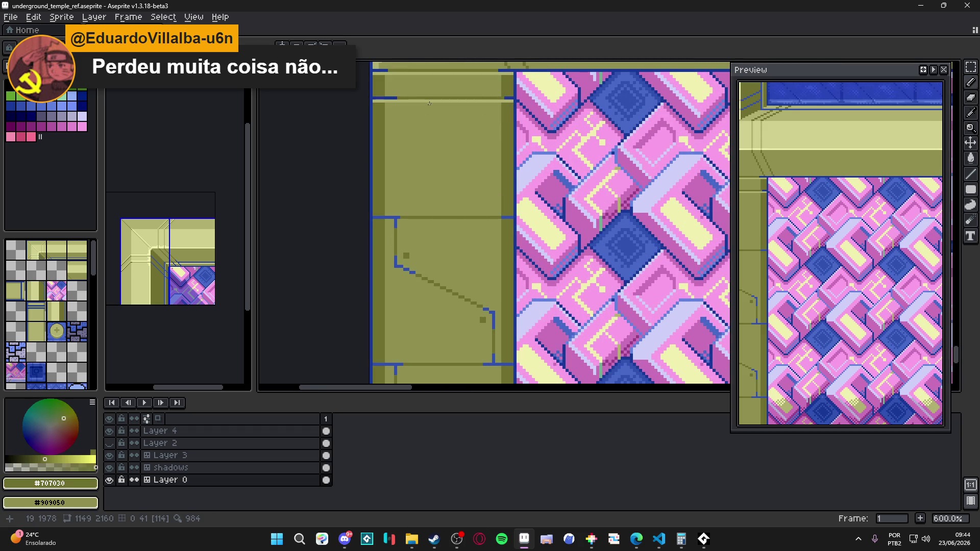
scroll(410, 108, up, 3)
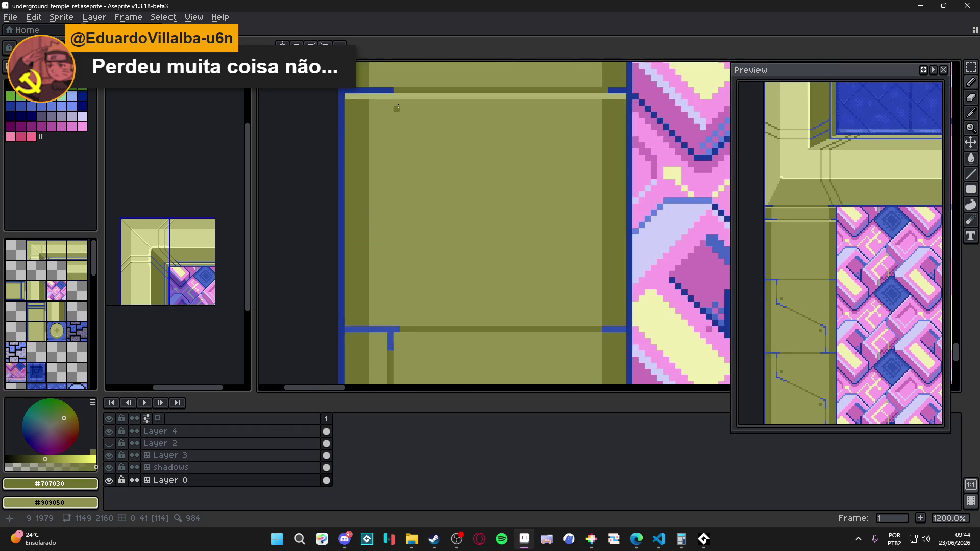
alt+click(380, 96)
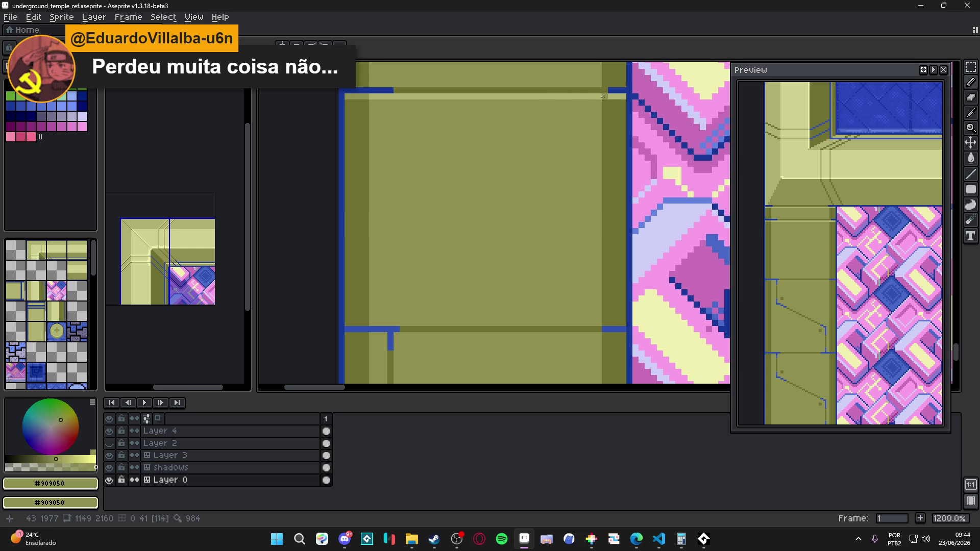
scroll(558, 168, down, 5)
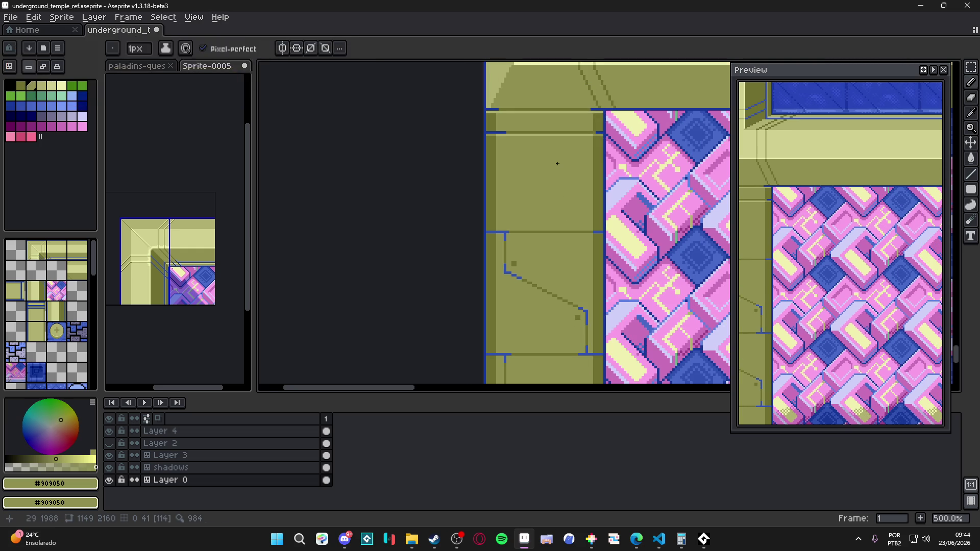
scroll(558, 168, up, 4)
scroll(528, 194, down, 3)
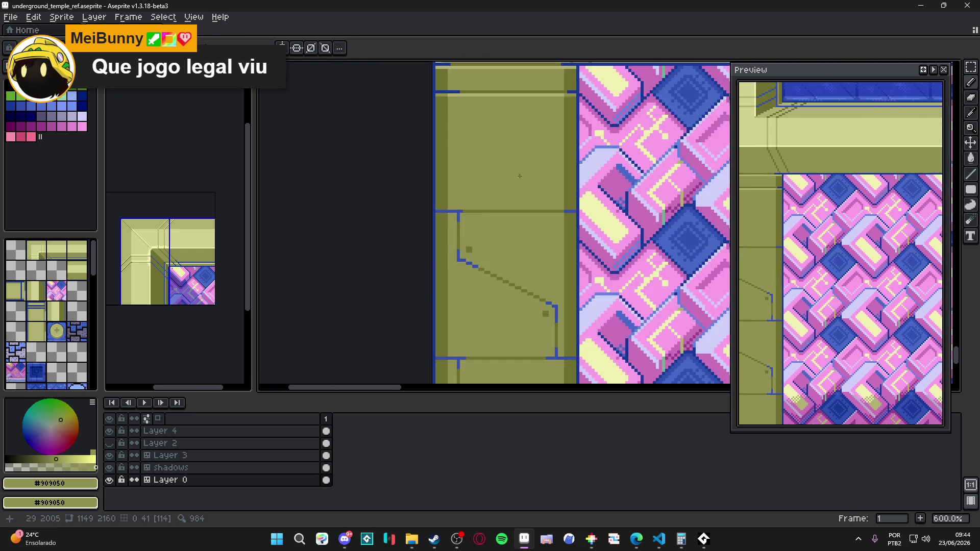
scroll(500, 106, up, 1)
alt+click(507, 83)
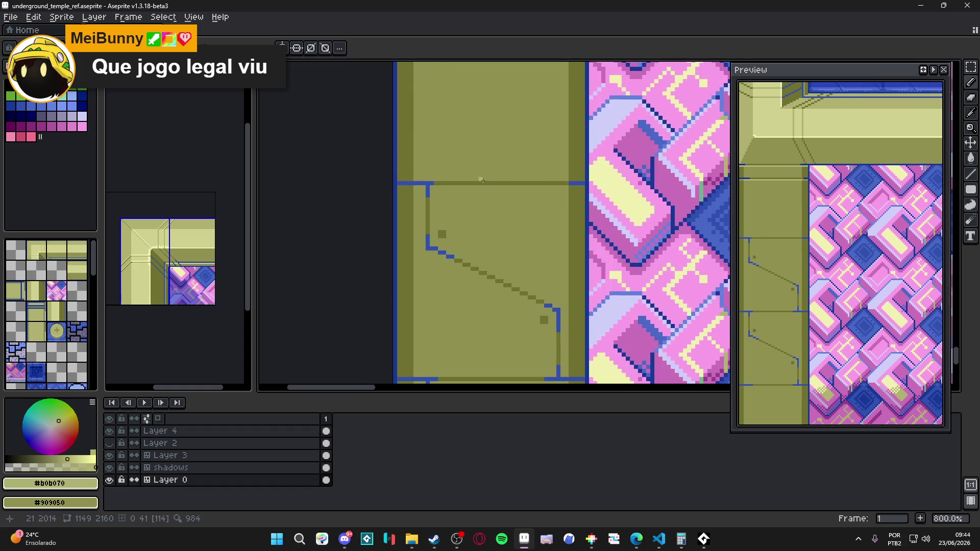
key(ctrl+s)
Step: Paint light olive highlights along the panel top edges and the diagonal
drag(504, 257, 480, 239)
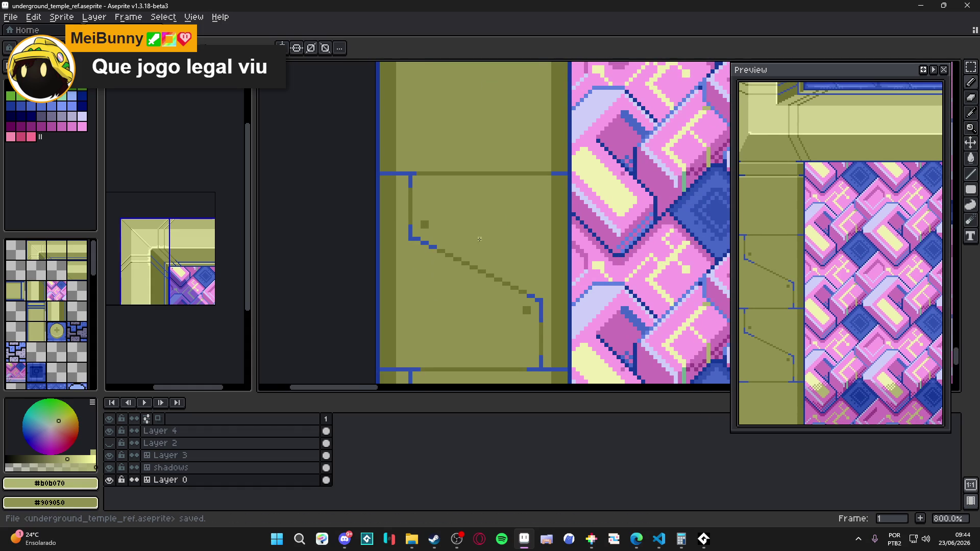
scroll(423, 230, up, 3)
mouse_move(408, 166)
mouse_down()
mouse_move(679, 166)
mouse_move(382, 163)
mouse_up()
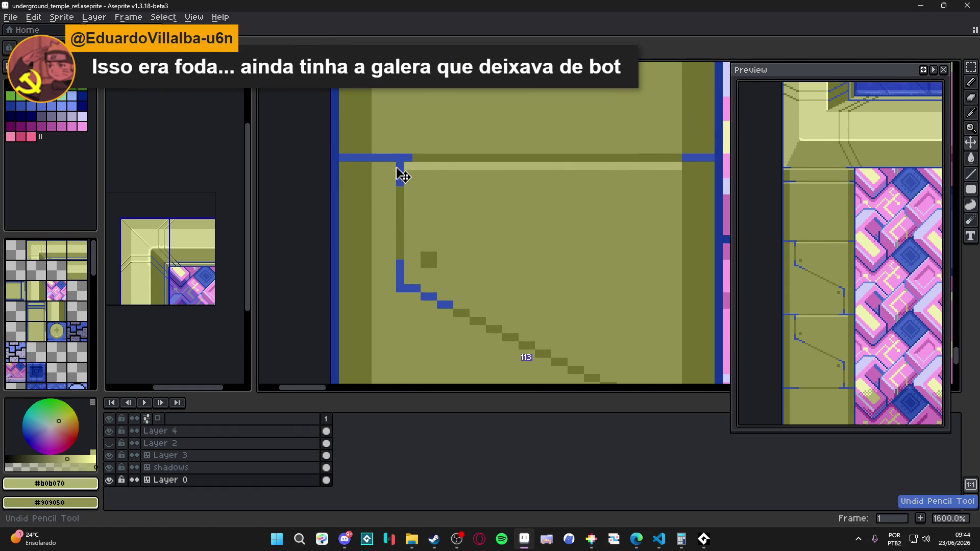
scroll(399, 156, down, 3)
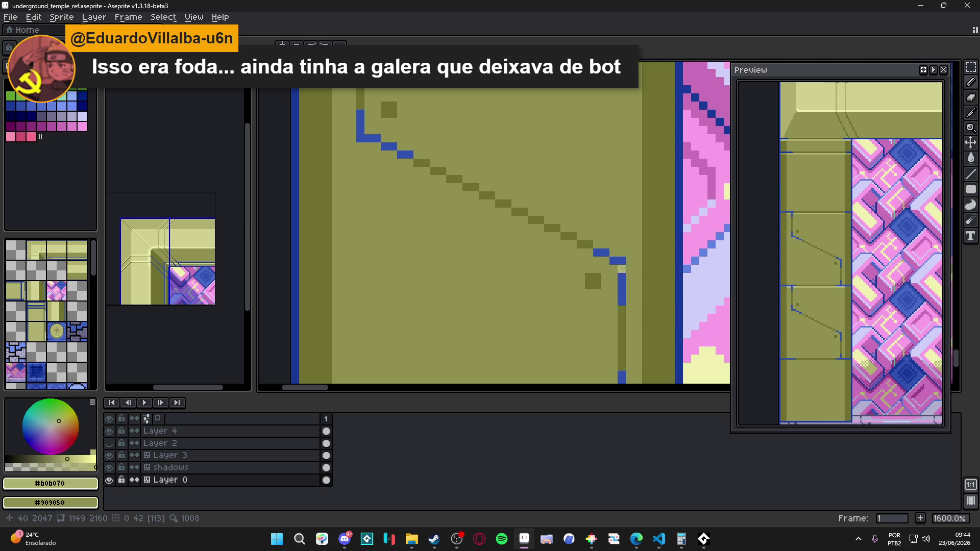
drag(607, 260, 363, 148)
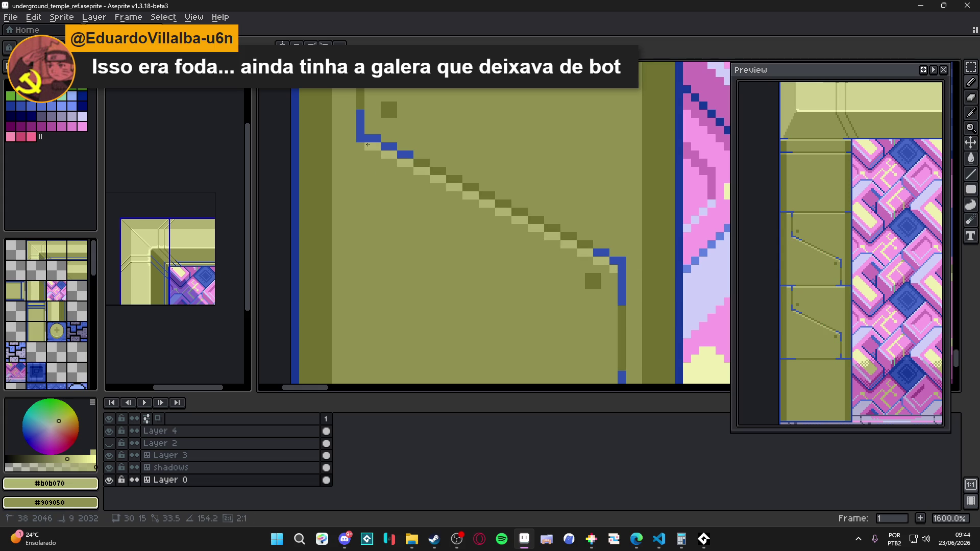
scroll(363, 148, down, 3)
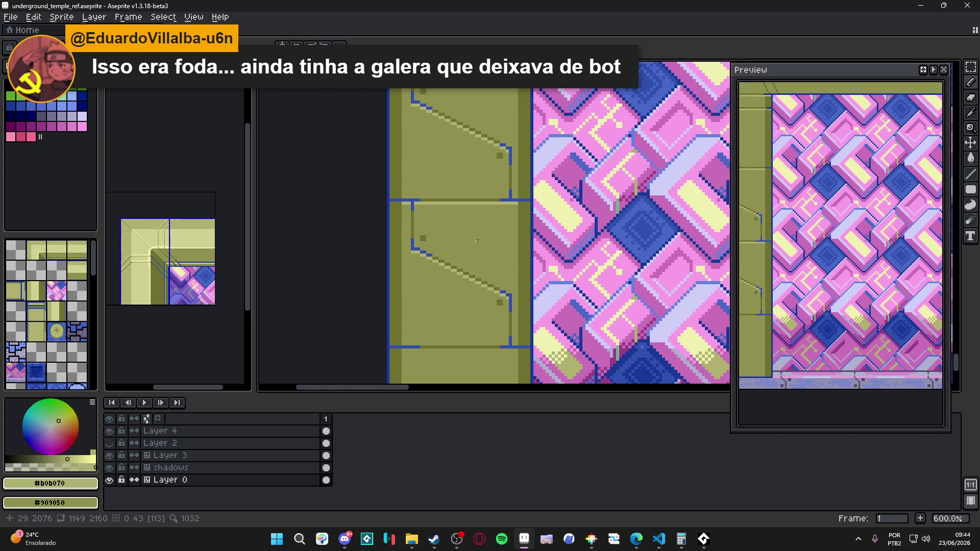
scroll(459, 184, down, 3)
scroll(517, 230, up, 3)
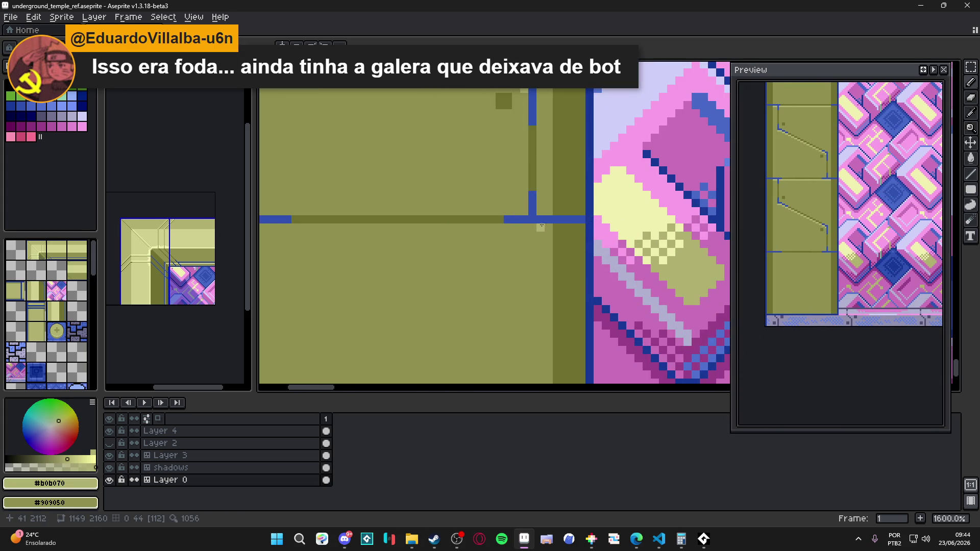
scroll(458, 241, down, 2)
scroll(458, 240, up, 1)
shift+click(467, 241)
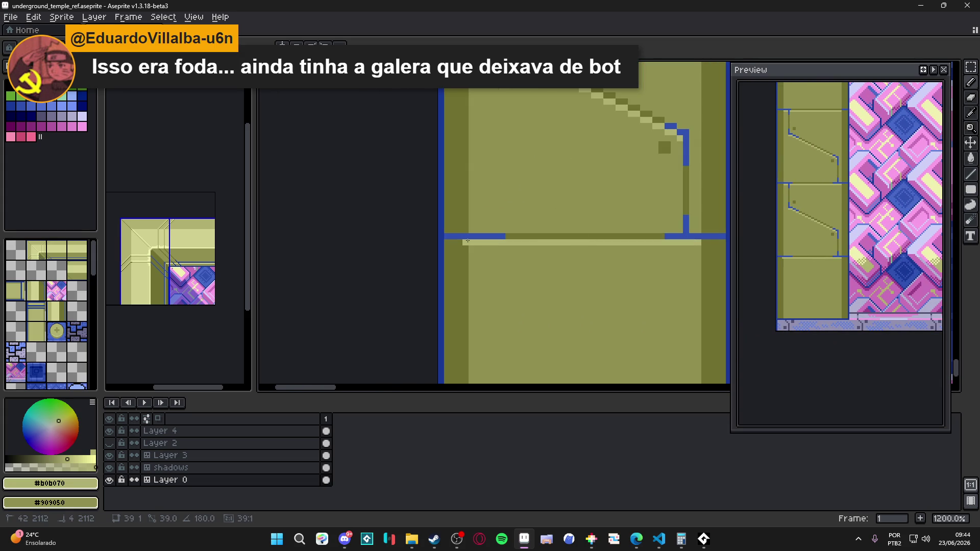
Step: Repaint the strip beside the blue edge in mid olive #909050
scroll(468, 241, down, 4)
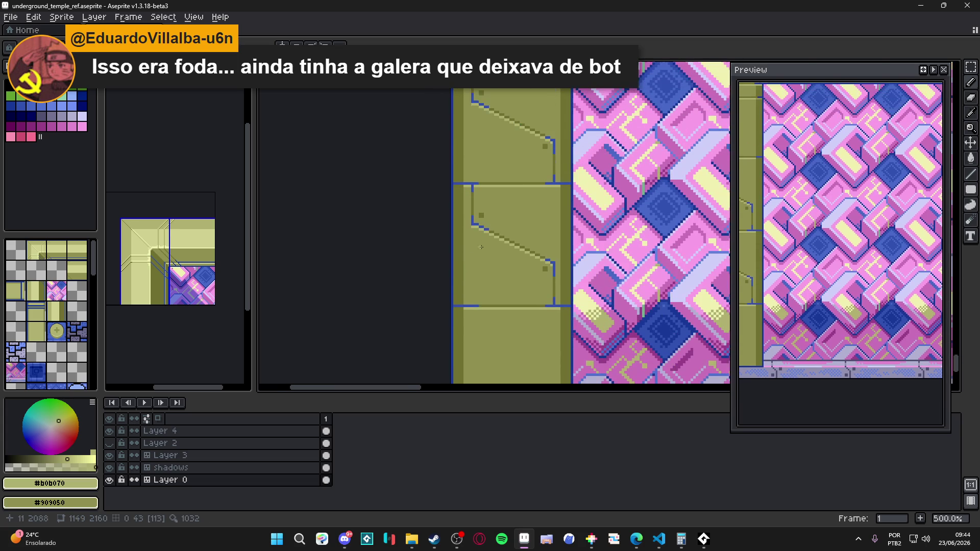
scroll(483, 194, up, 5)
alt+click(457, 287)
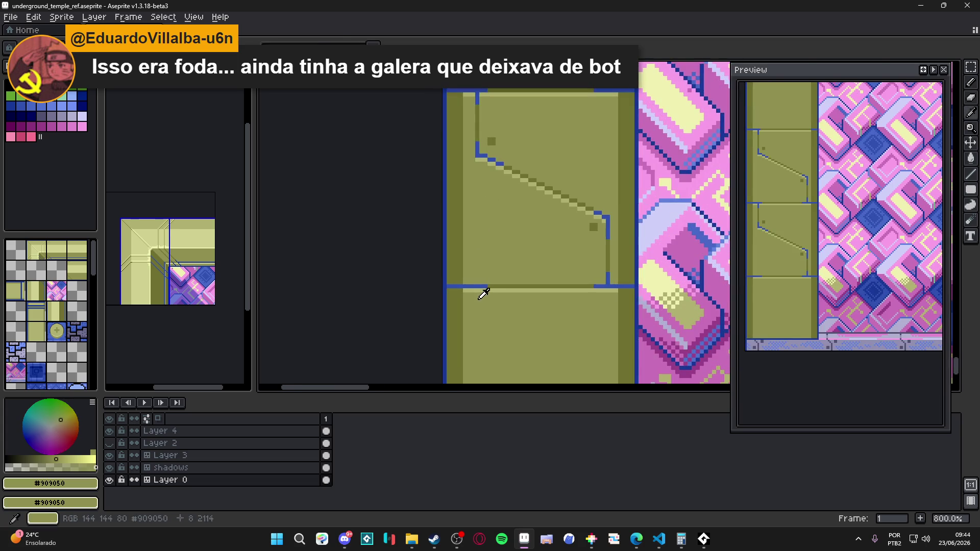
drag(456, 287, 427, 287)
scroll(531, 286, down, 4)
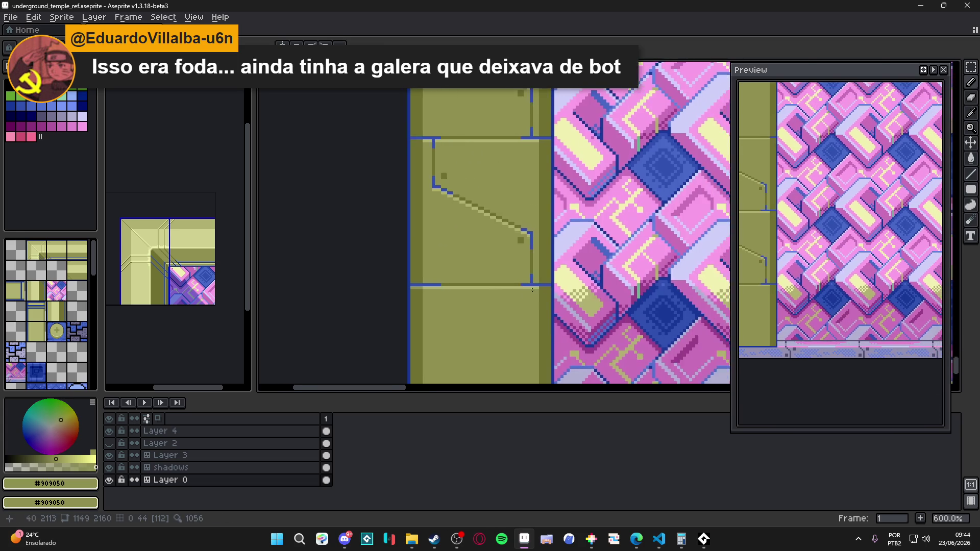
scroll(535, 287, up, 3)
scroll(541, 288, down, 4)
scroll(520, 218, up, 4)
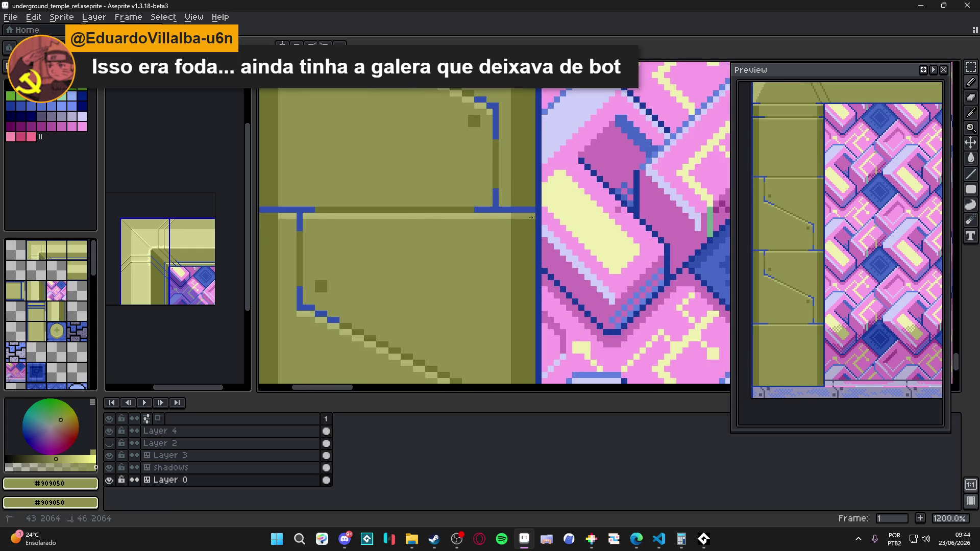
scroll(523, 217, up, 3)
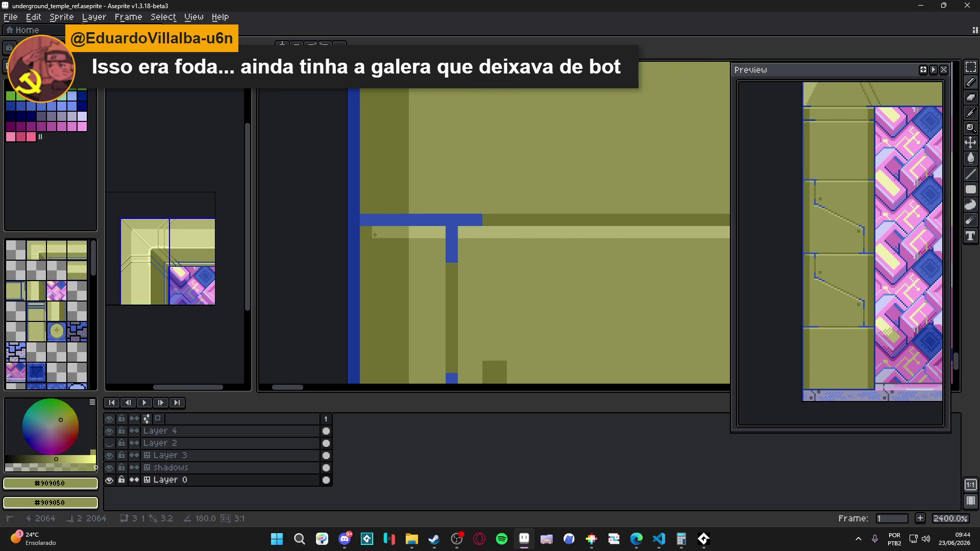
scroll(391, 174, down, 4)
scroll(392, 174, down, 3)
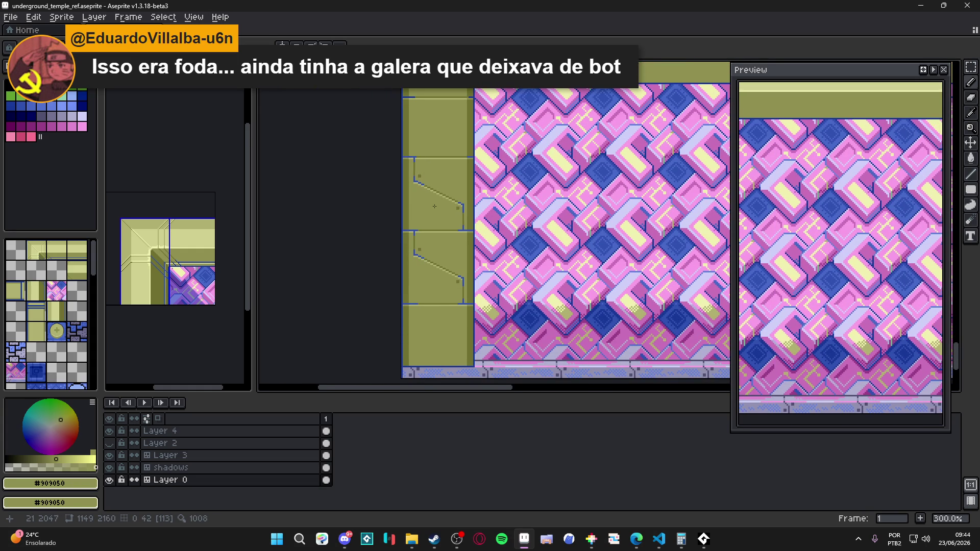
scroll(435, 204, up, 3)
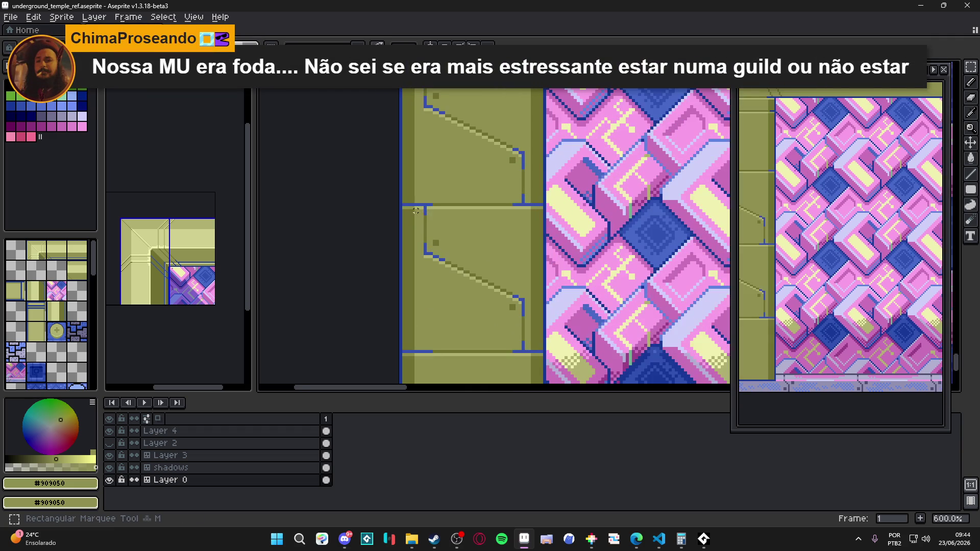
Step: Select the olive wall panel that has the diagonal line and blue bracket detail
mouse_move(416, 204)
mouse_down()
mouse_move(517, 321)
mouse_move(529, 351)
mouse_move(526, 296)
mouse_move(448, 229)
mouse_move(409, 164)
mouse_move(470, 103)
mouse_move(482, 190)
mouse_up()
scroll(490, 208, down, 2)
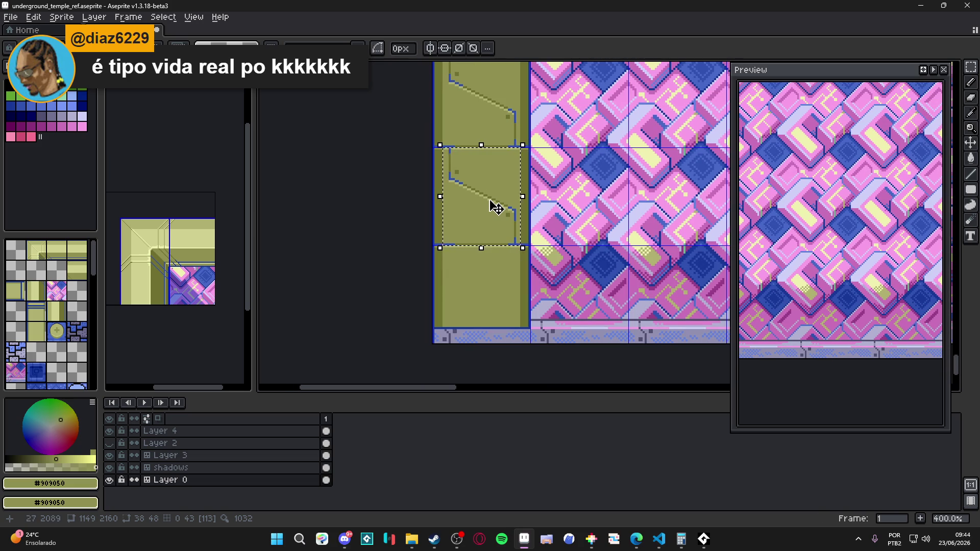
drag(492, 201, 484, 182)
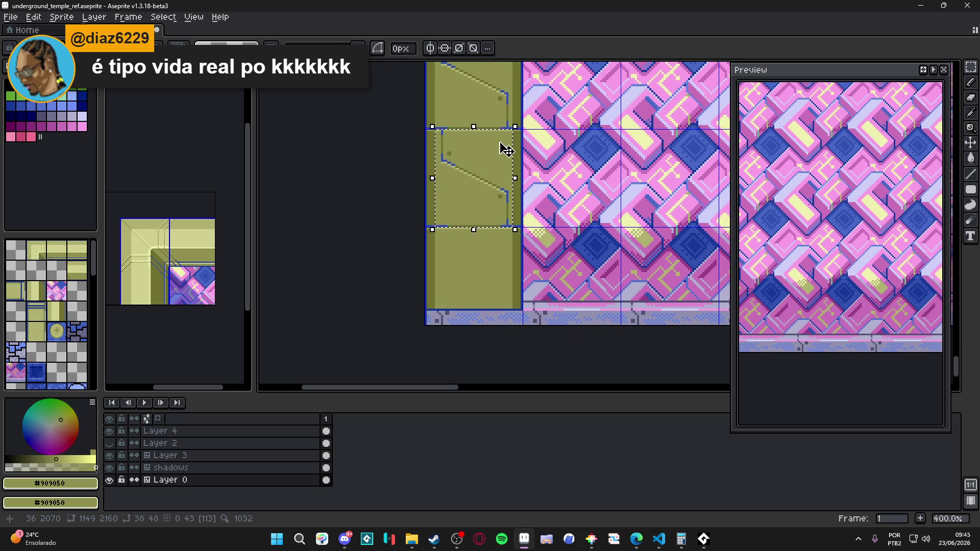
scroll(506, 150, up, 1)
scroll(506, 150, up, 1)
scroll(505, 154, down, 1)
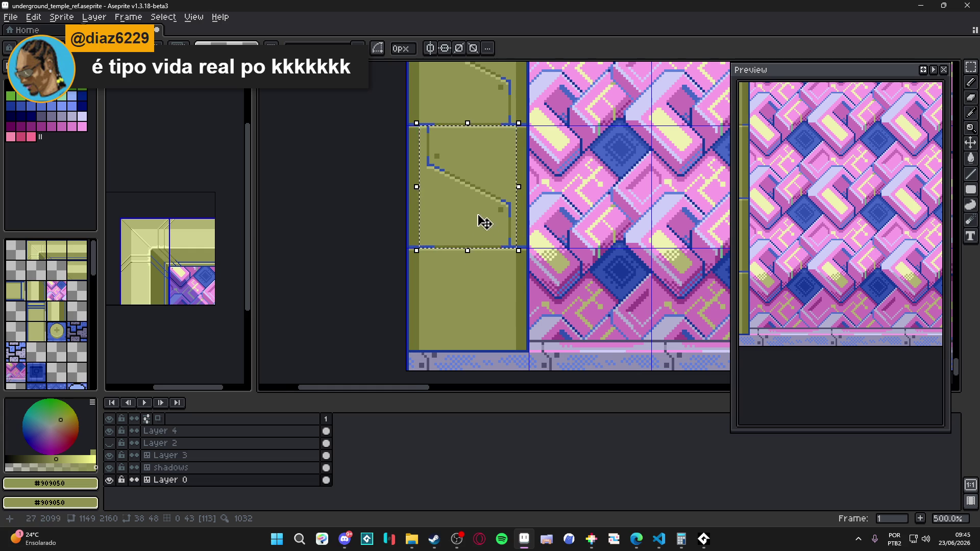
click(473, 194)
scroll(423, 120, up, 3)
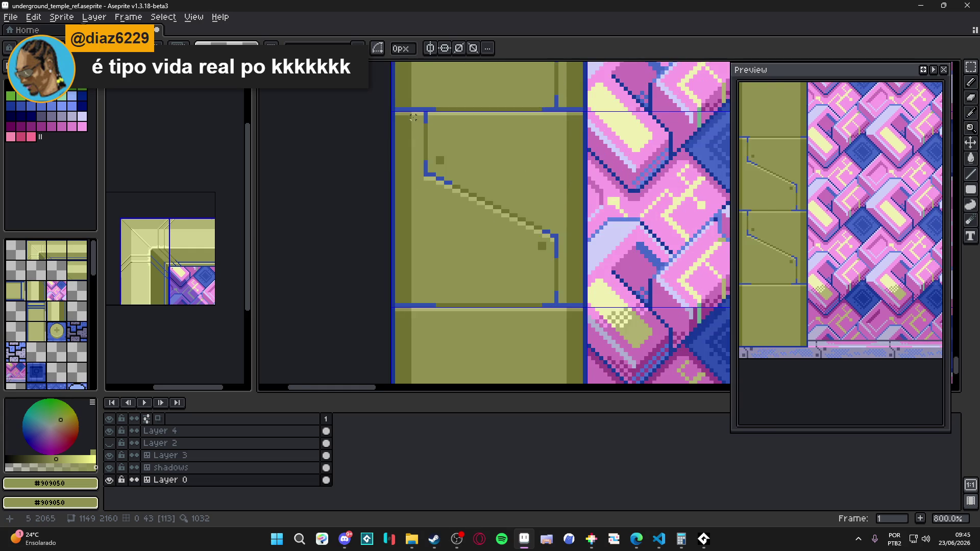
scroll(423, 119, down, 2)
drag(411, 111, 526, 247)
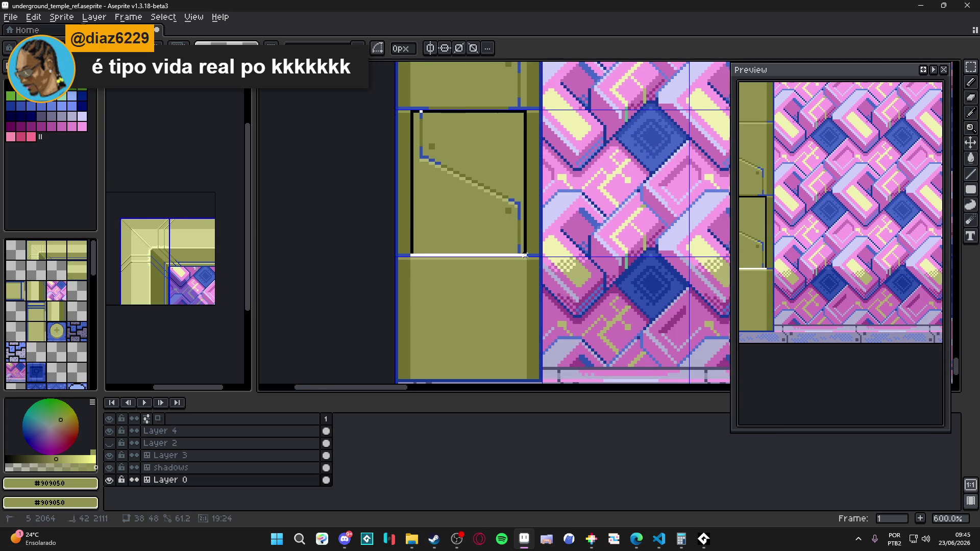
scroll(513, 224, down, 1)
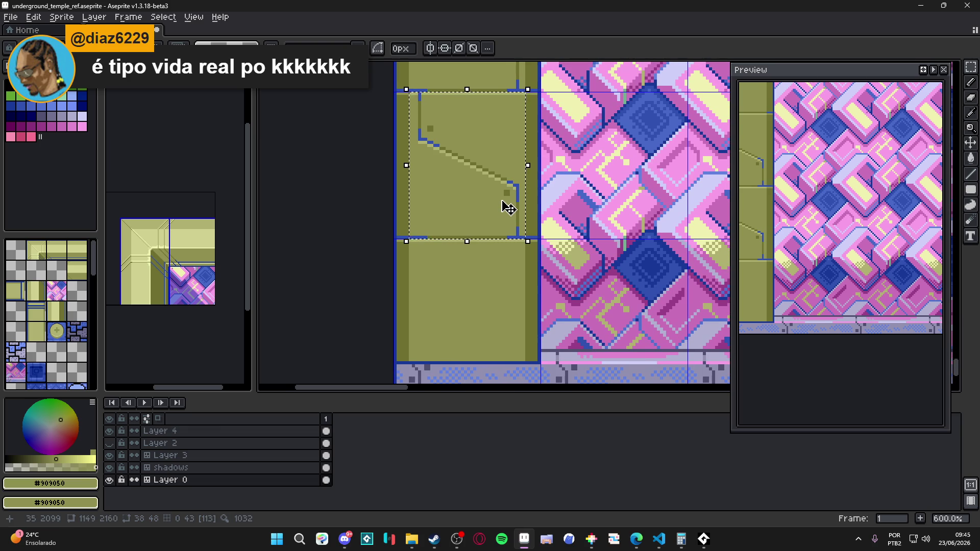
Step: Copy the detailed panel and paste it into the lower tile, aligned with the panel above
key(ctrl+d)
key(w)
key(ctrl+v)
key(b)
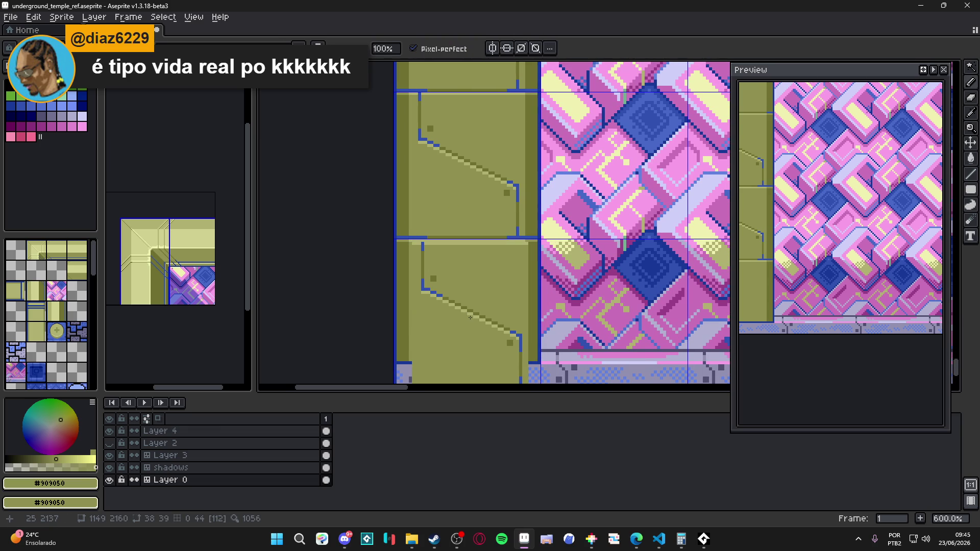
drag(470, 317, 469, 313)
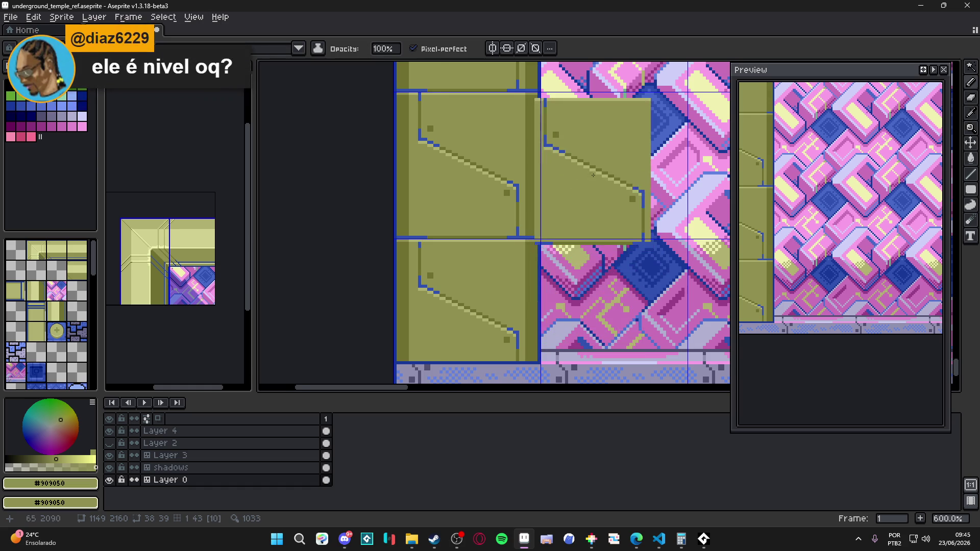
Step: Undo and redo the pasted detail, then nudge the line and brackets one pixel into place
scroll(601, 163, down, 2)
drag(635, 171, 522, 238)
scroll(534, 184, down, 1)
scroll(538, 181, up, 2)
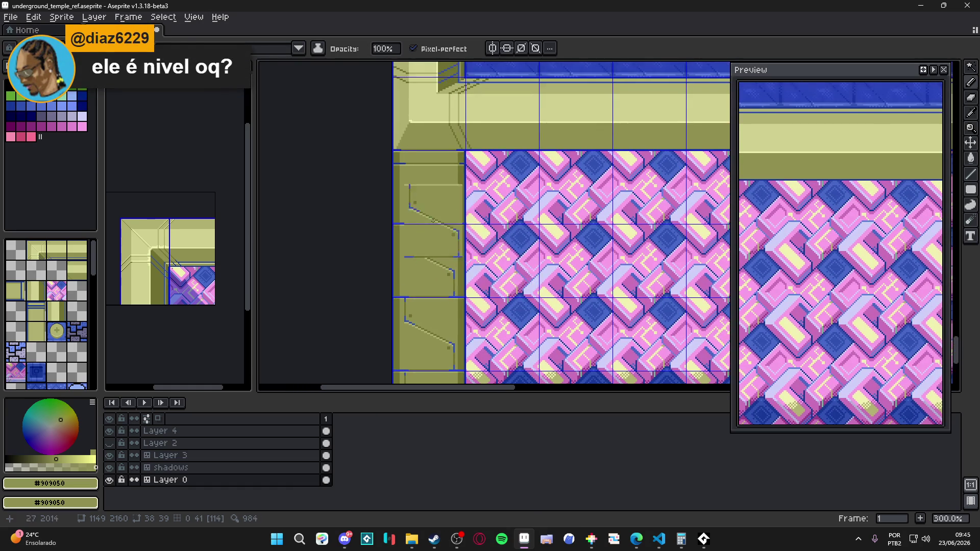
scroll(437, 201, up, 1)
scroll(432, 187, up, 1)
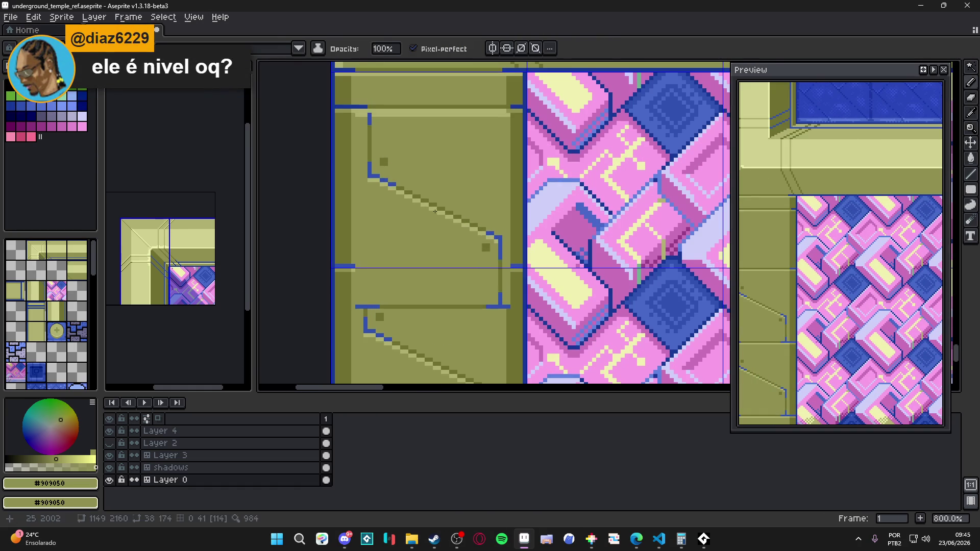
key(ctrl+z)
key(w)
key(ctrl+y)
key(ctrl+y)
key(ctrl+y)
key(b)
drag(436, 205, 431, 209)
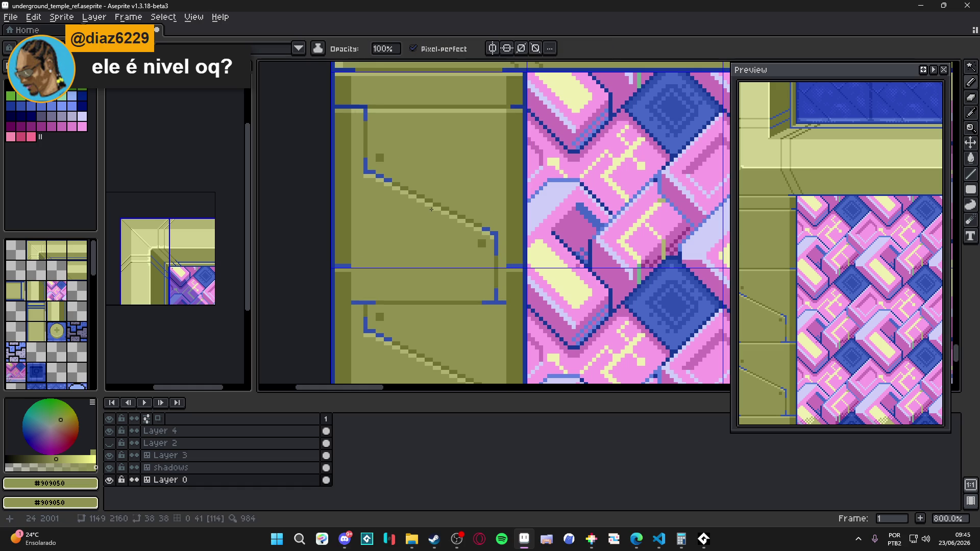
Step: Move the floating olive tile over the pink pattern
scroll(431, 209, down, 4)
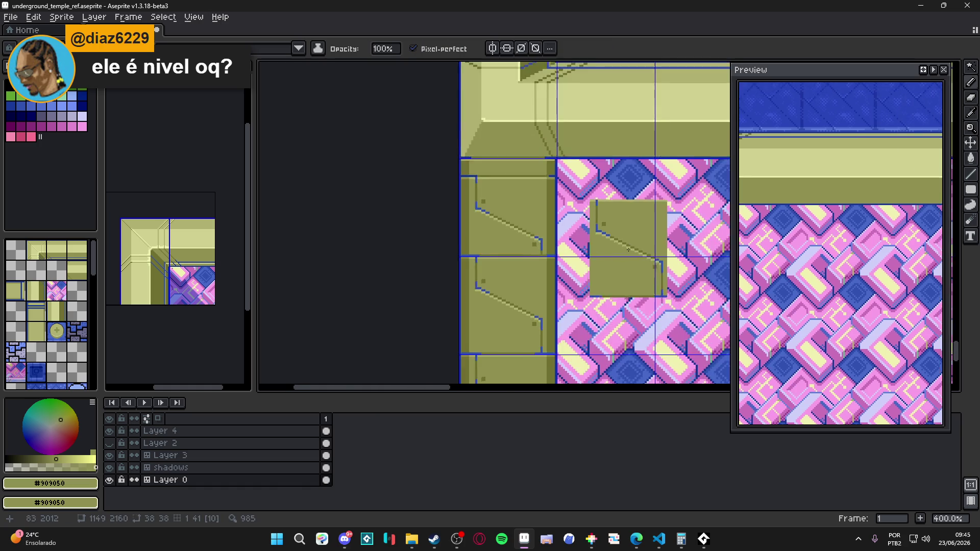
mouse_move(586, 213)
mouse_down()
mouse_move(539, 234)
mouse_move(507, 313)
mouse_move(531, 199)
mouse_move(516, 179)
mouse_up()
scroll(507, 313, up, 1)
scroll(507, 313, down, 1)
scroll(518, 297, down, 1)
scroll(517, 178, up, 2)
Step: With the pencil and the blue border colour, turn the panel's small dot blue
key(b)
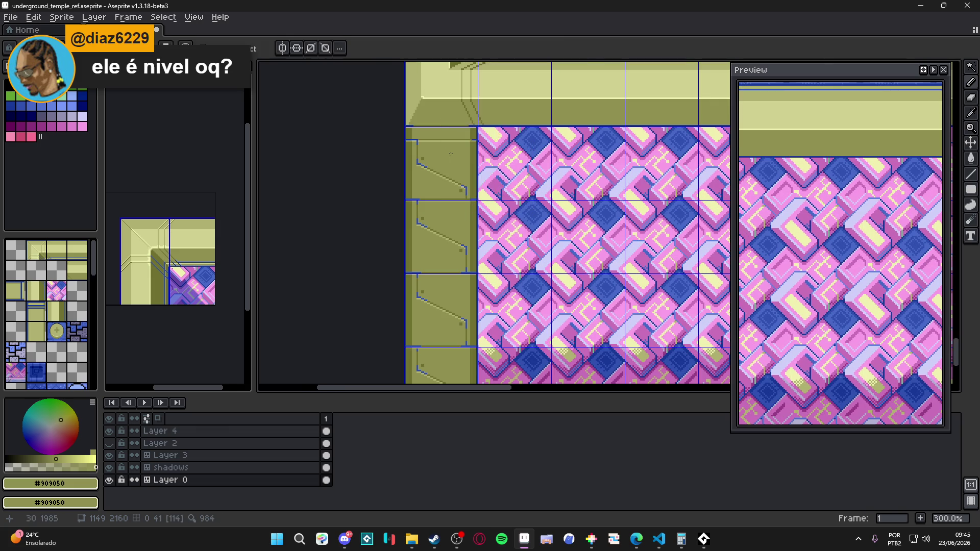
scroll(398, 171, up, 6)
alt+click(401, 179)
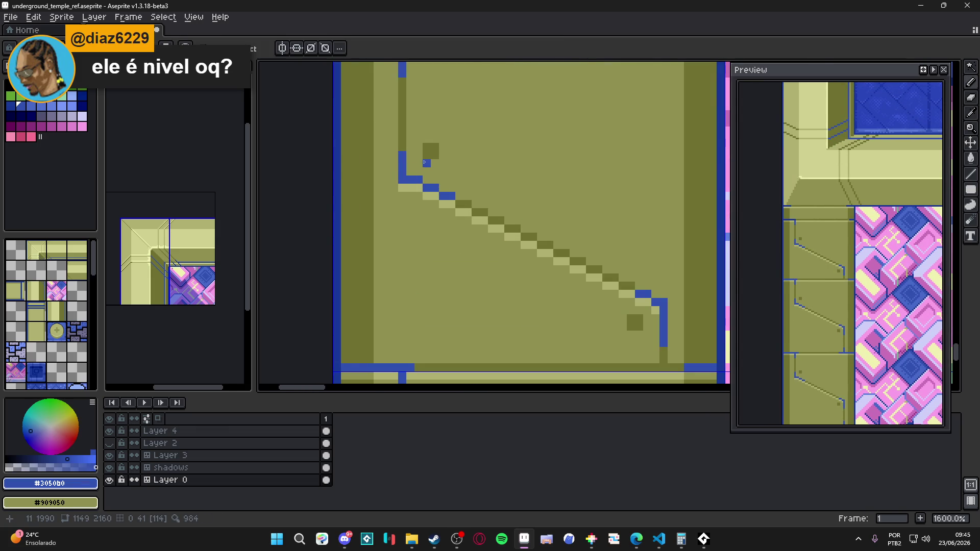
scroll(408, 169, down, 5)
drag(487, 253, 427, 166)
scroll(427, 167, up, 5)
click(416, 217)
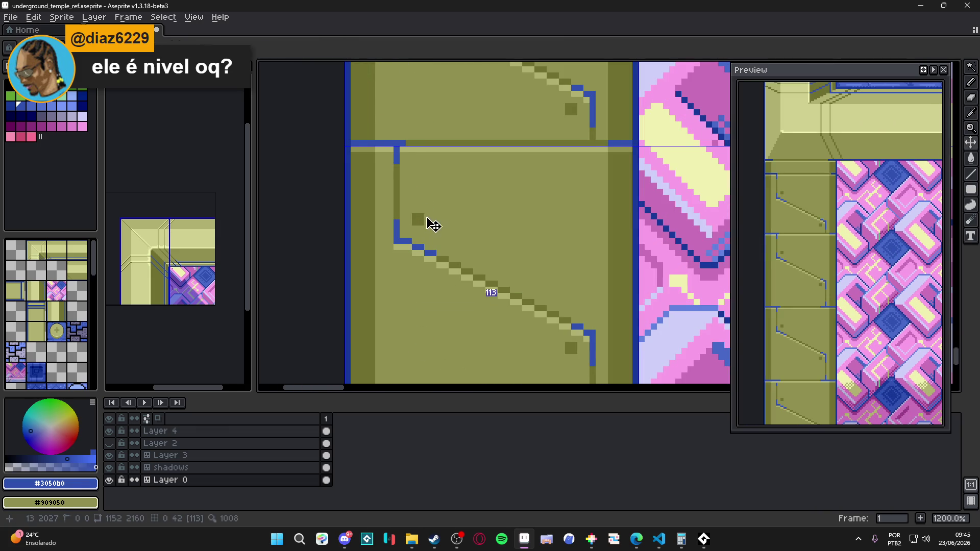
scroll(442, 245, down, 5)
scroll(442, 246, down, 2)
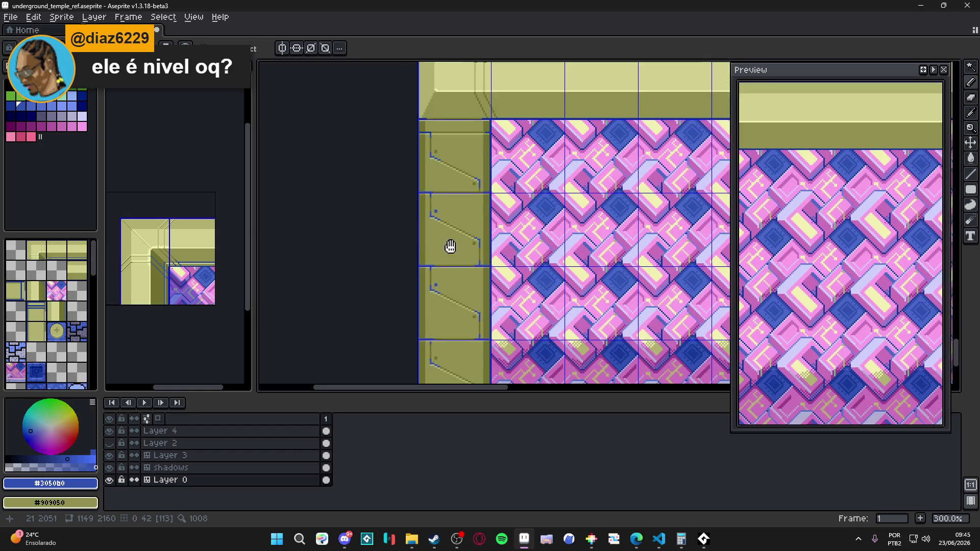
scroll(460, 244, up, 2)
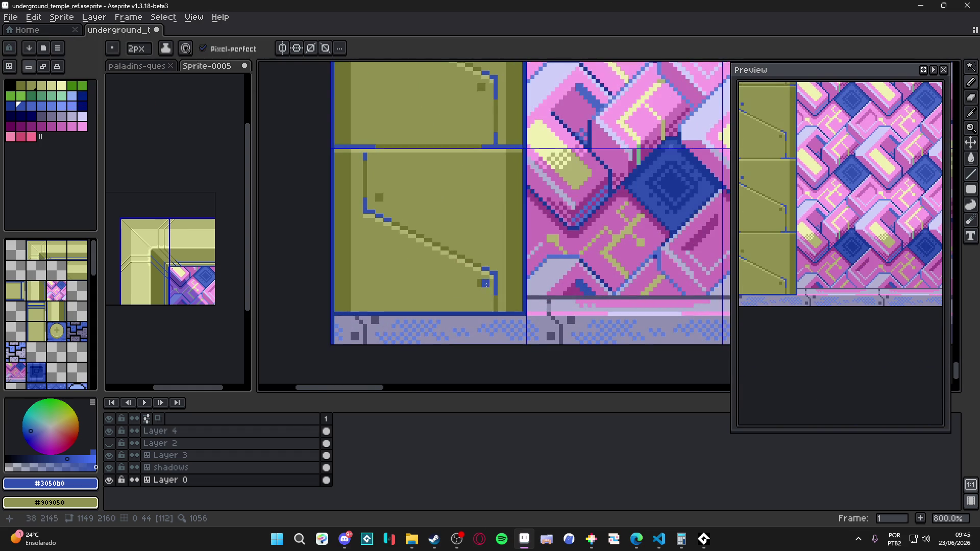
scroll(483, 284, down, 1)
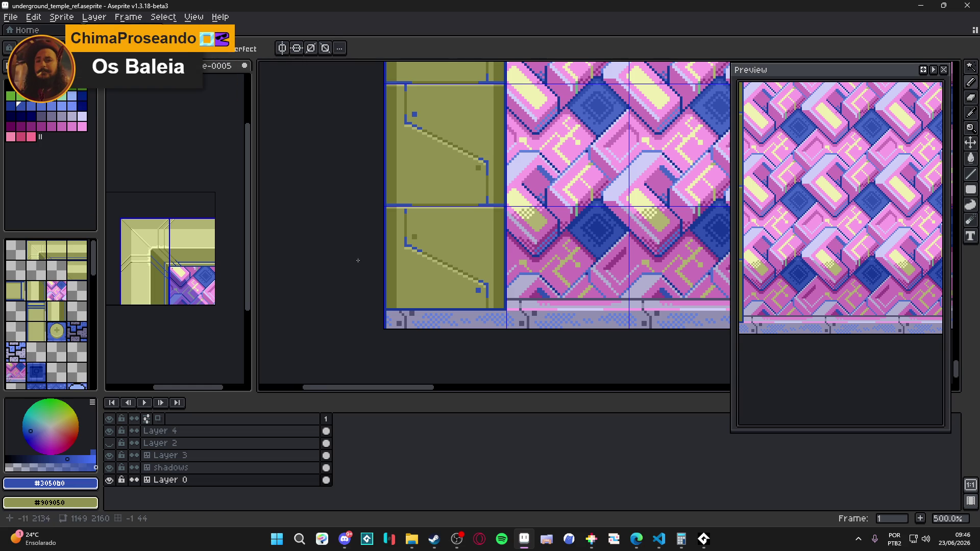
Step: Save the map file and bring the whole tiled area into view
scroll(405, 245, down, 2)
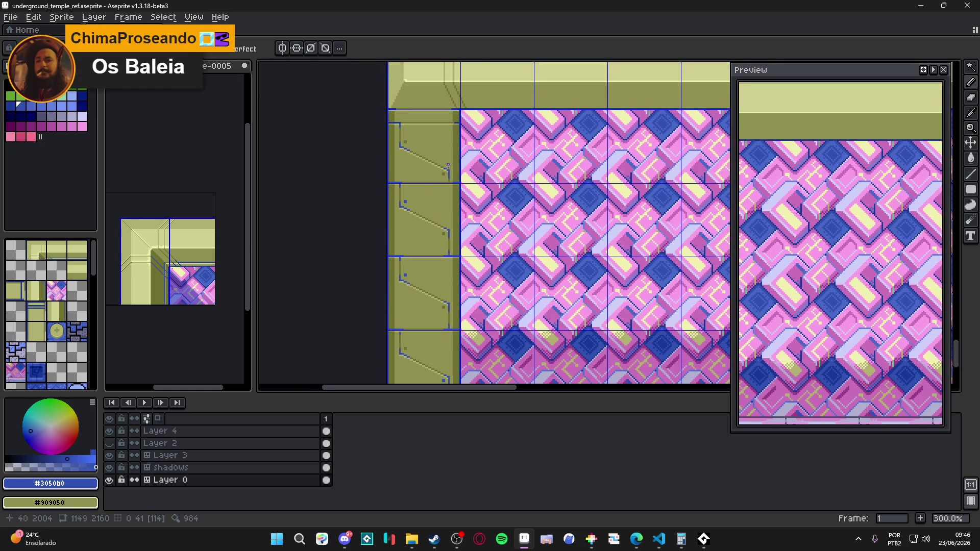
scroll(442, 152, up, 1)
scroll(442, 152, down, 2)
key(ctrl+s)
drag(443, 152, 434, 199)
scroll(435, 199, up, 4)
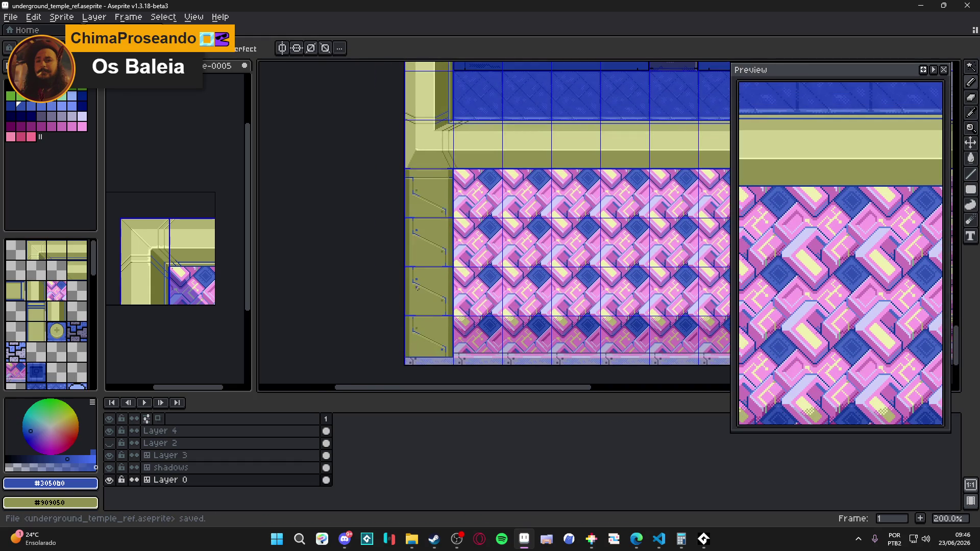
Step: Eyedrop the dark, light and mid olive wall colours from the canvas
key(alt)
alt+click(396, 231)
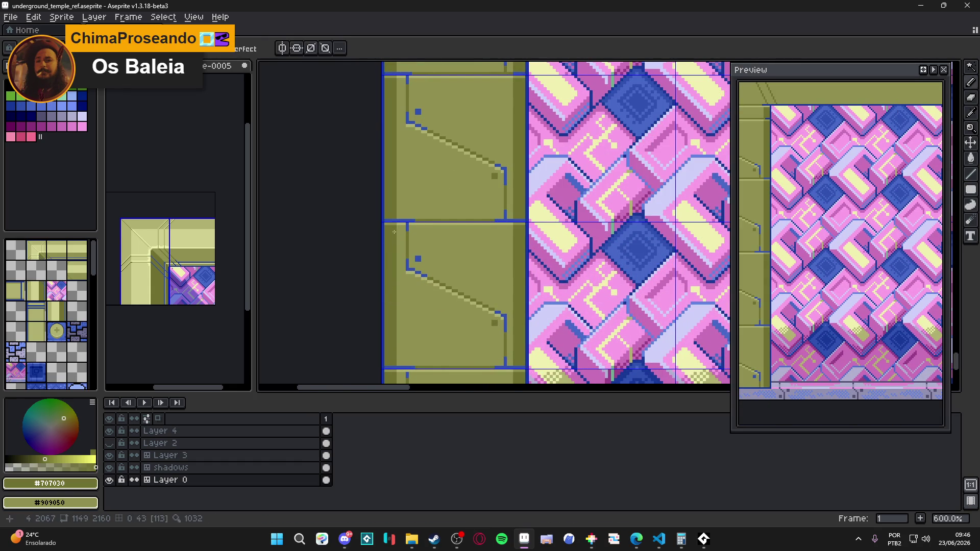
scroll(396, 230, down, 3)
scroll(444, 184, up, 6)
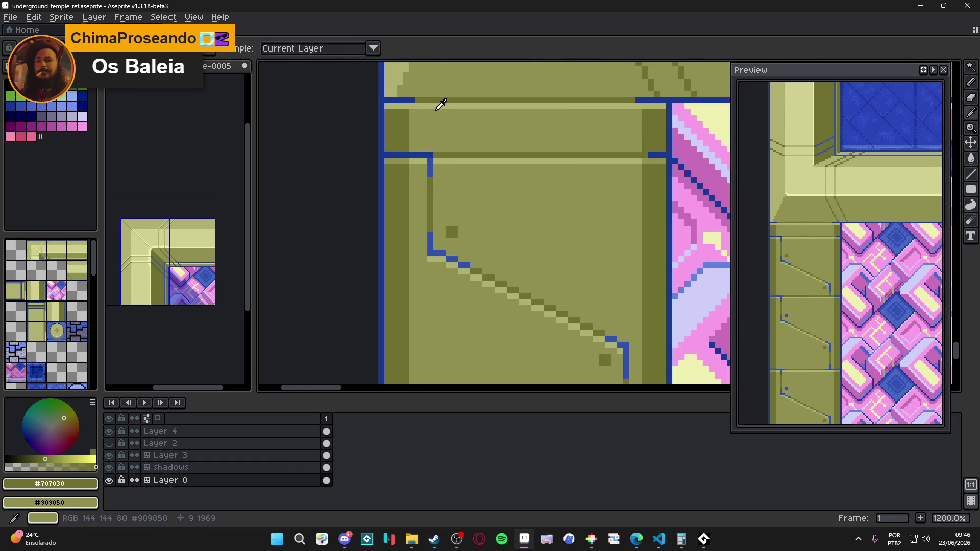
alt+click(437, 105)
scroll(440, 121, down, 4)
scroll(440, 121, up, 4)
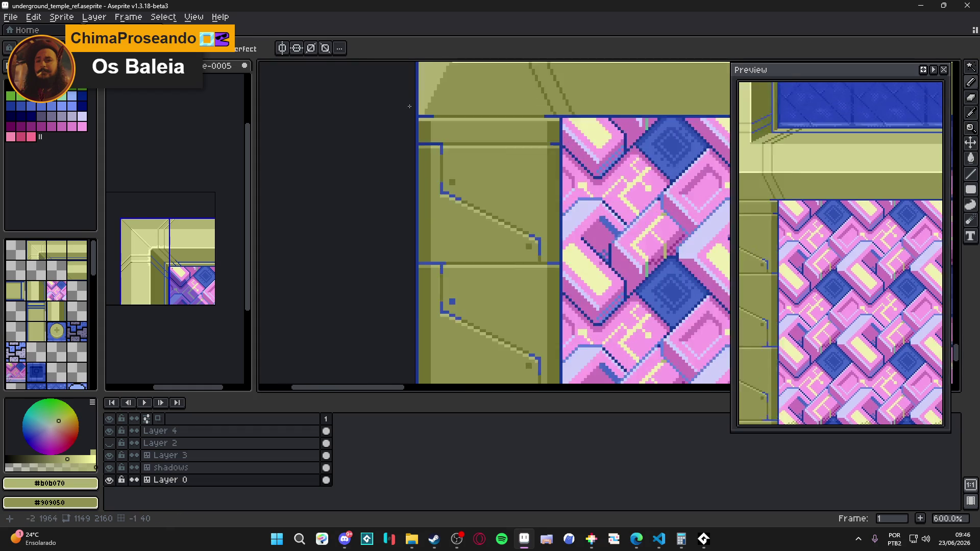
alt+click(438, 123)
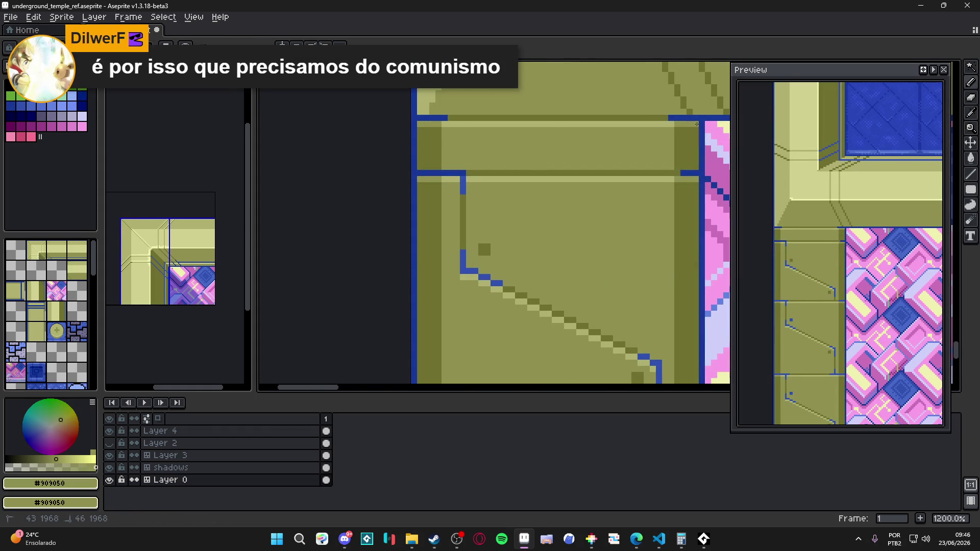
scroll(548, 246, down, 5)
scroll(547, 247, up, 8)
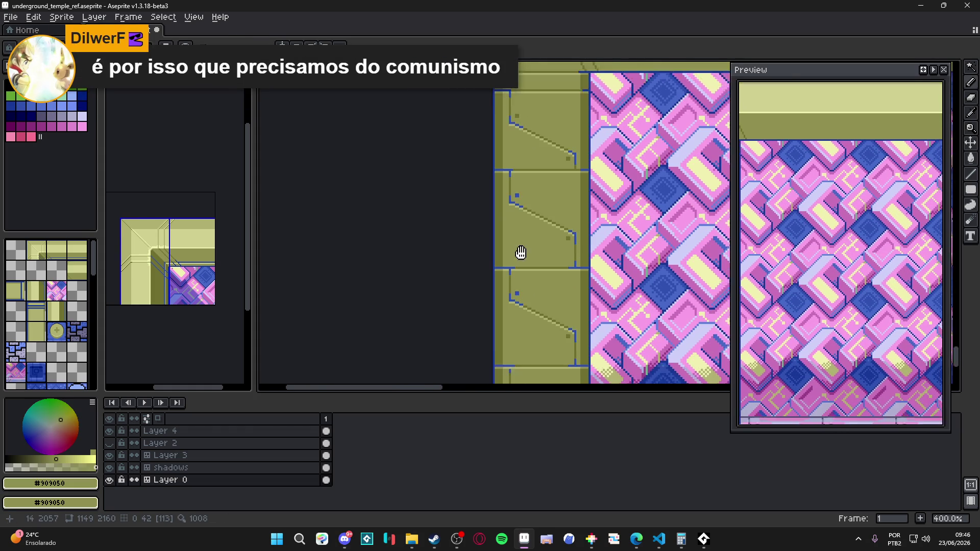
Step: Fill the gap in the blue border line and sample its dark blue
alt+click(493, 163)
click(494, 163)
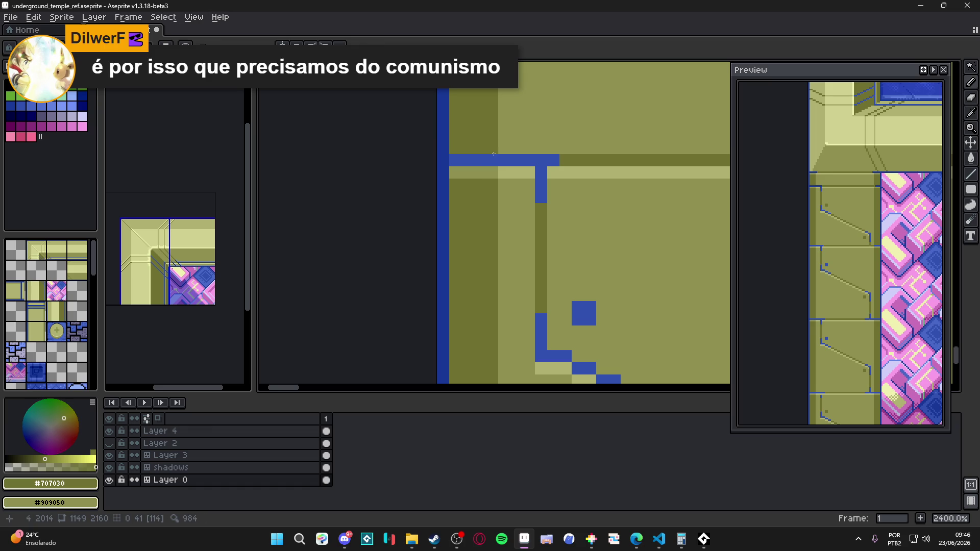
alt+click(454, 160)
scroll(615, 174, down, 3)
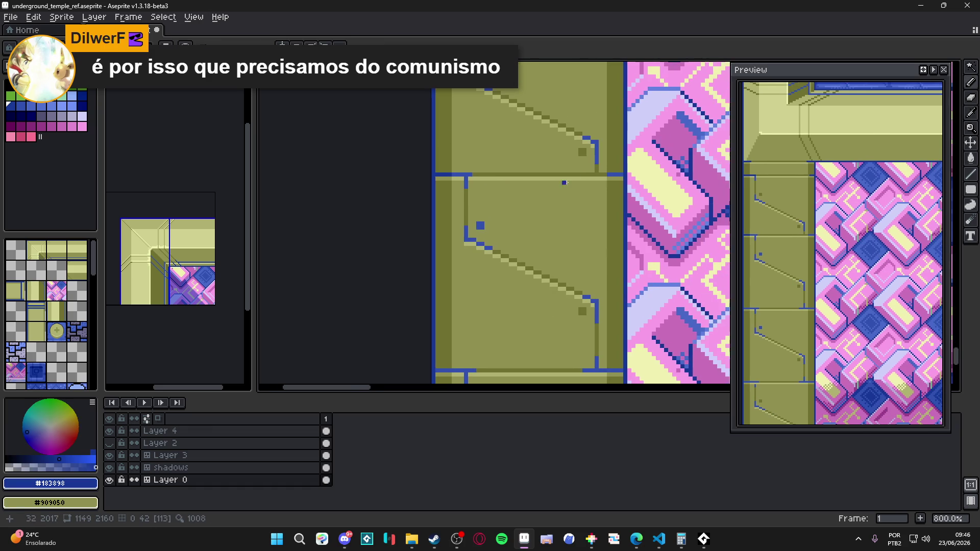
scroll(615, 174, down, 1)
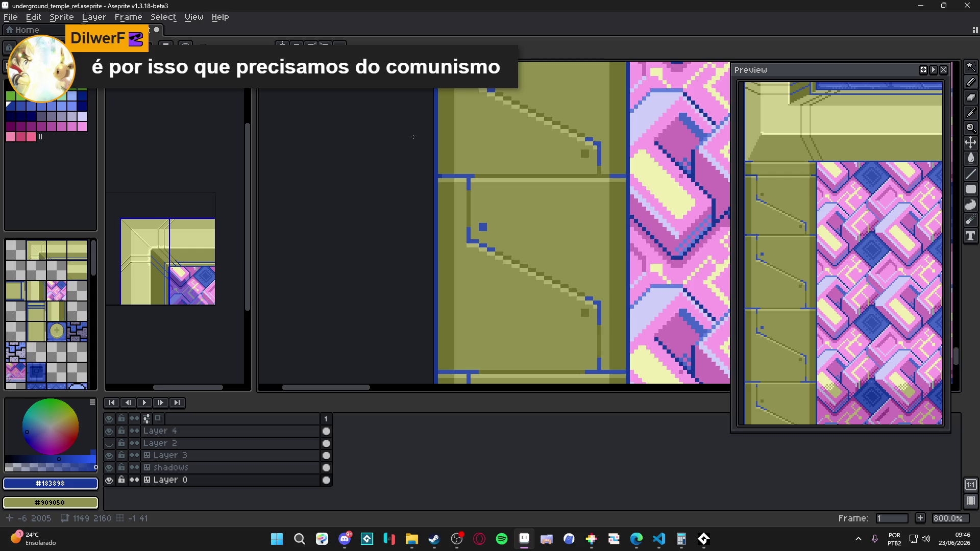
scroll(441, 177, up, 5)
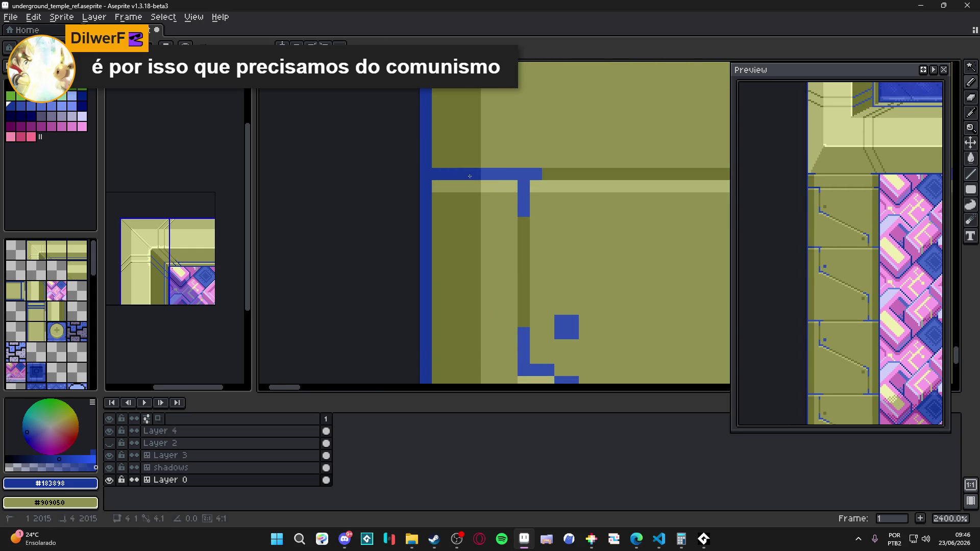
scroll(469, 176, down, 3)
scroll(551, 201, up, 4)
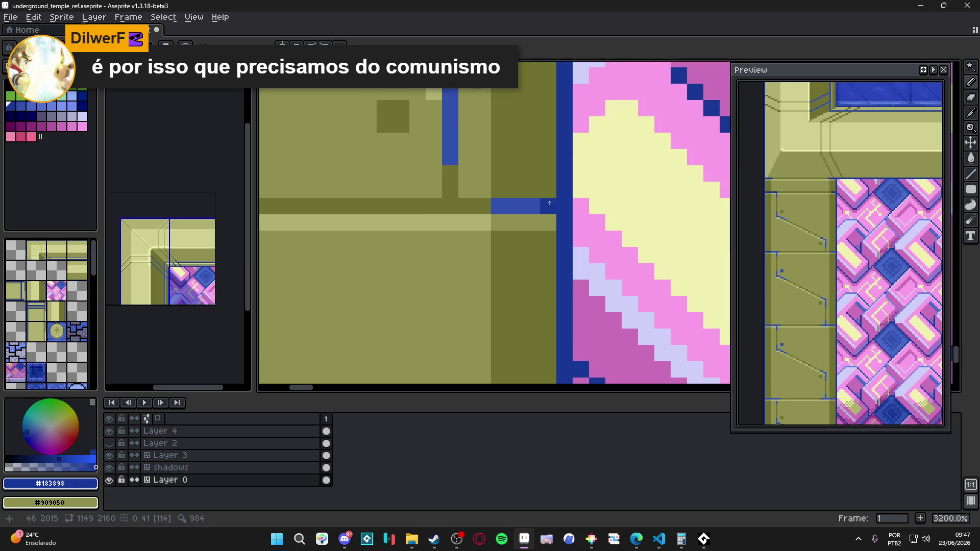
scroll(533, 193, down, 6)
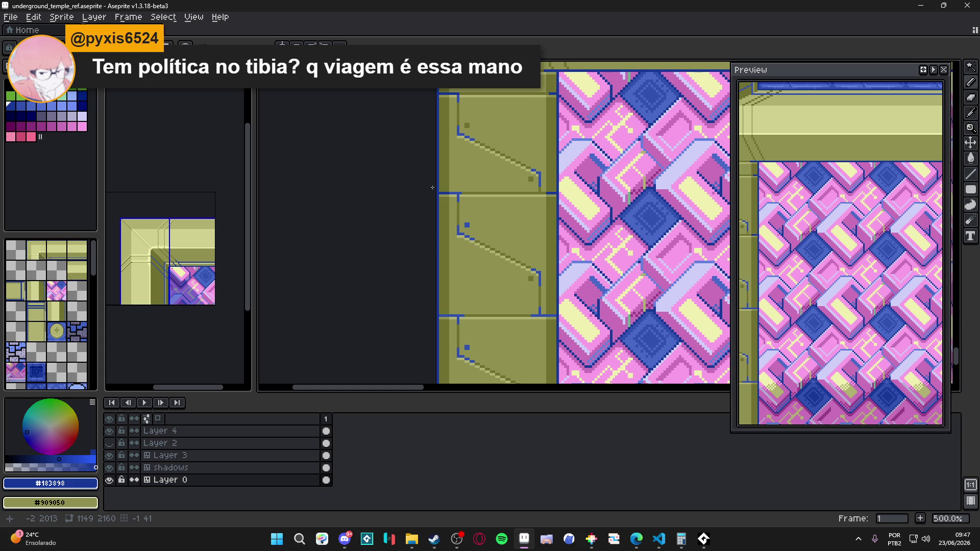
Step: Bring the wall panels back into view and save the file
scroll(546, 93, up, 4)
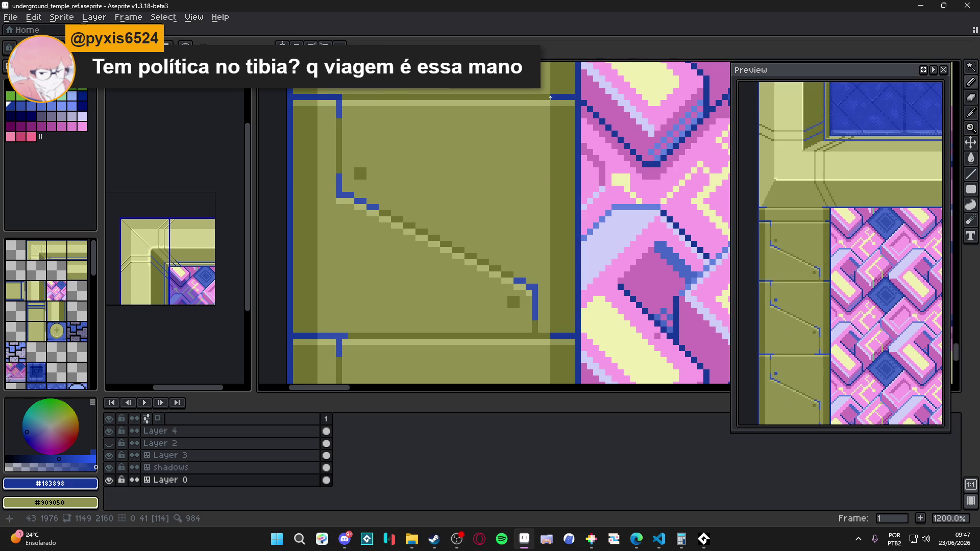
scroll(520, 159, down, 4)
scroll(475, 274, up, 5)
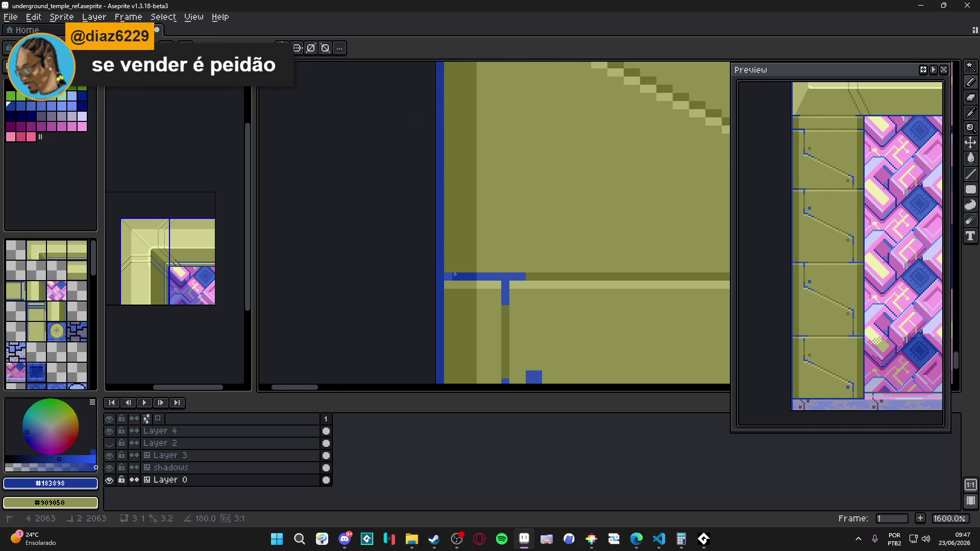
scroll(447, 276, down, 3)
drag(456, 270, 495, 236)
key(ctrl+s)
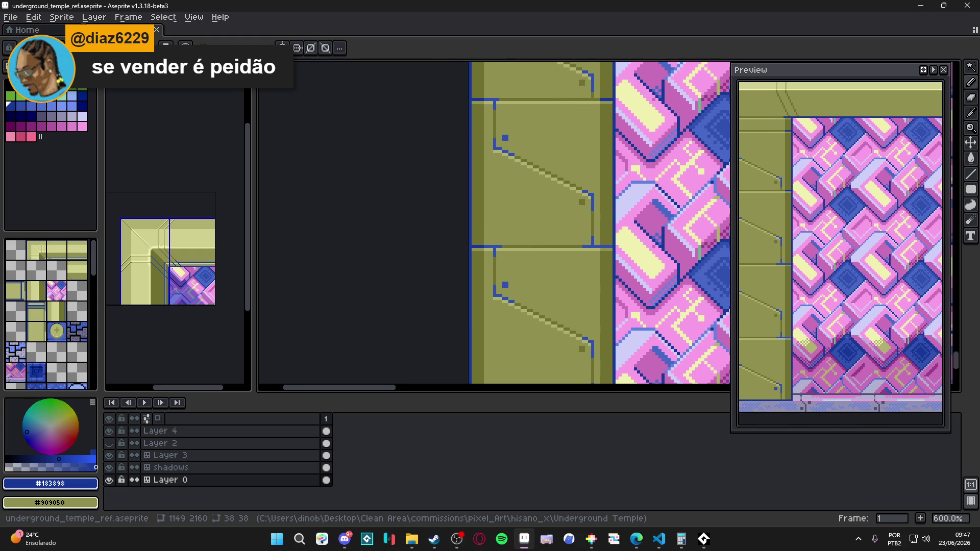
Step: Add dark-blue pixels along the blue outline where the wall lines meet, then save again
scroll(622, 257, up, 3)
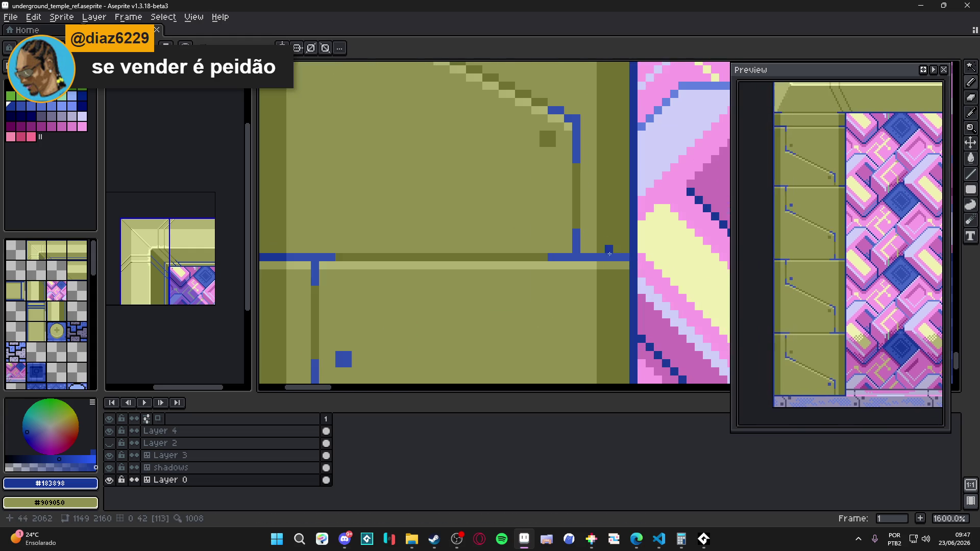
drag(623, 257, 597, 257)
scroll(597, 257, down, 4)
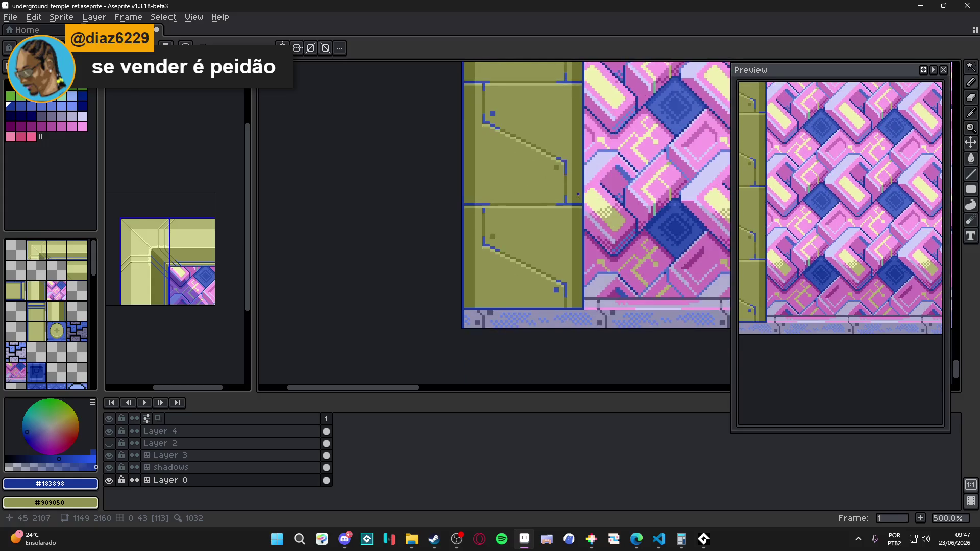
scroll(583, 211, up, 3)
mouse_move(294, 206)
mouse_down()
mouse_move(405, 191)
mouse_move(372, 177)
mouse_up()
scroll(432, 224, down, 4)
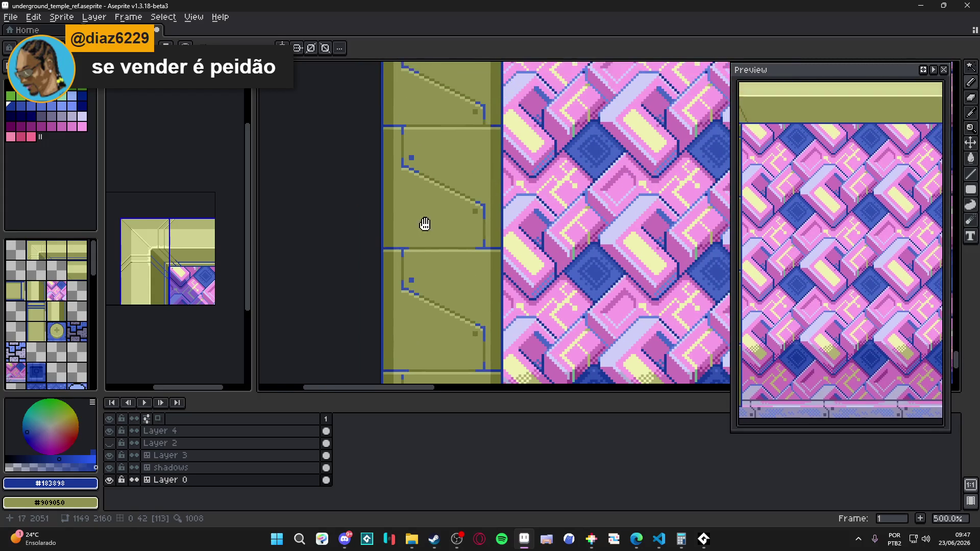
scroll(440, 241, down, 3)
key(ctrl+s)
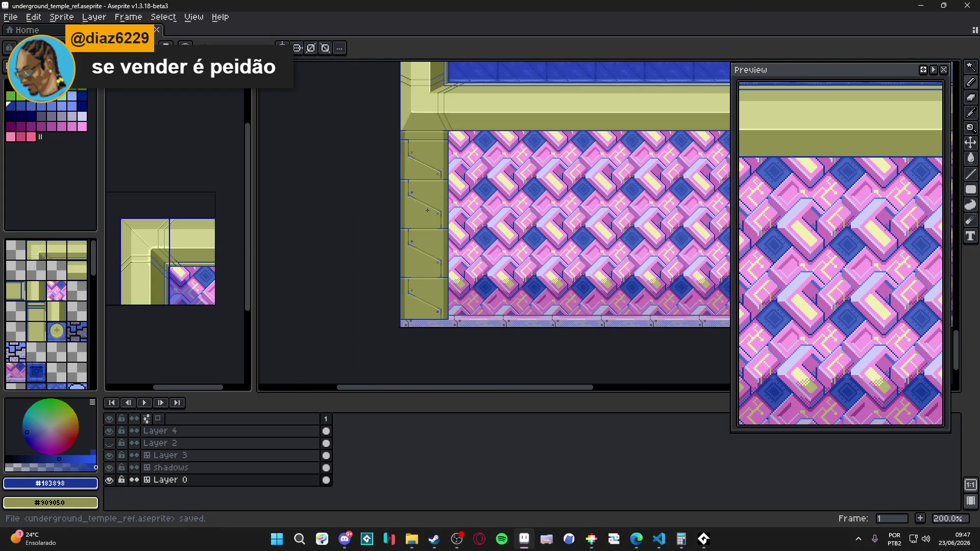
scroll(433, 205, down, 2)
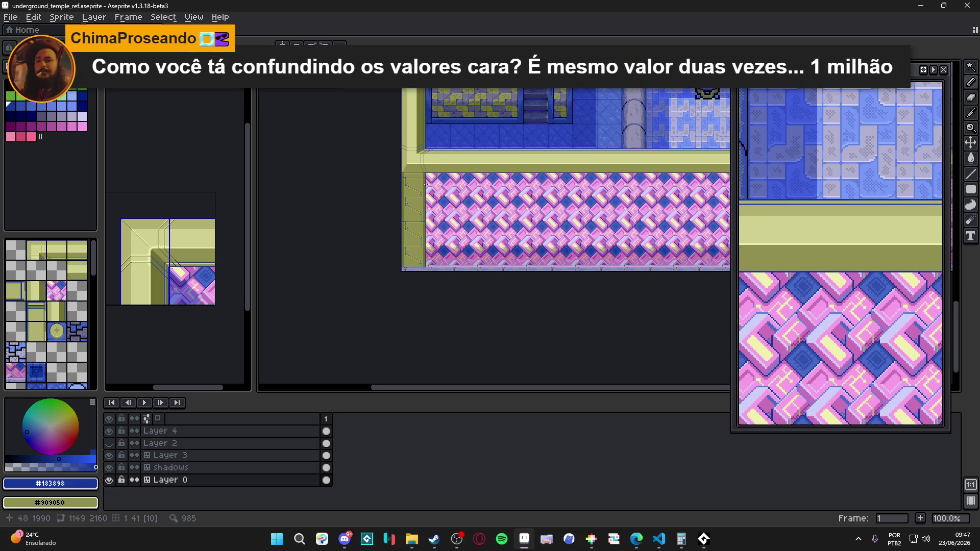
Step: Bring up the WhatsApp Video 2026-06-09 at 6.39.14 PM, rewind it to the start, and leave full screen
click(636, 539)
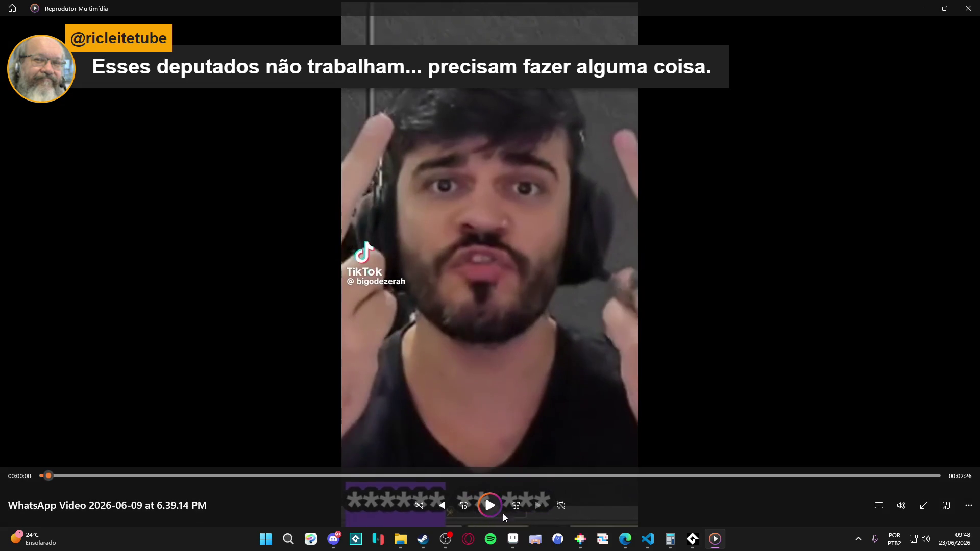
click(446, 539)
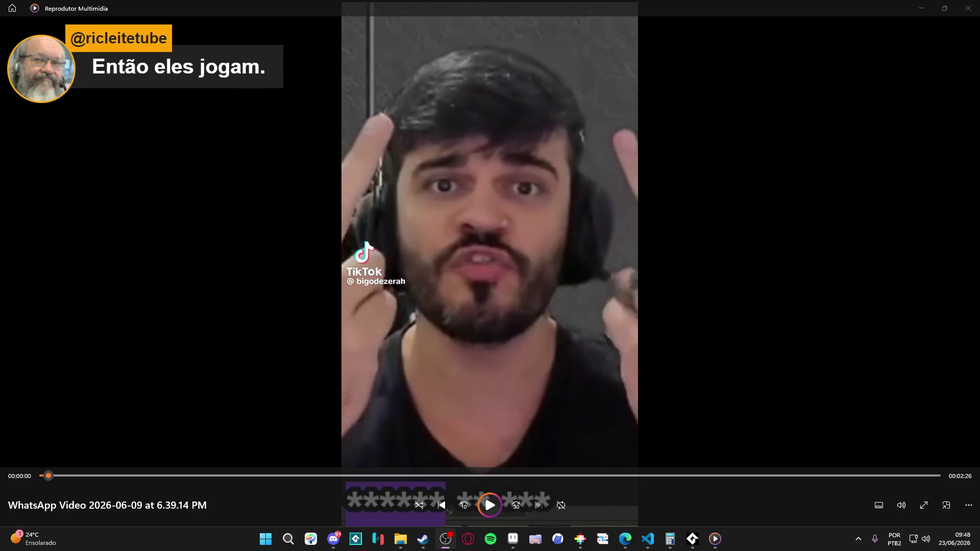
click(692, 539)
click(693, 540)
click(45, 476)
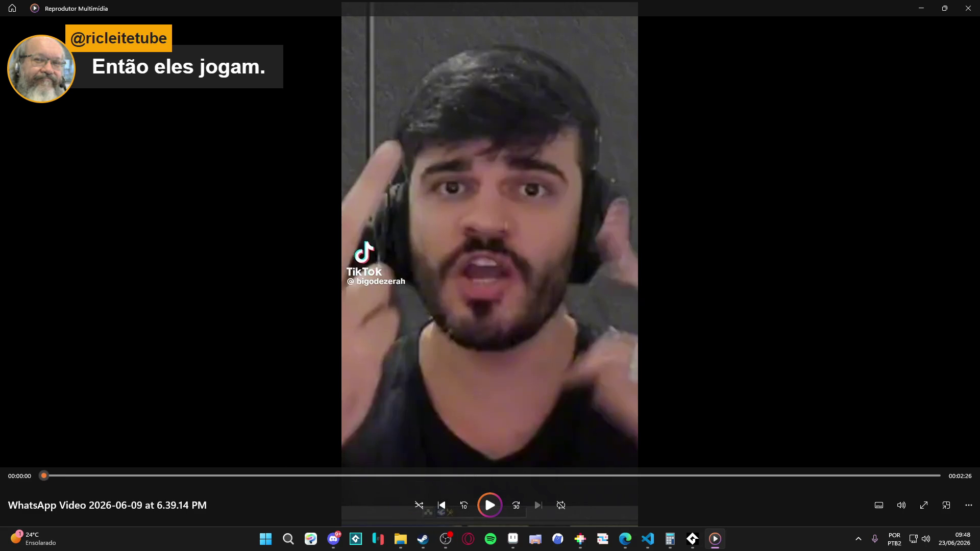
key(alt+Tab)
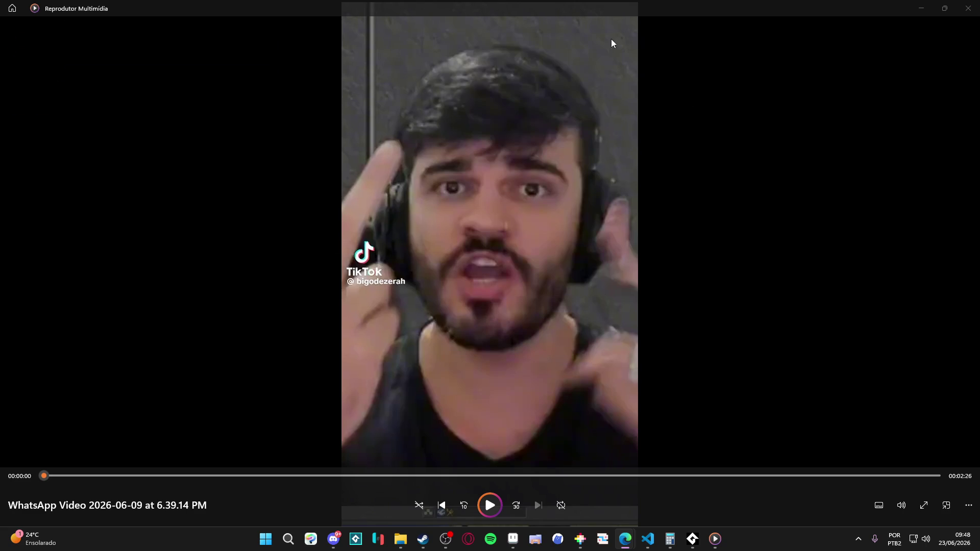
double_click(628, 61)
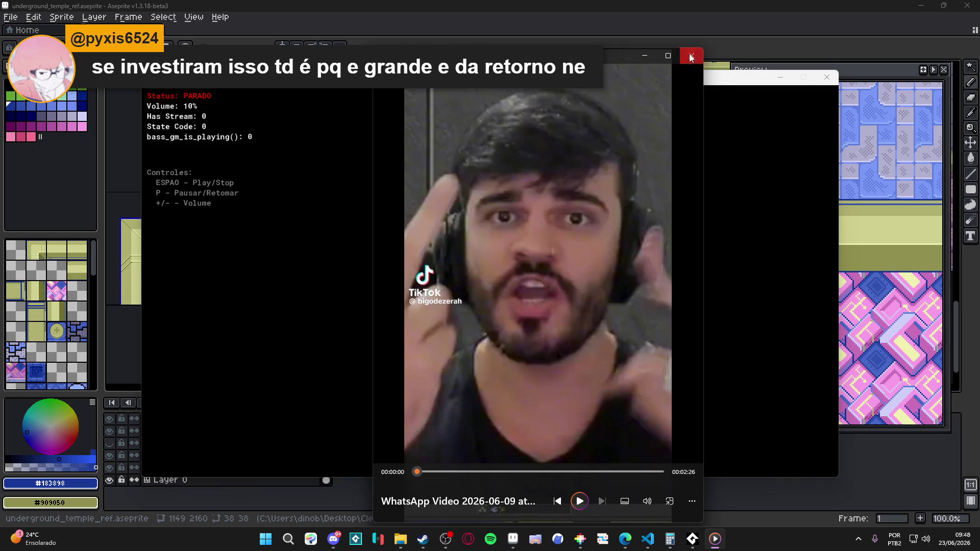
Step: Close the video player and the black debug console window
click(690, 57)
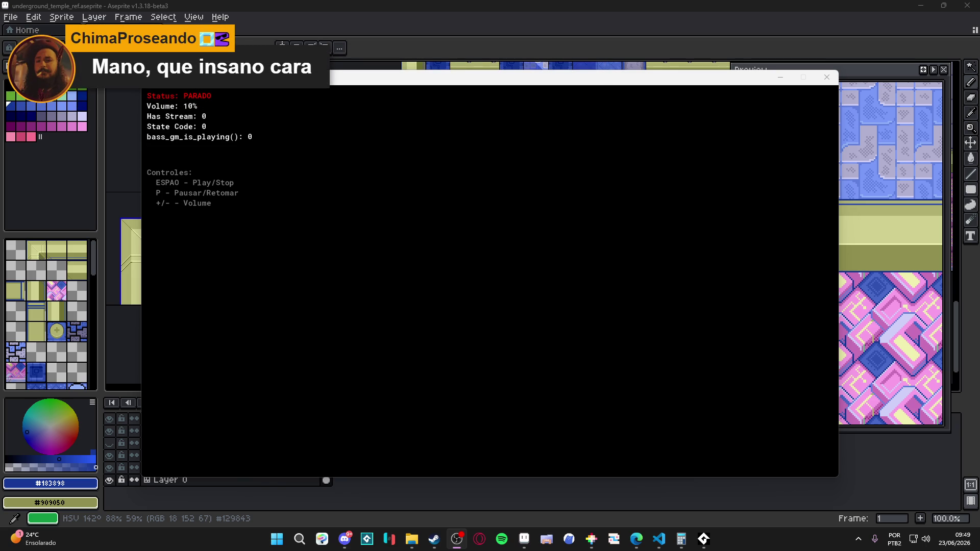
click(827, 77)
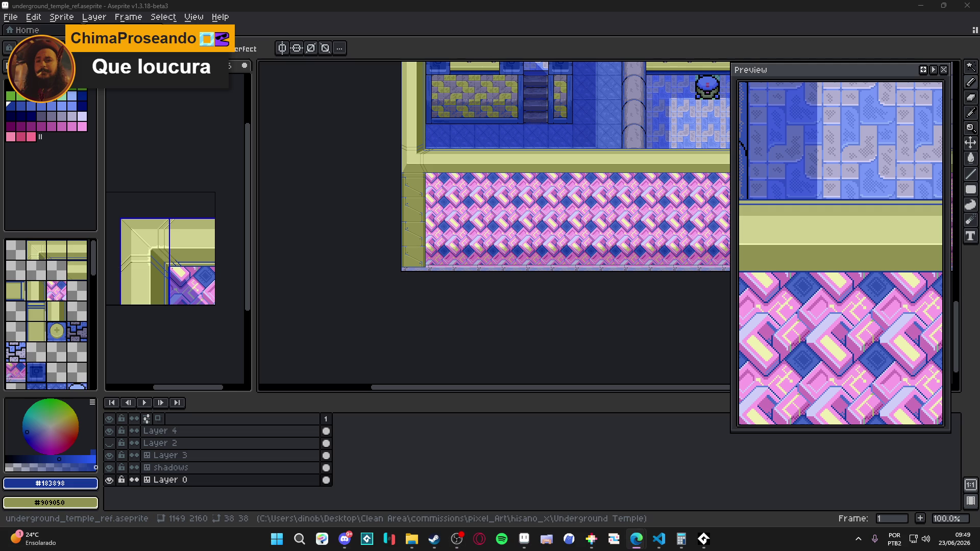
Step: Zoom in on the olive panel's bottom-right corner by the pink strip and draw a blue diagonal pixel step
drag(820, 75, 707, 158)
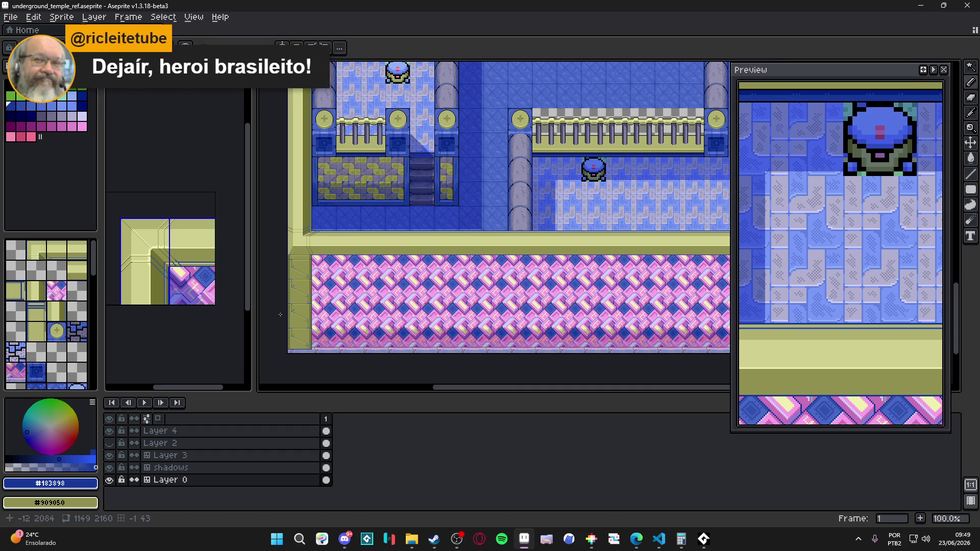
scroll(317, 312, up, 1)
scroll(346, 275, up, 7)
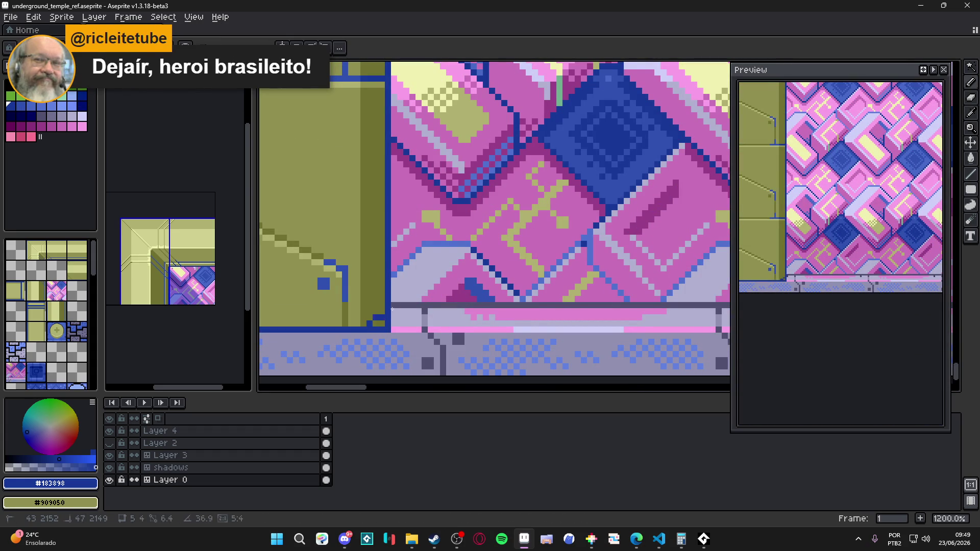
scroll(394, 323, down, 5)
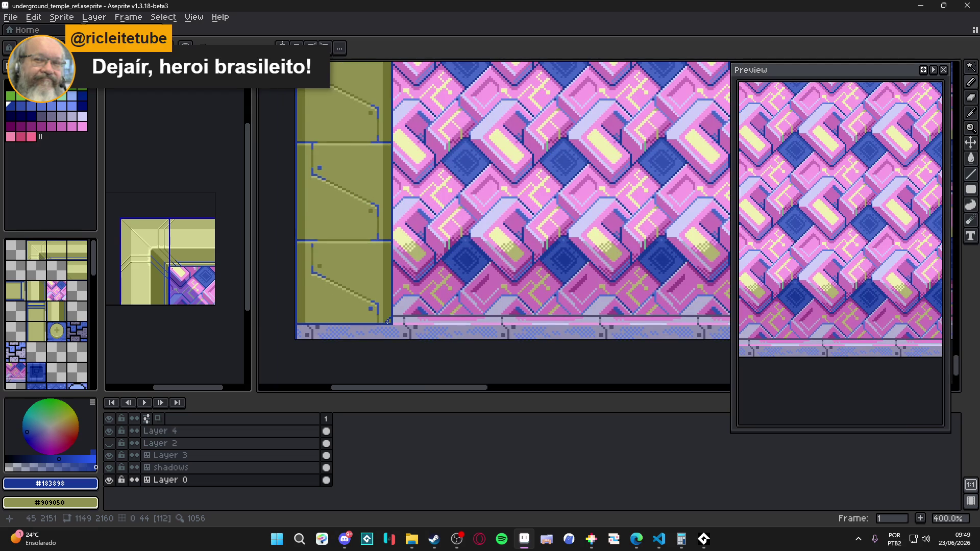
drag(387, 319, 396, 318)
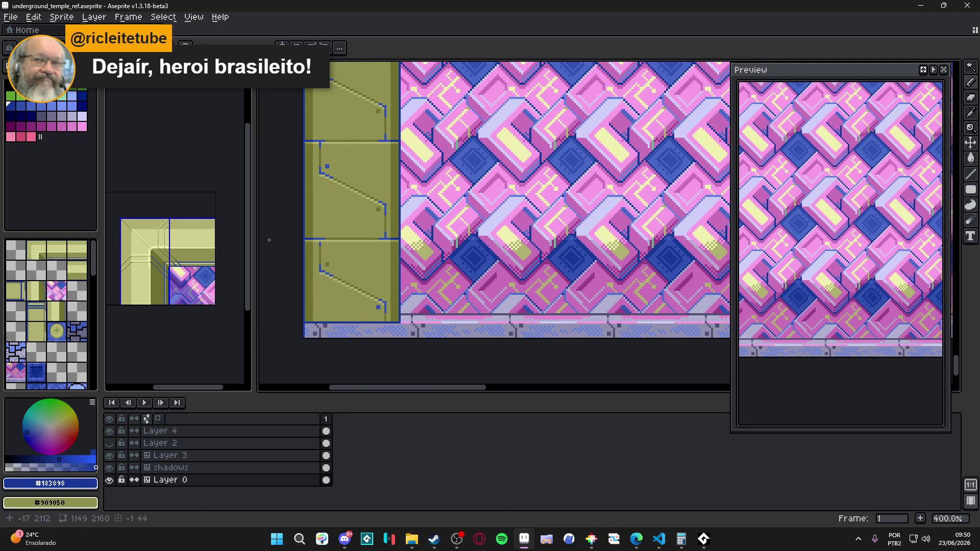
scroll(396, 320, up, 3)
scroll(395, 320, up, 1)
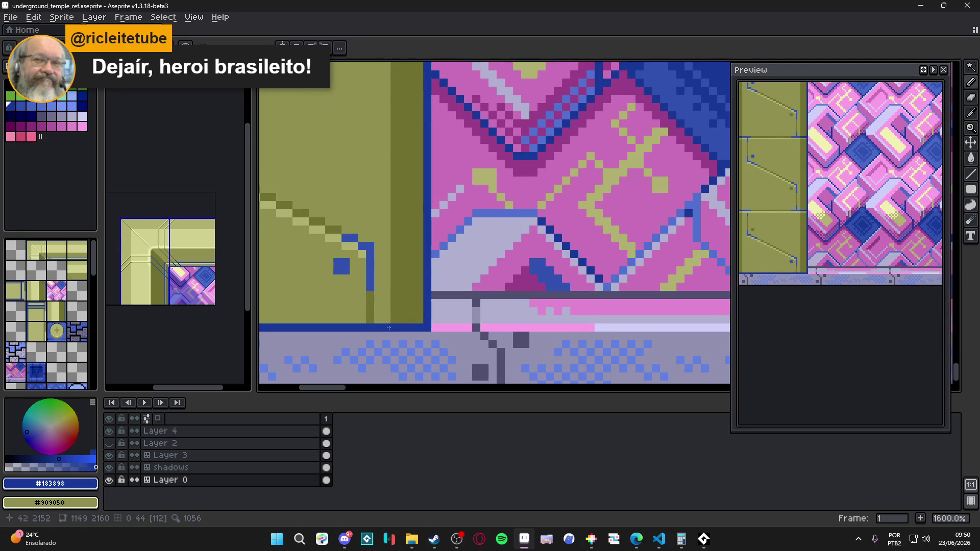
drag(396, 319, 420, 295)
key(ctrl+shift+d)
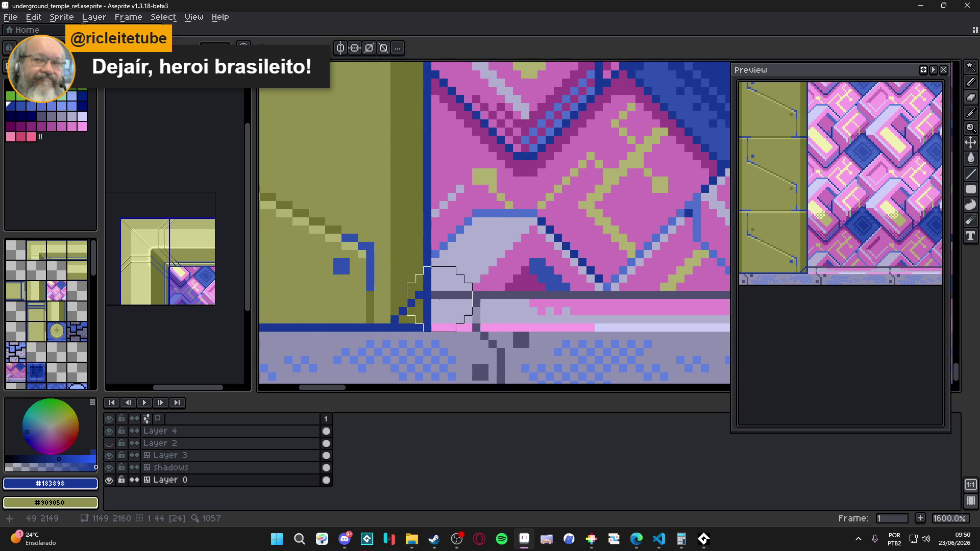
Step: Erase stray corner pixels, paint the panel's bottom edge pink and the grey corner pixels lavender
click(423, 308)
click(423, 324)
right_click(419, 320)
key(b)
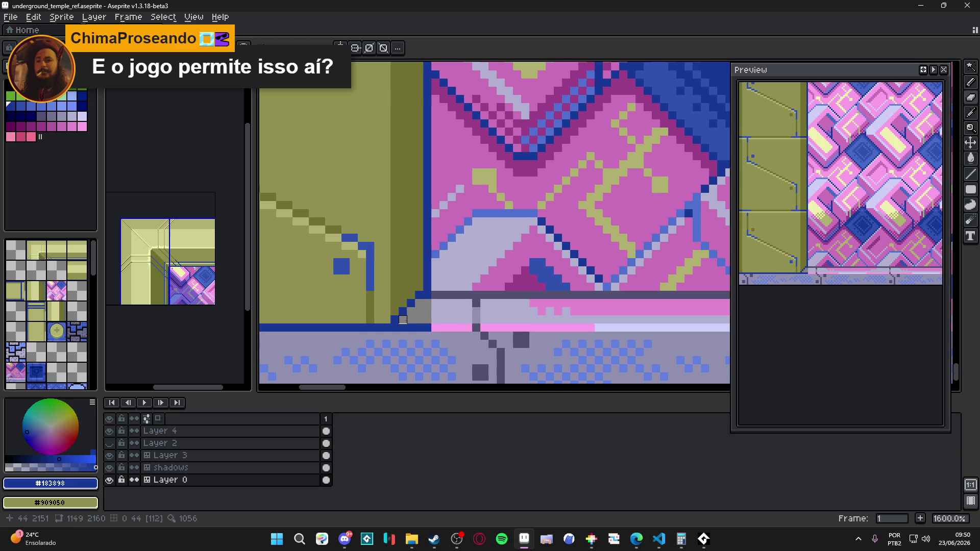
alt+click(436, 325)
mouse_move(428, 327)
mouse_down()
mouse_move(394, 327)
mouse_move(407, 319)
mouse_up()
alt+click(450, 309)
Step: Sample #9090B0, #505070 and lavender #B0B0D0 to touch up the corner, then save underground_temple_ref.aseprite
scroll(435, 322, down, 6)
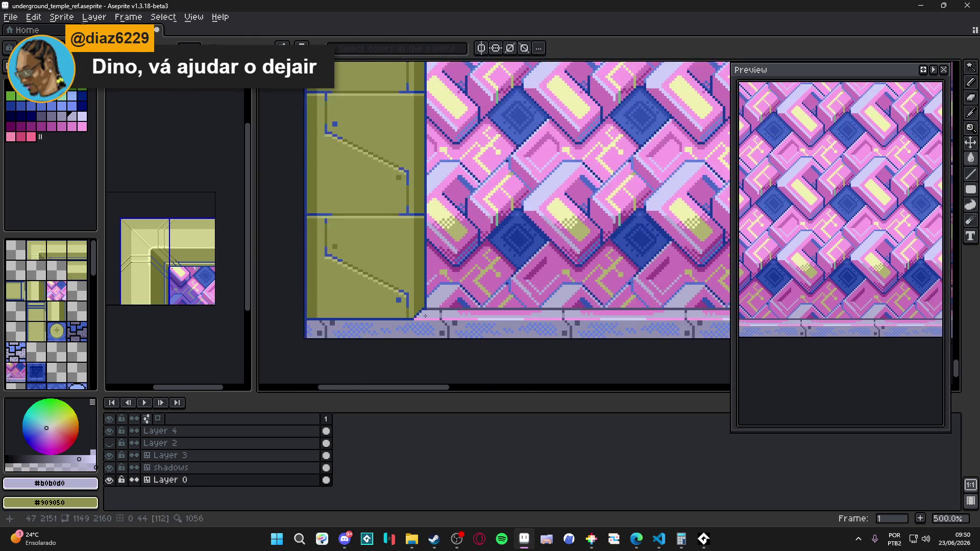
scroll(436, 322, up, 4)
alt+click(427, 318)
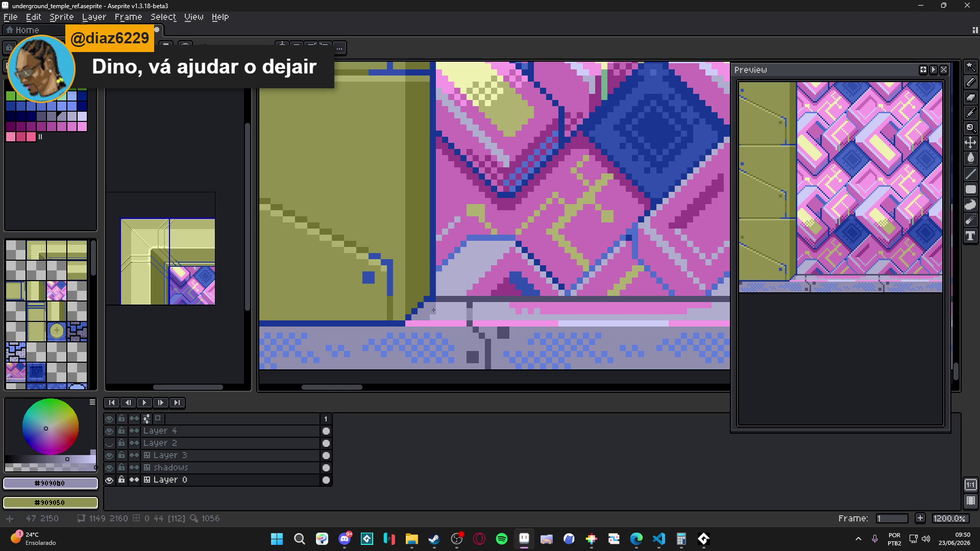
alt+click(433, 300)
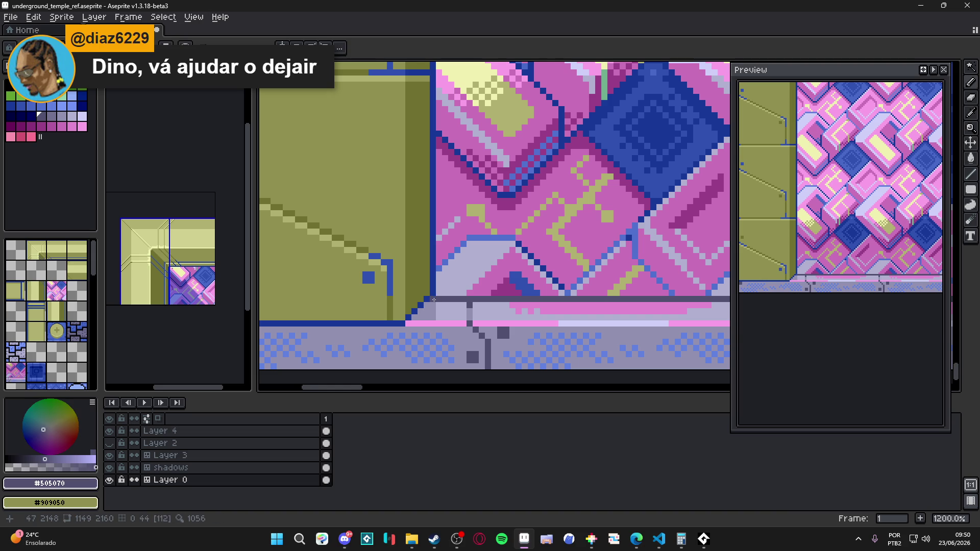
scroll(434, 300, down, 3)
scroll(433, 300, up, 3)
alt+click(448, 296)
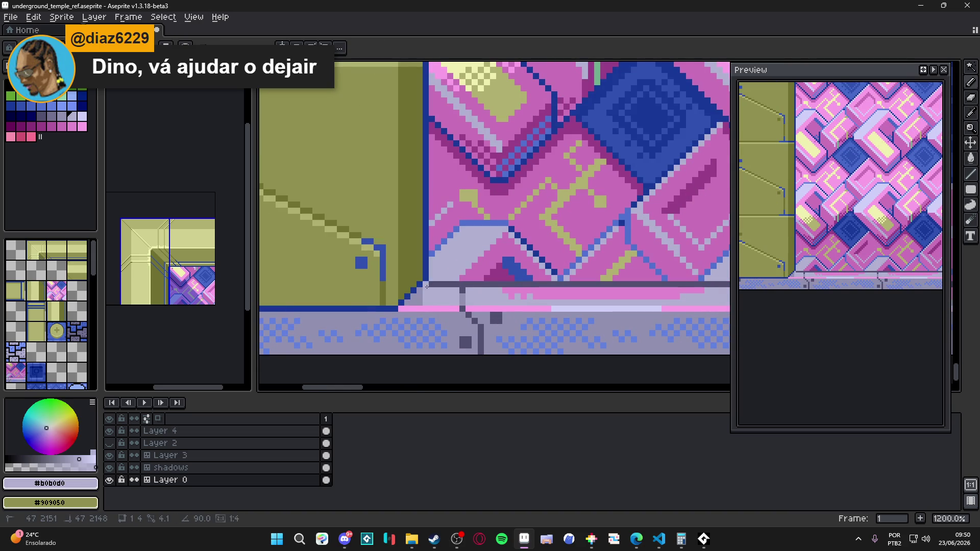
scroll(434, 306, down, 6)
key(ctrl+s)
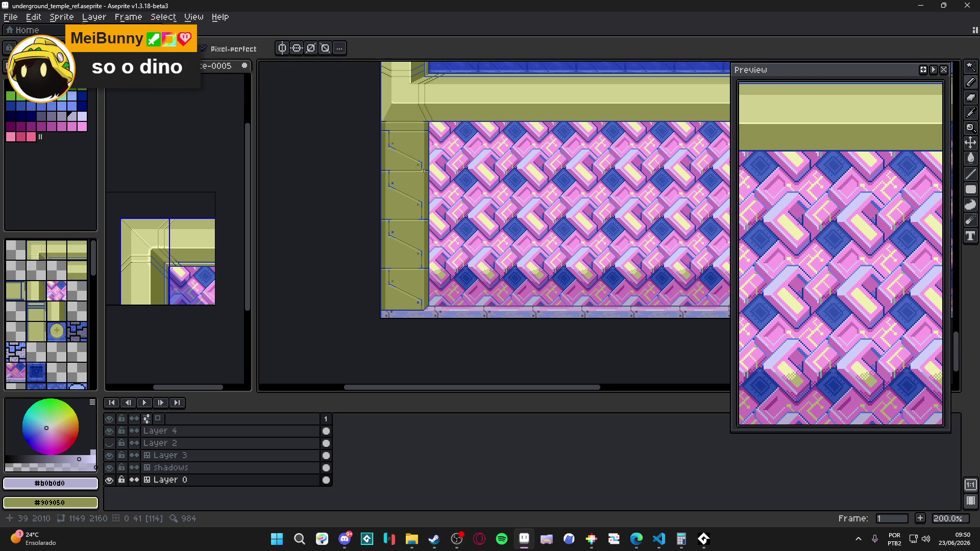
Step: Touch up the corner staircase pixels in dark blue #183898 and olive, then save the map
scroll(397, 231, up, 1)
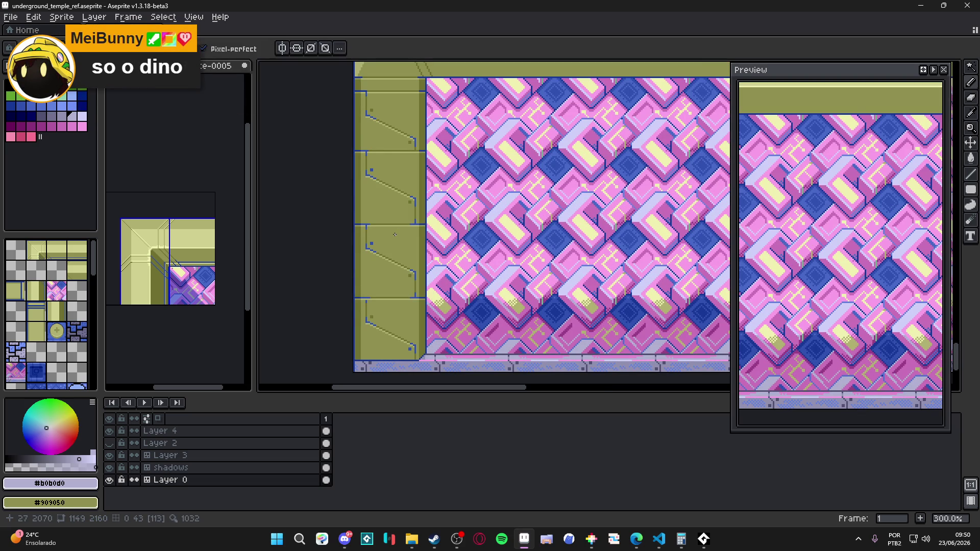
key(alt+Tab)
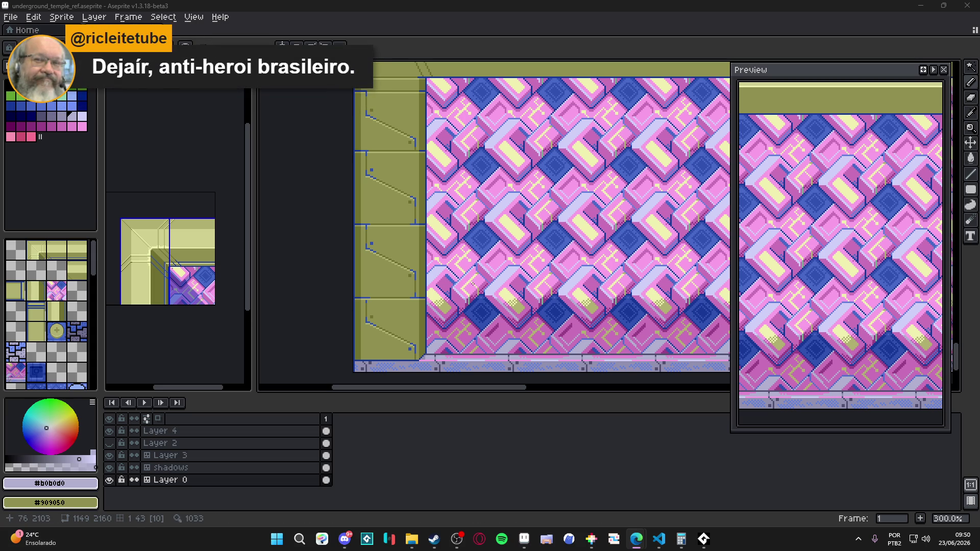
scroll(441, 325, up, 9)
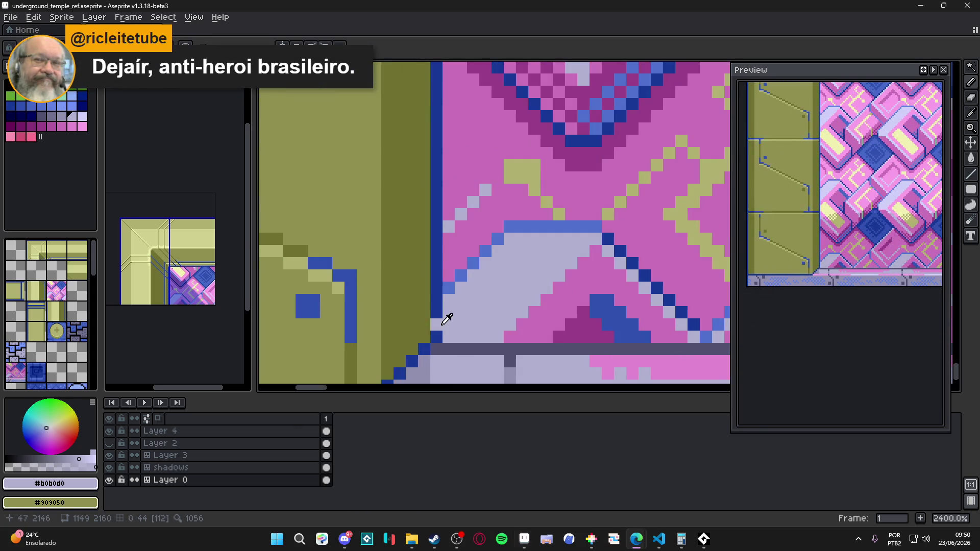
alt+click(436, 335)
scroll(434, 281, down, 5)
mouse_move(442, 230)
mouse_down()
mouse_move(407, 272)
mouse_move(442, 224)
mouse_up()
alt+click(406, 234)
scroll(440, 220, down, 3)
scroll(440, 220, down, 3)
key(ctrl+s)
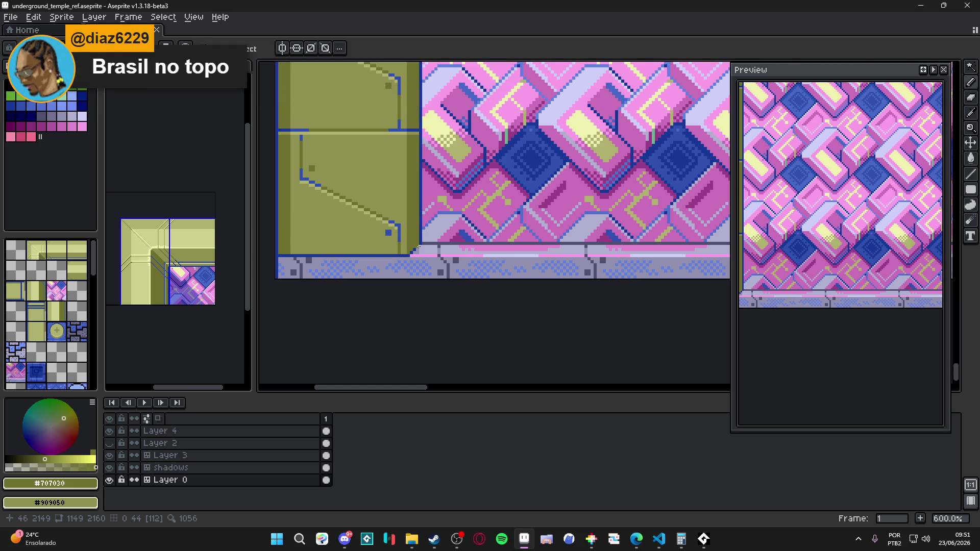
Step: Pan left across the map, sample dark blue #183898 from the outline, and save again
scroll(418, 248, down, 5)
mouse_move(396, 185)
mouse_down()
mouse_move(361, 179)
mouse_move(366, 164)
mouse_up()
scroll(361, 179, up, 1)
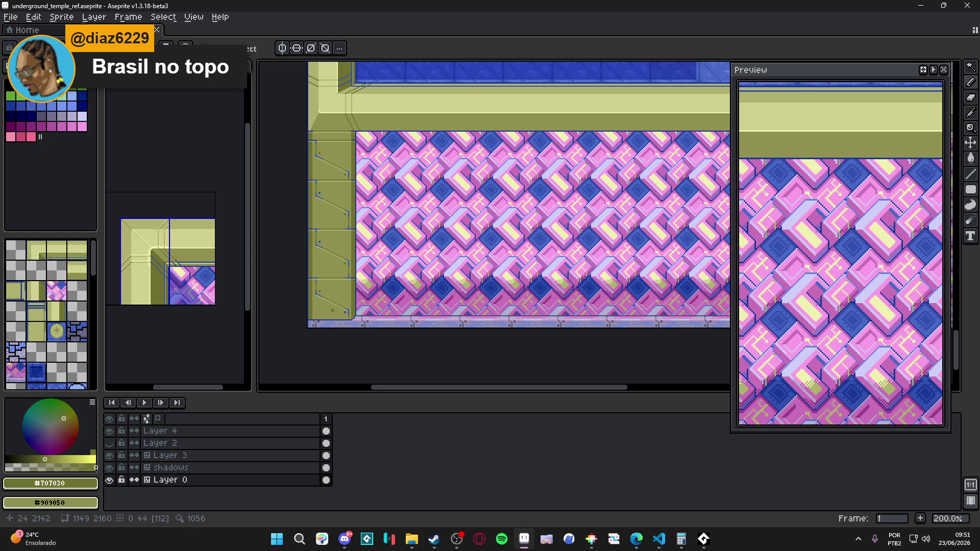
scroll(352, 359, up, 10)
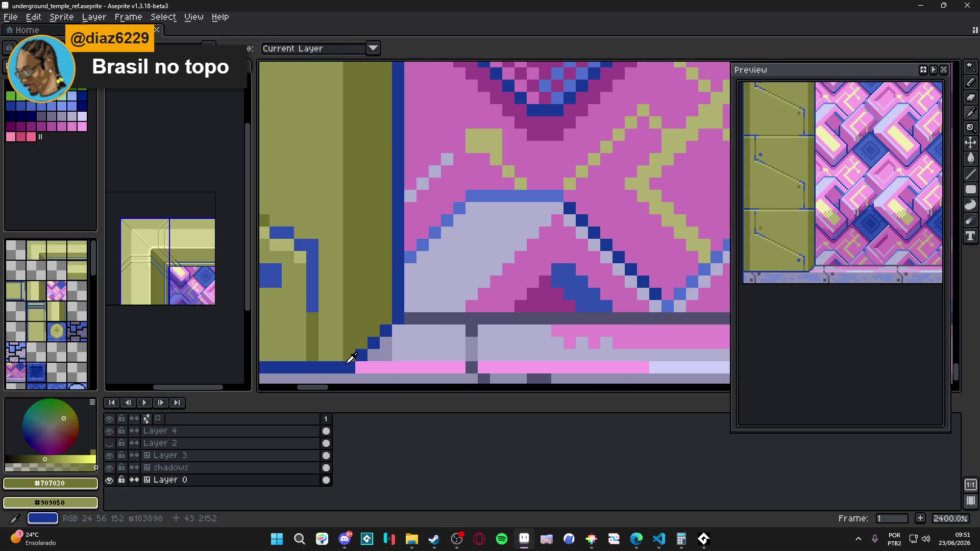
alt+click(351, 359)
scroll(351, 359, down, 7)
key(ctrl+s)
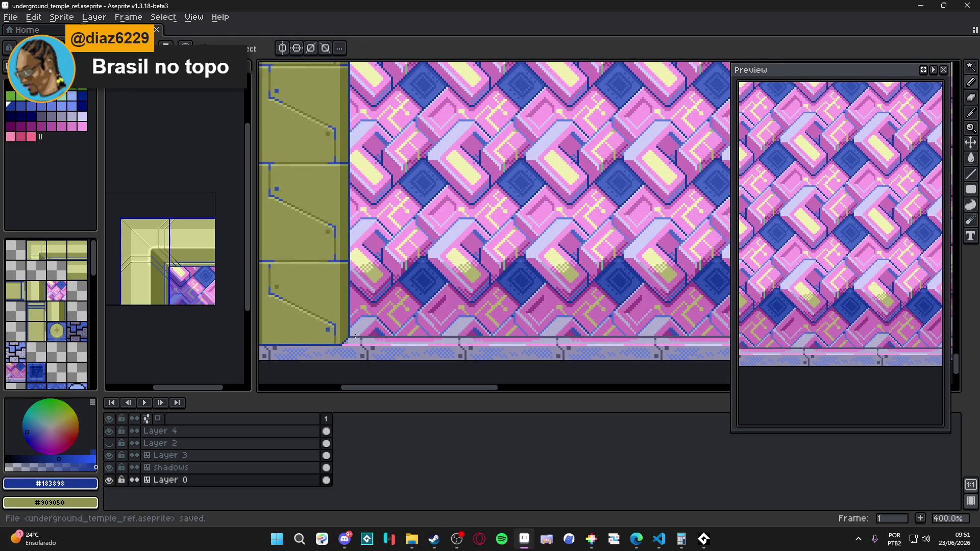
scroll(356, 336, up, 2)
scroll(345, 337, down, 4)
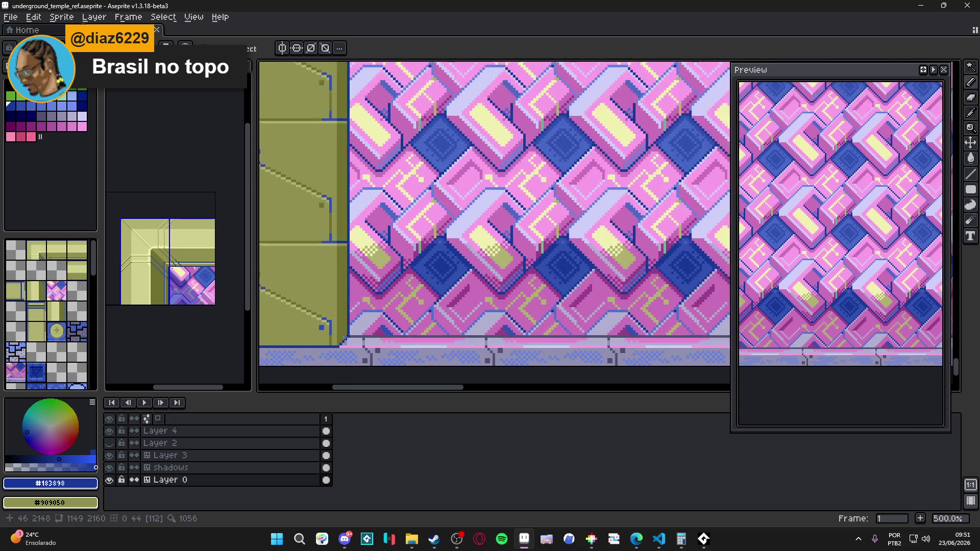
scroll(444, 223, down, 3)
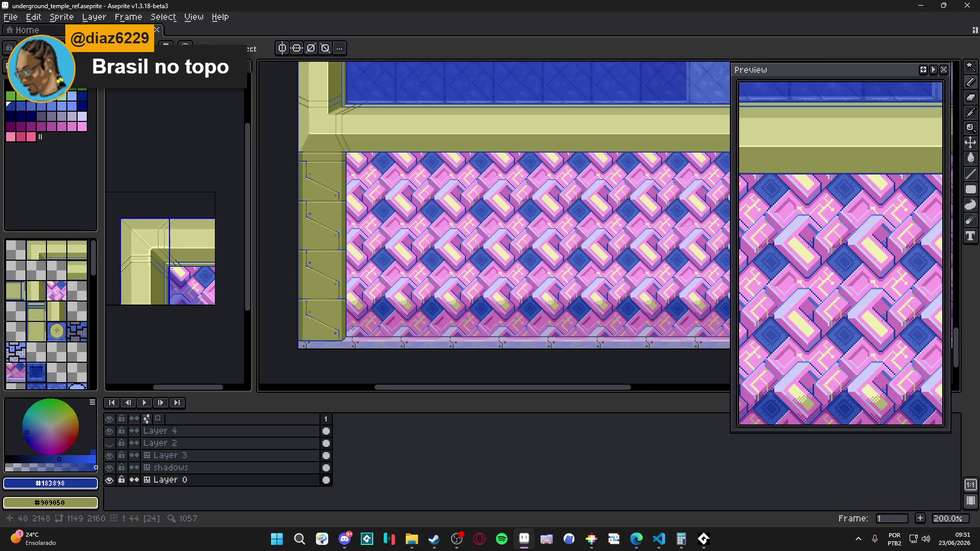
key(ctrl+s)
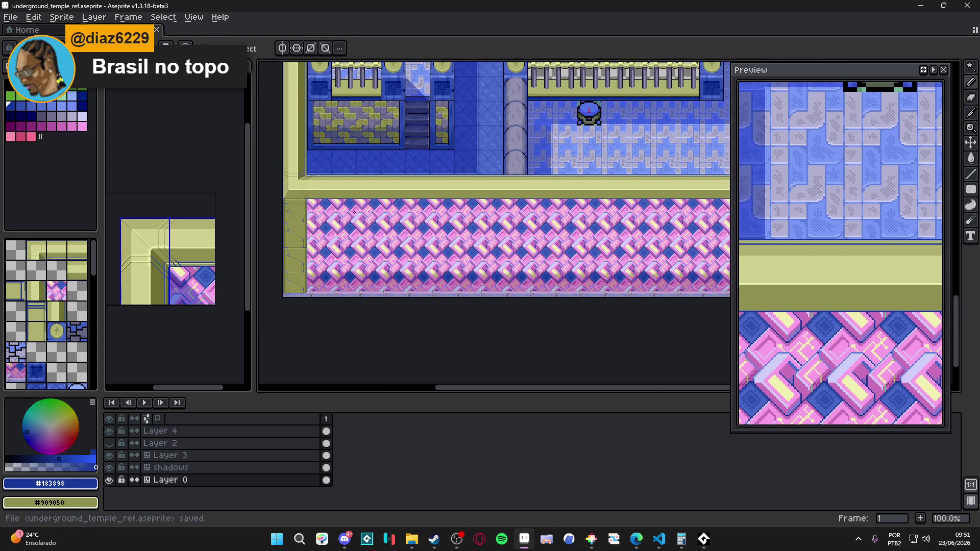
Step: Bring the pink strip's left end by the olive wall into view and switch to the shadows layer
scroll(434, 205, up, 2)
scroll(425, 183, down, 2)
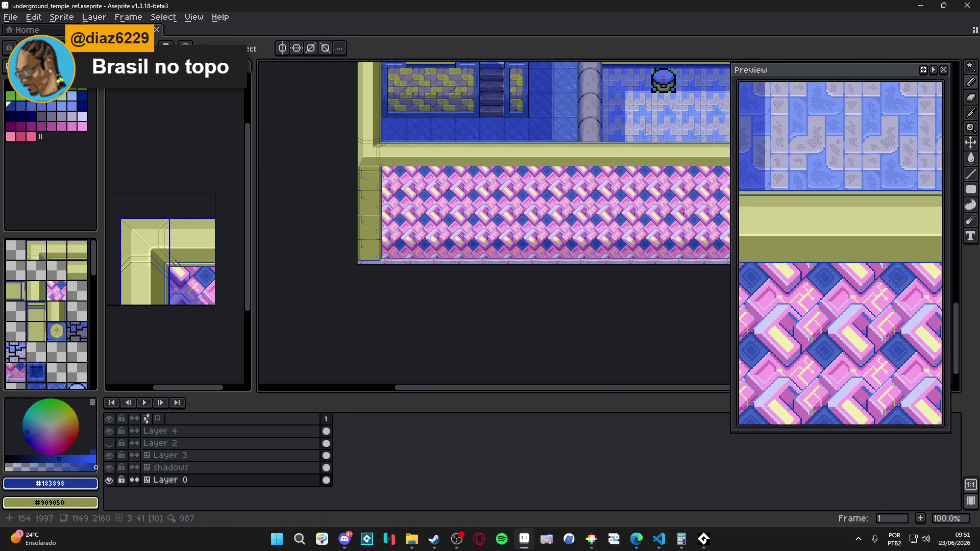
scroll(426, 182, up, 3)
scroll(426, 182, right, 3)
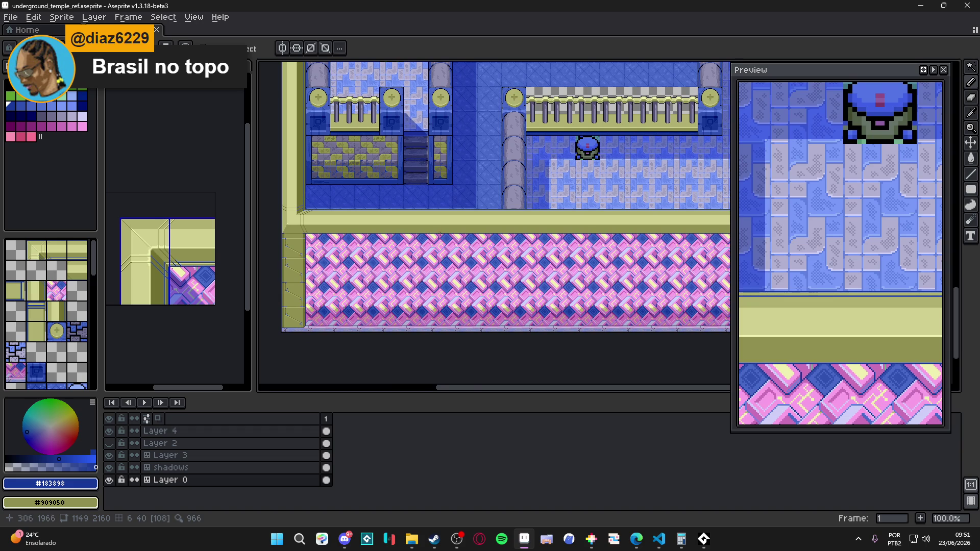
scroll(449, 227, right, 3)
scroll(459, 224, down, 2)
scroll(482, 220, left, 5)
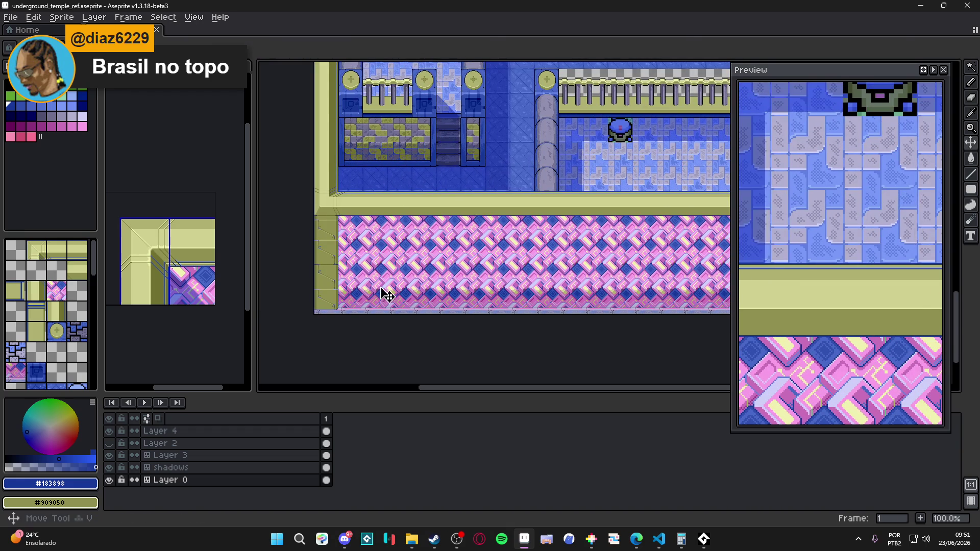
scroll(381, 293, up, 2)
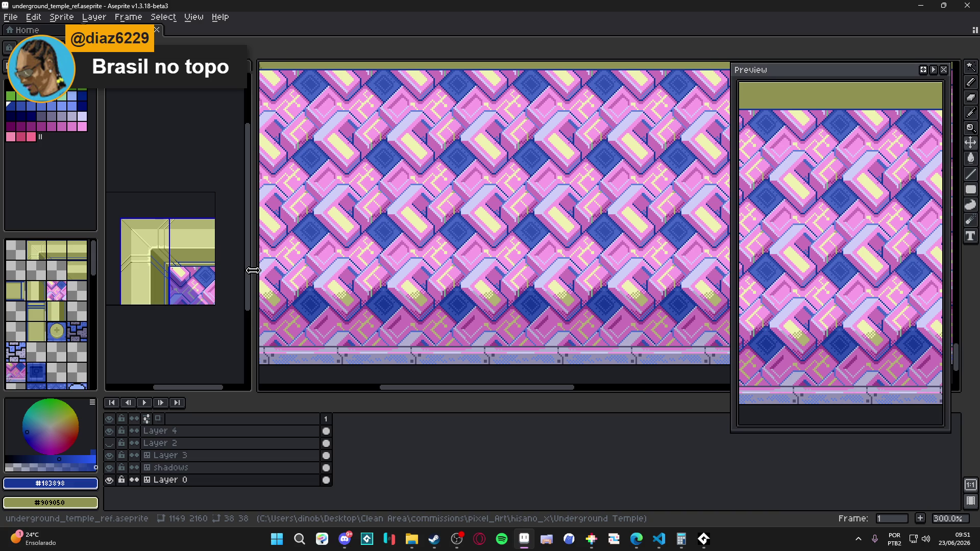
scroll(407, 280, down, 1)
drag(354, 253, 374, 242)
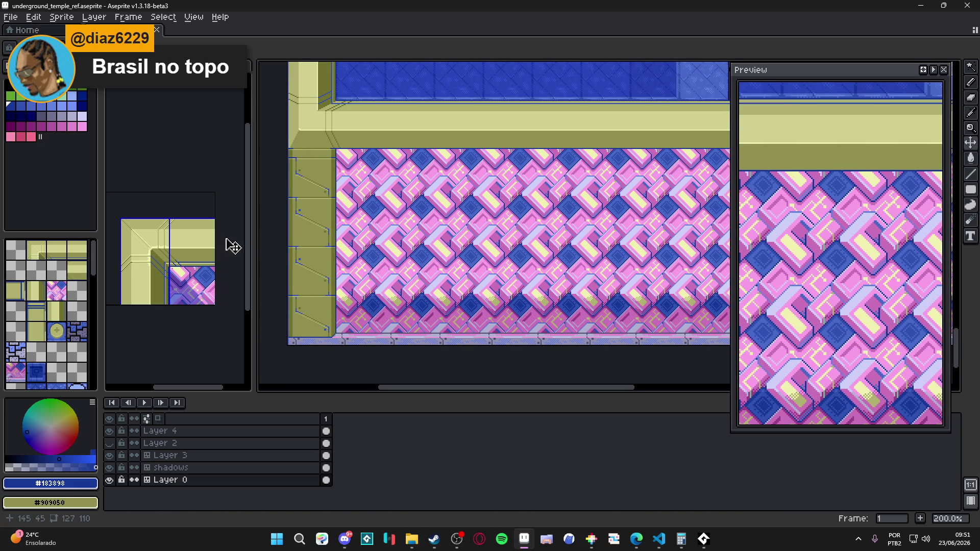
drag(444, 207, 451, 210)
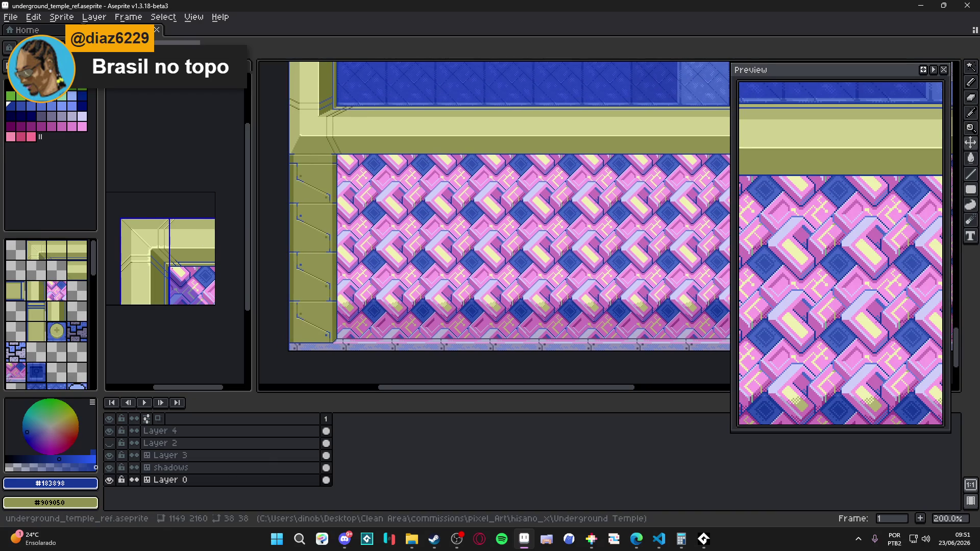
key(ctrl+Tab)
key(ctrl+Tab)
key(ctrl+Tab)
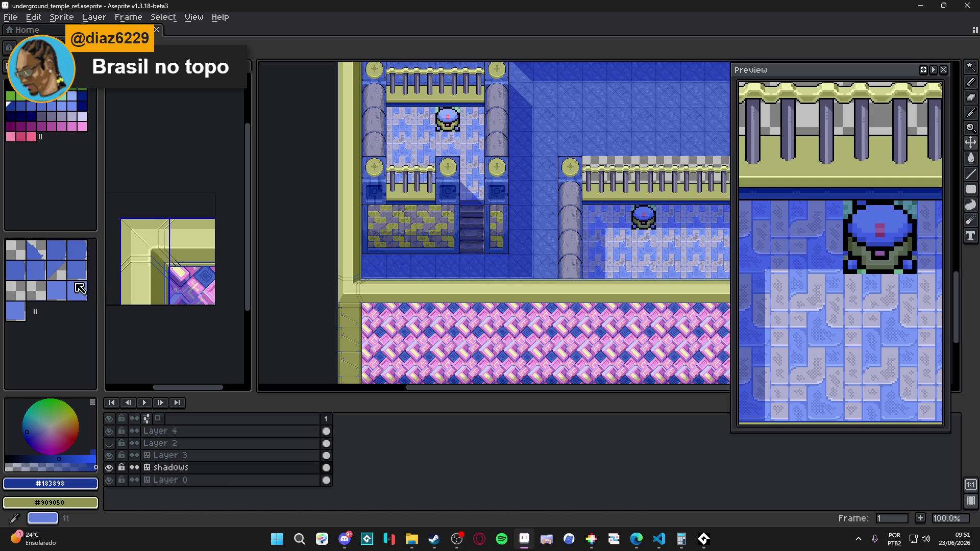
Step: Show the tile grid over the temple map, look it over, and save
drag(402, 317, 398, 318)
key(ctrl+apostrophe)
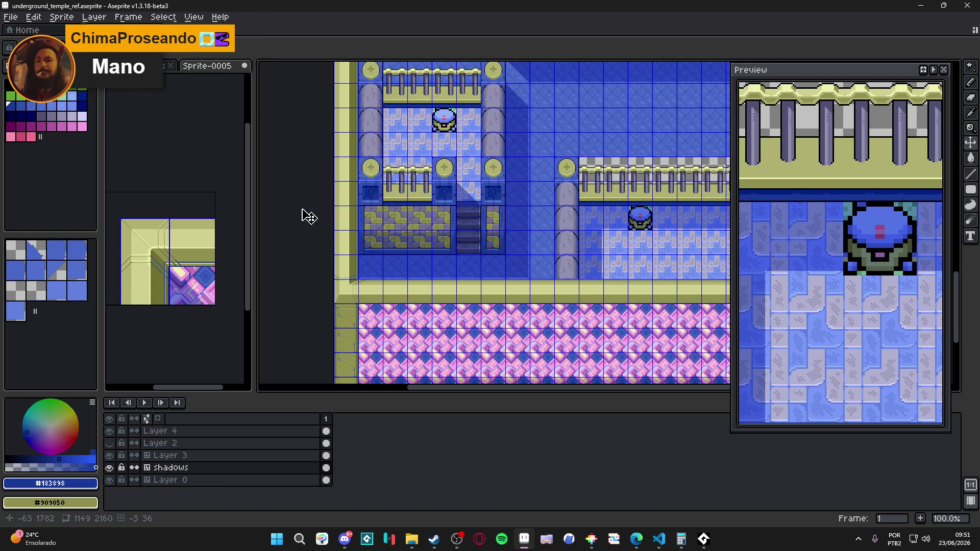
scroll(406, 207, up, 4)
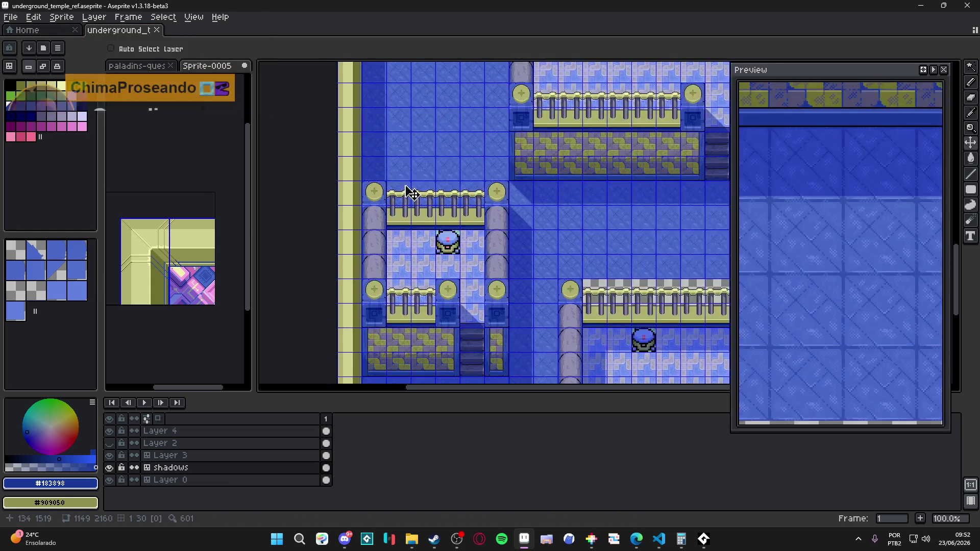
scroll(449, 209, down, 4)
scroll(445, 202, down, 2)
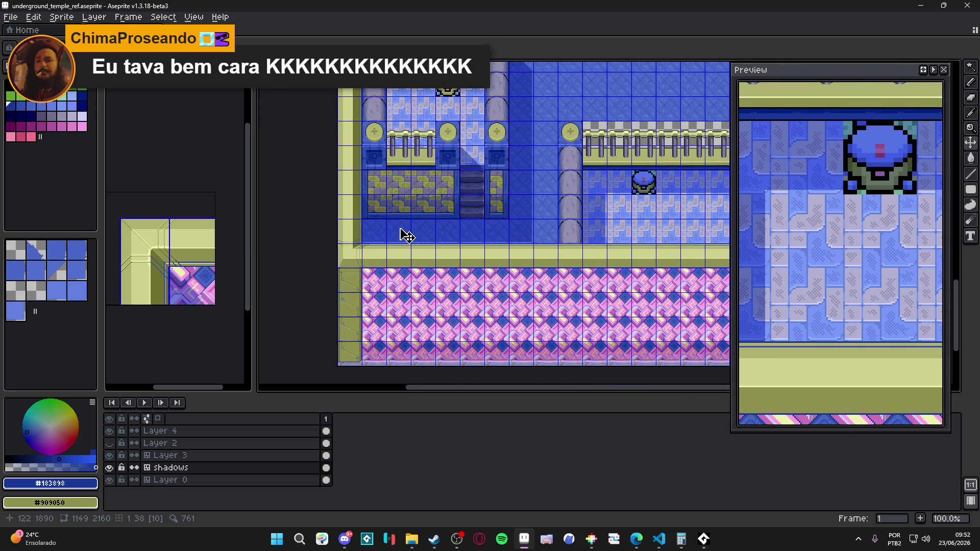
scroll(461, 328, down, 1)
key(ctrl+s)
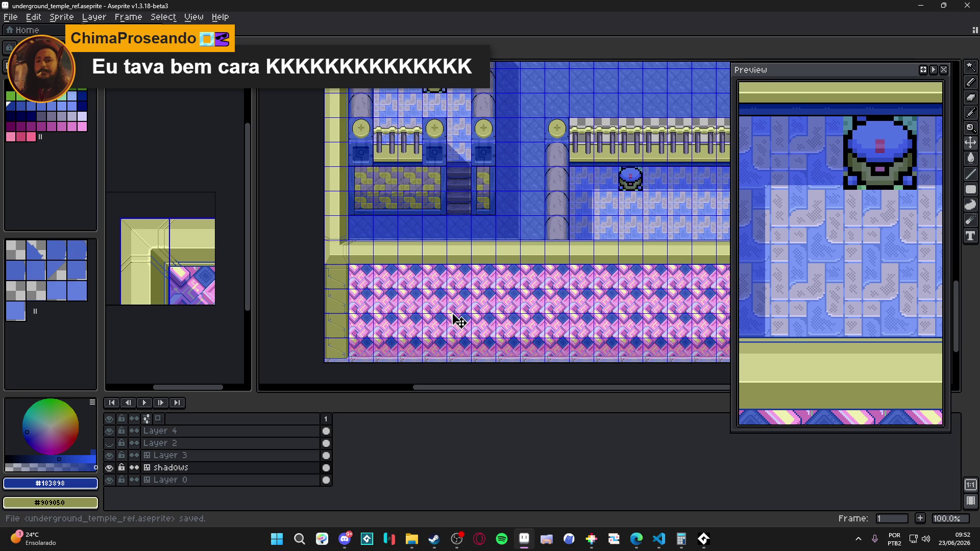
Step: Toggle the tile grid off and on, save again, then hide it and pan across the map
key(ctrl+')
mouse_move(429, 315)
mouse_down()
mouse_move(370, 304)
mouse_move(464, 287)
mouse_up()
key(ctrl+')
key(ctrl+s)
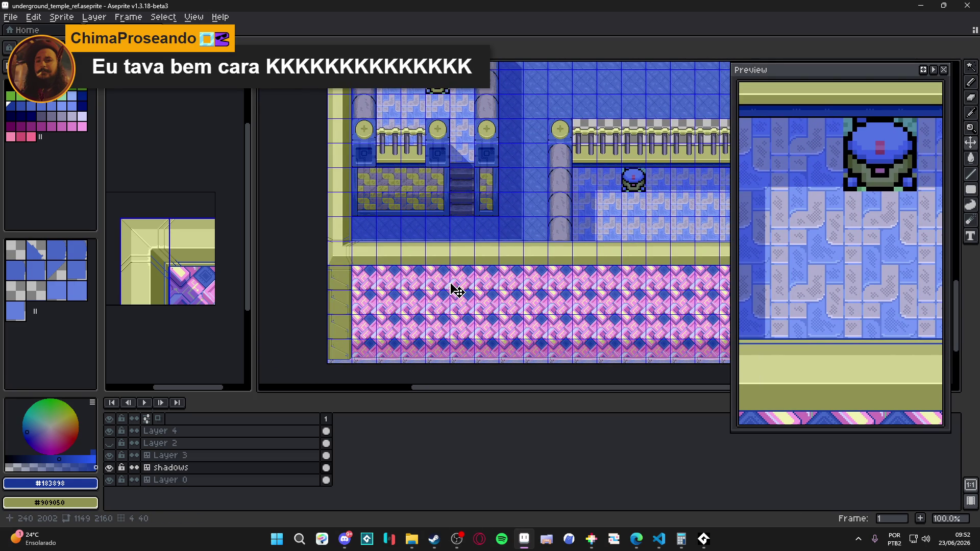
drag(553, 274, 532, 265)
key(ctrl+')
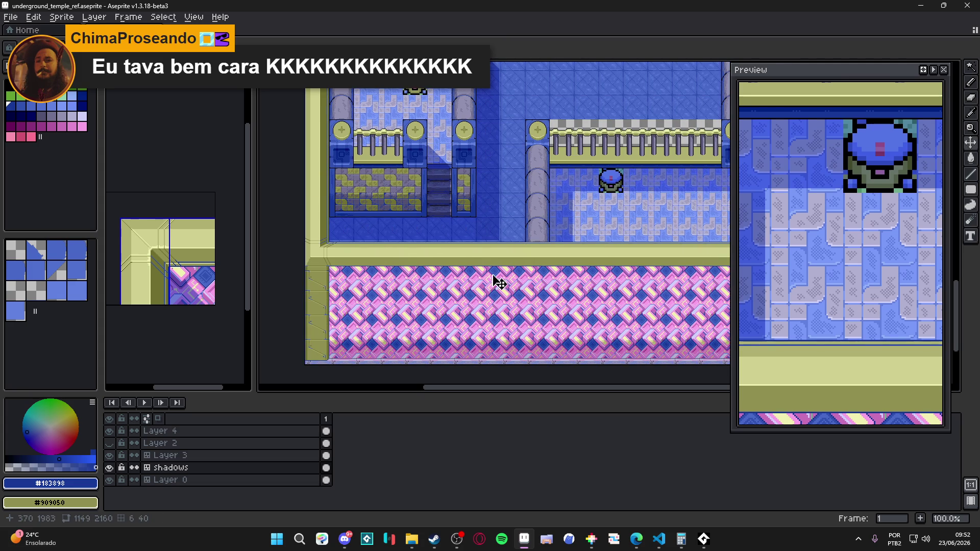
drag(460, 291, 409, 279)
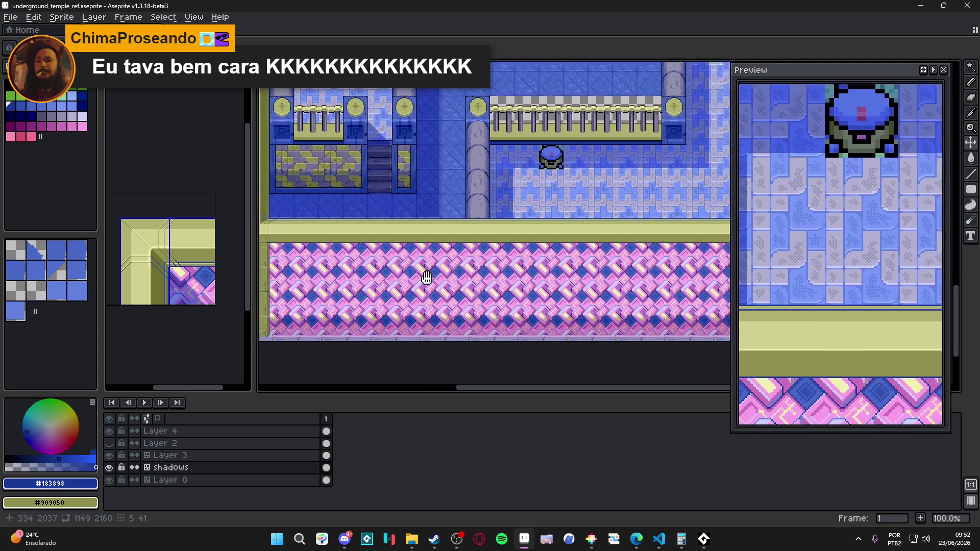
mouse_move(324, 265)
mouse_down()
mouse_move(444, 284)
mouse_move(499, 265)
mouse_move(466, 271)
mouse_up()
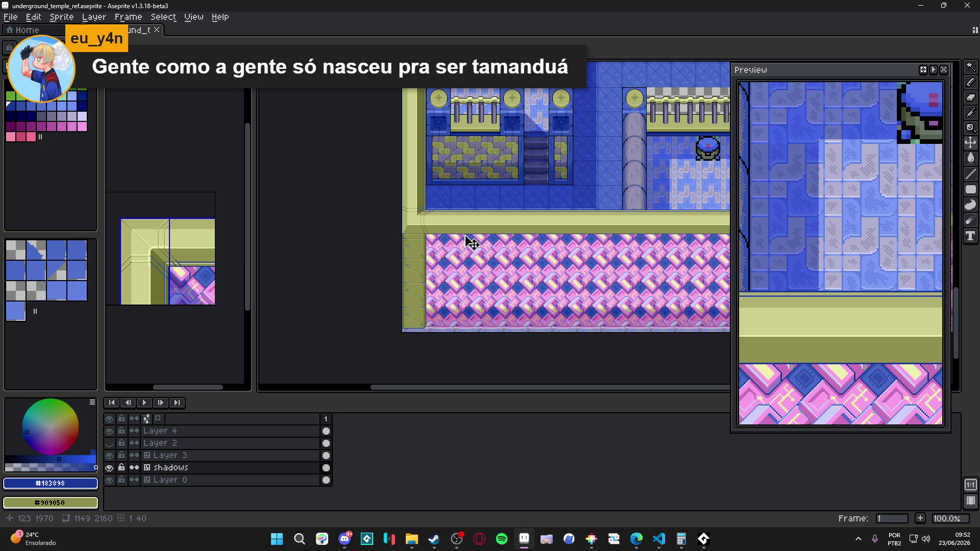
Step: Switch to Layer 0, centre the whole temple map in view, and deselect the olive column
scroll(406, 237, up, 2)
ctrl+click(418, 247)
scroll(418, 247, down, 1)
drag(412, 242, 416, 137)
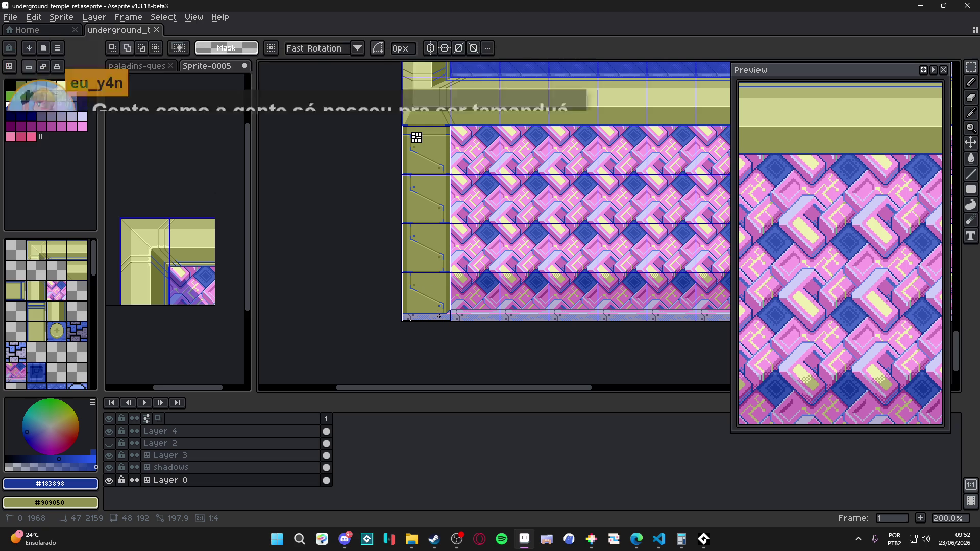
scroll(433, 307, down, 2)
drag(551, 312, 447, 272)
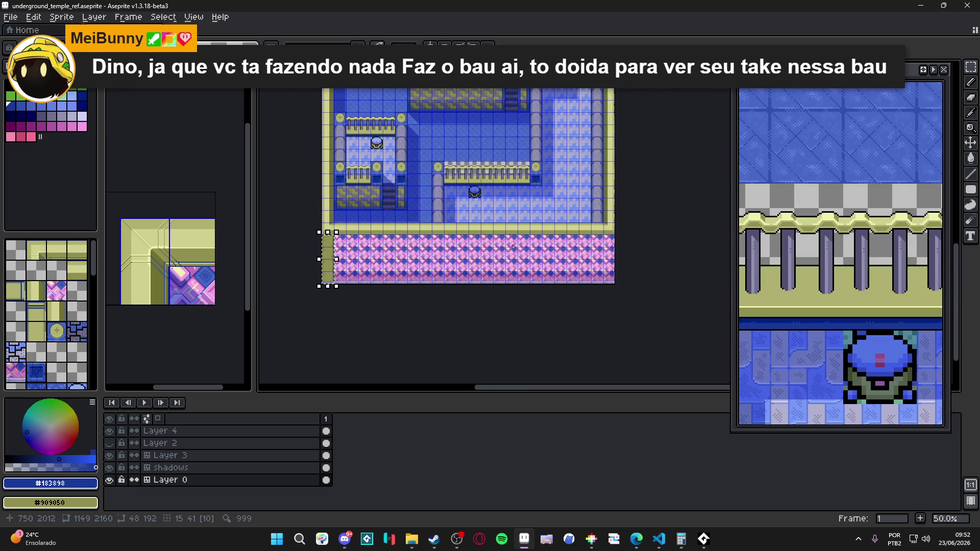
click(536, 247)
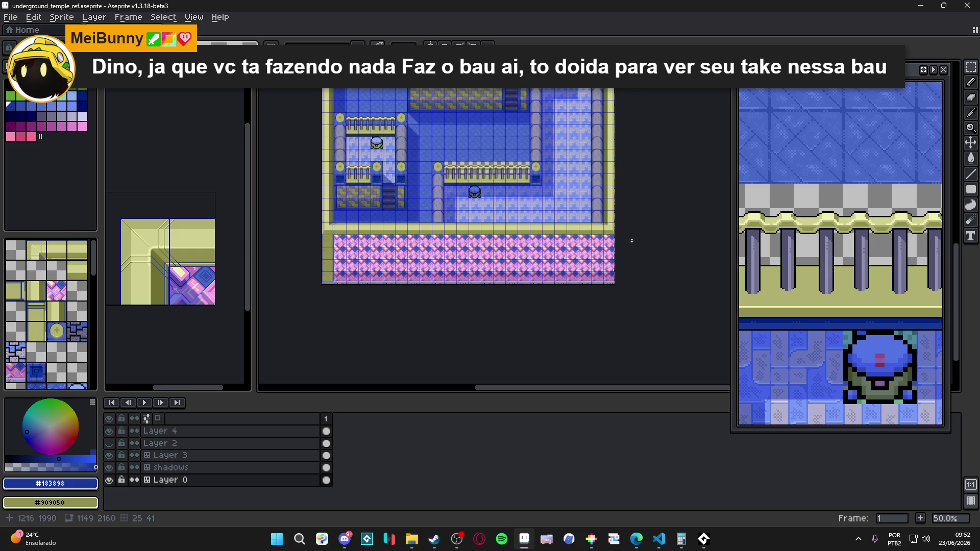
Step: Paste a copy of the olive wall column at the strip's right edge, then cancel it
scroll(636, 242, up, 5)
drag(533, 230, 533, 210)
key(ctrl+v)
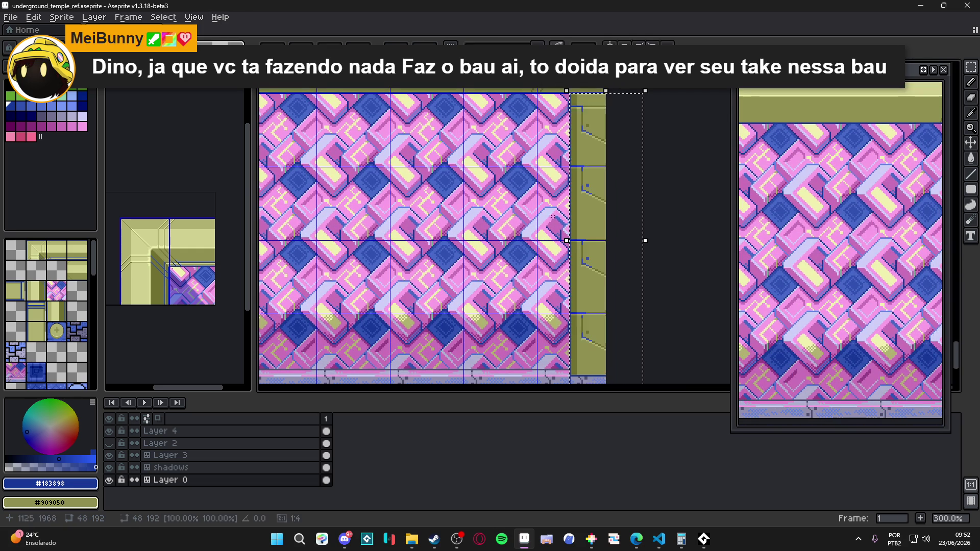
mouse_move(595, 234)
mouse_down()
mouse_move(574, 234)
mouse_move(572, 217)
mouse_up()
scroll(572, 217, up, 2)
mouse_move(576, 142)
mouse_down()
mouse_move(586, 156)
mouse_move(590, 245)
mouse_move(583, 199)
mouse_up()
scroll(569, 244, down, 1)
scroll(574, 248, down, 1)
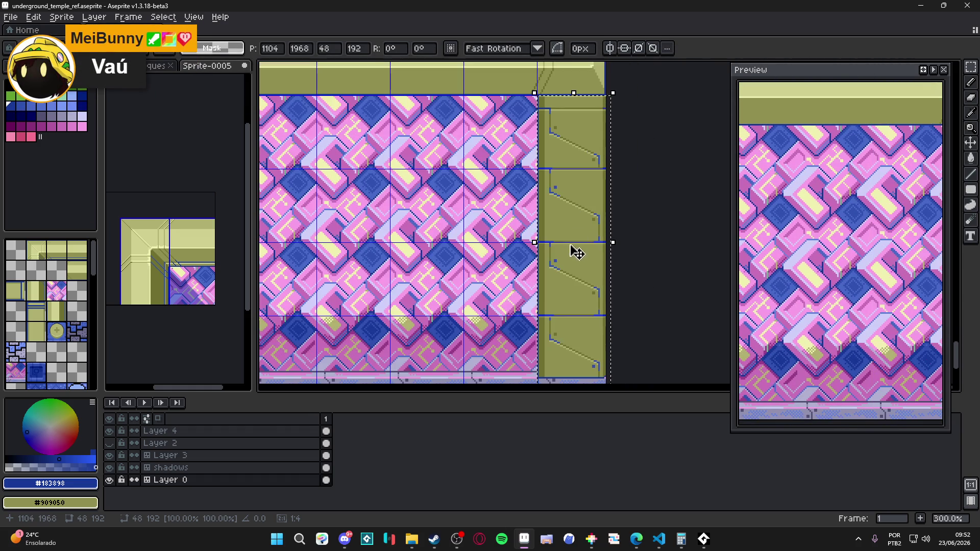
mouse_move(560, 258)
mouse_down()
mouse_move(577, 254)
mouse_move(587, 307)
mouse_move(577, 368)
mouse_up()
key(Escape)
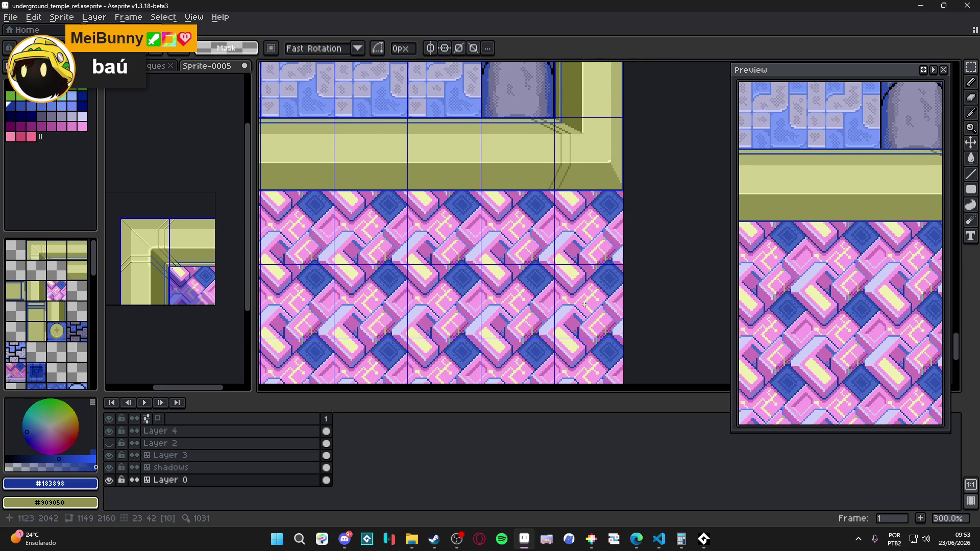
Step: Paste the olive wall column again, shift it 16 then 3 pixels left, and commit it
scroll(584, 305, left, 10)
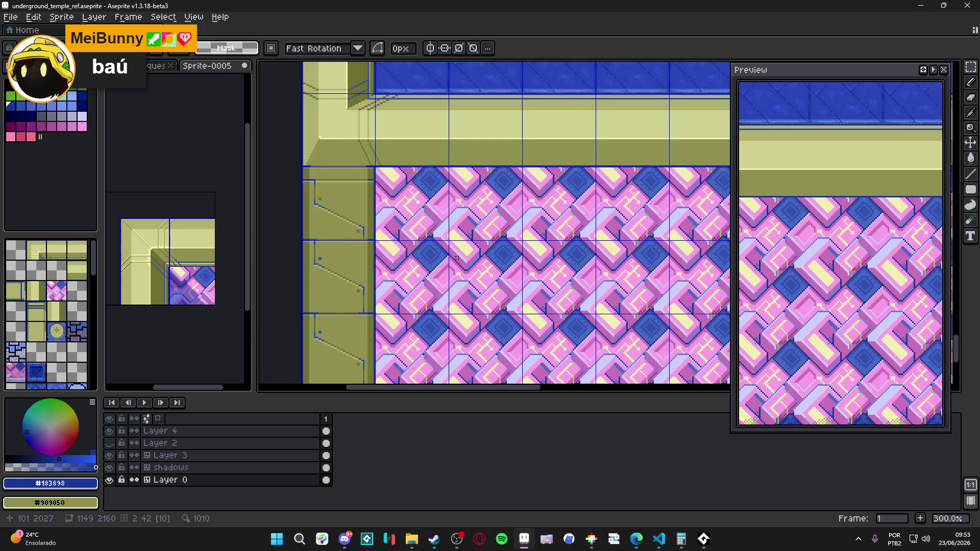
scroll(460, 225, right, 10)
scroll(459, 225, down, 1)
scroll(451, 290, right, 5)
scroll(452, 290, down, 1)
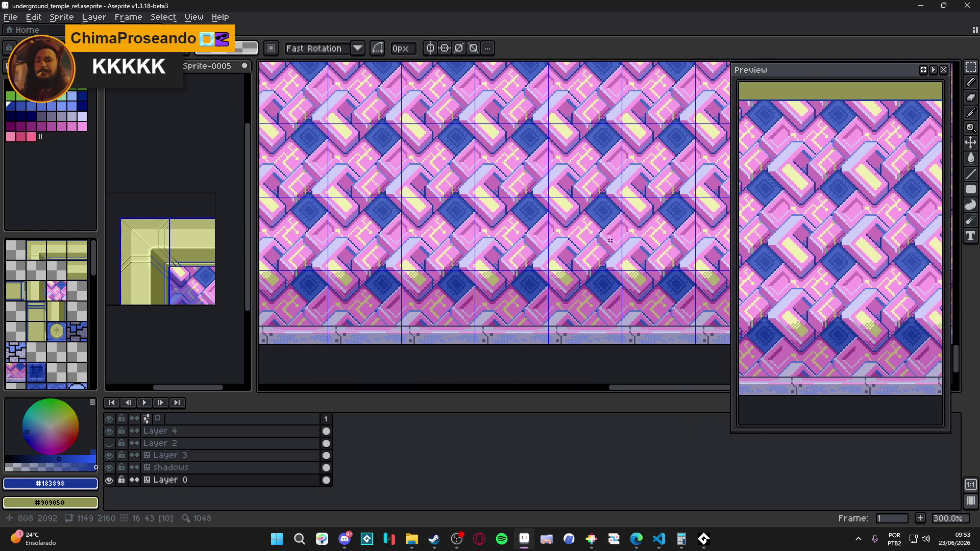
scroll(579, 245, up, 2)
scroll(579, 245, up, 1)
key(ctrl+v)
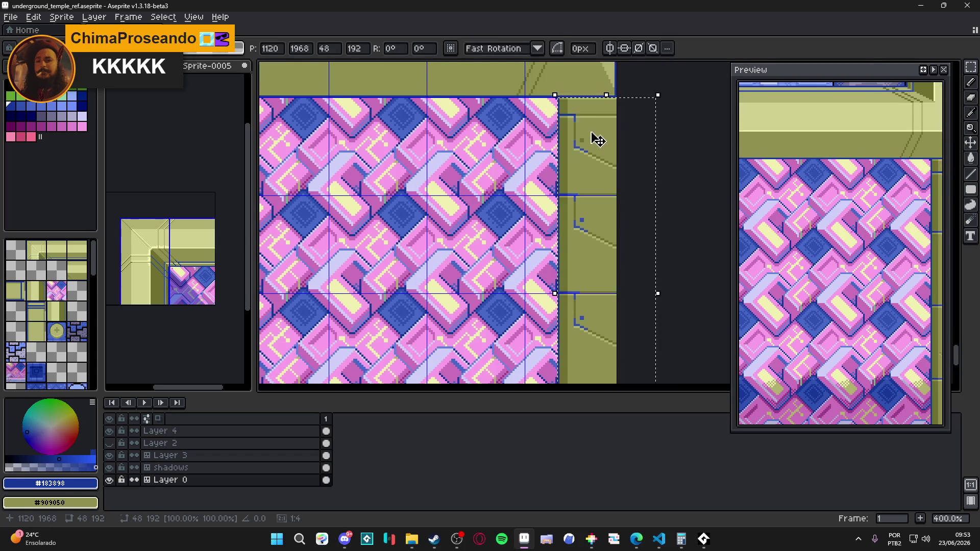
scroll(597, 140, up, 1)
key(Left)
key(Left)
key(Left)
drag(576, 133, 569, 134)
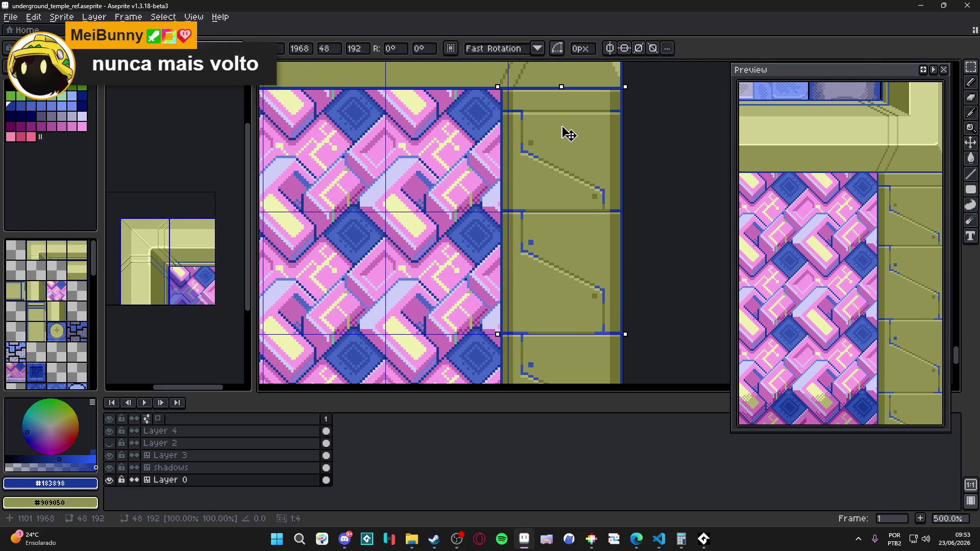
scroll(487, 244, down, 3)
scroll(480, 230, up, 2)
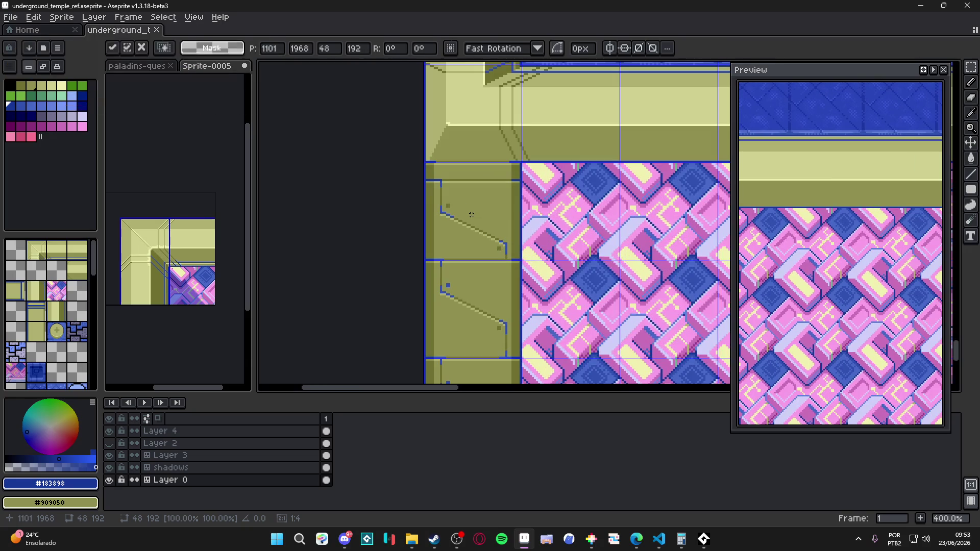
key(Return)
Step: Paste the copied corner tile and move it onto the olive wall corner
drag(501, 243, 455, 210)
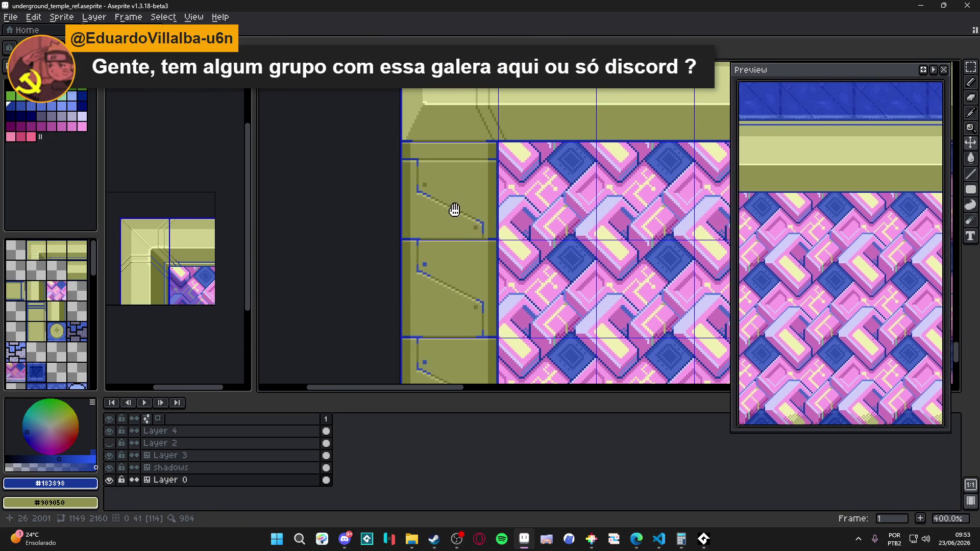
scroll(464, 217, down, 3)
scroll(462, 185, up, 3)
key(ctrl+v)
mouse_move(464, 182)
mouse_down()
mouse_move(446, 205)
mouse_move(468, 204)
mouse_up()
scroll(468, 205, down, 3)
scroll(616, 332, up, 3)
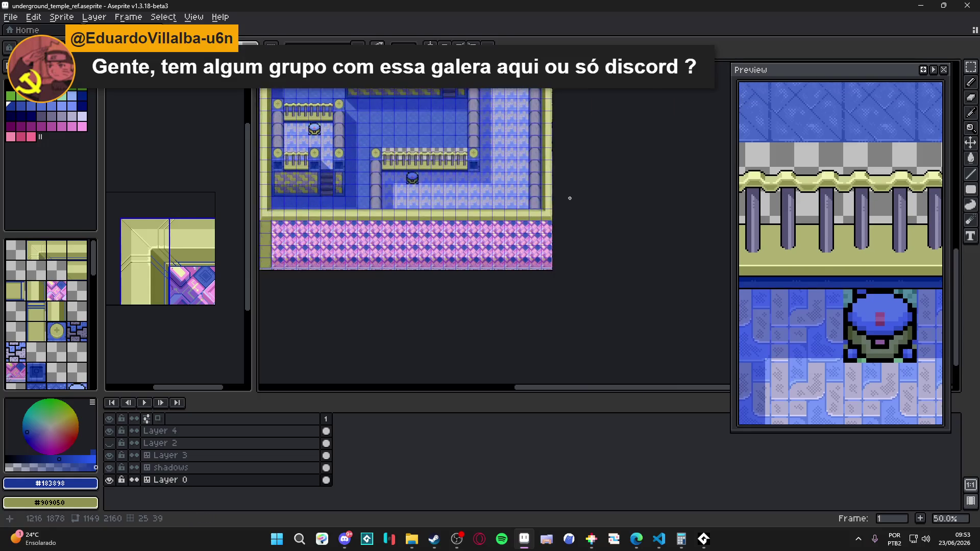
Step: Place the tile at the bottom-right wall corner, then zoom out and pan to the pillars and railings
click(616, 332)
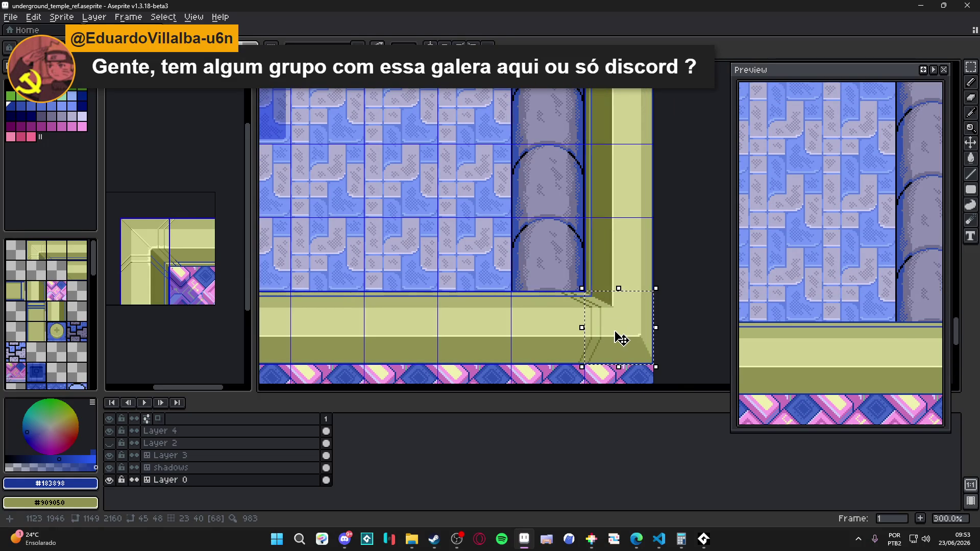
scroll(619, 335, down, 4)
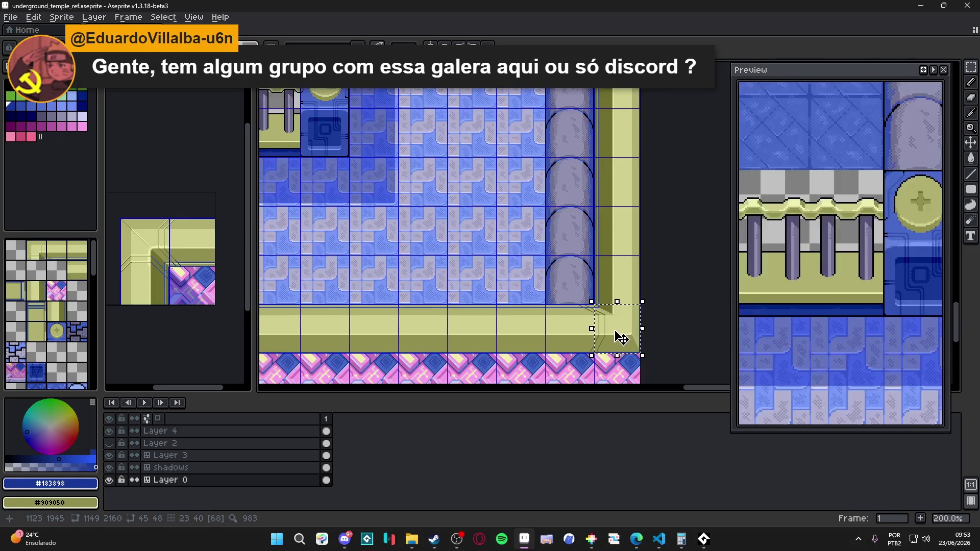
scroll(621, 243, up, 3)
scroll(607, 227, down, 1)
scroll(607, 227, up, 1)
scroll(607, 223, down, 1)
scroll(584, 231, down, 1)
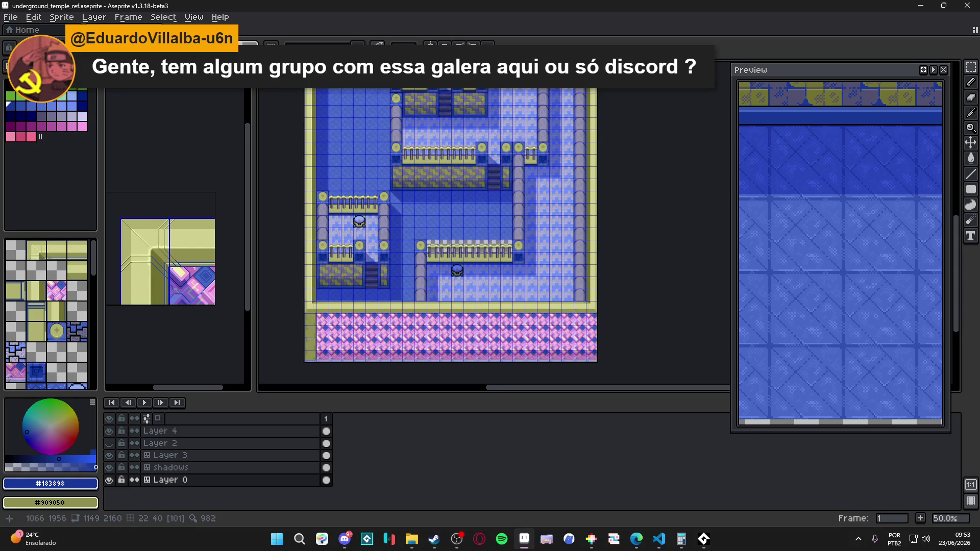
scroll(505, 281, up, 1)
scroll(490, 296, down, 1)
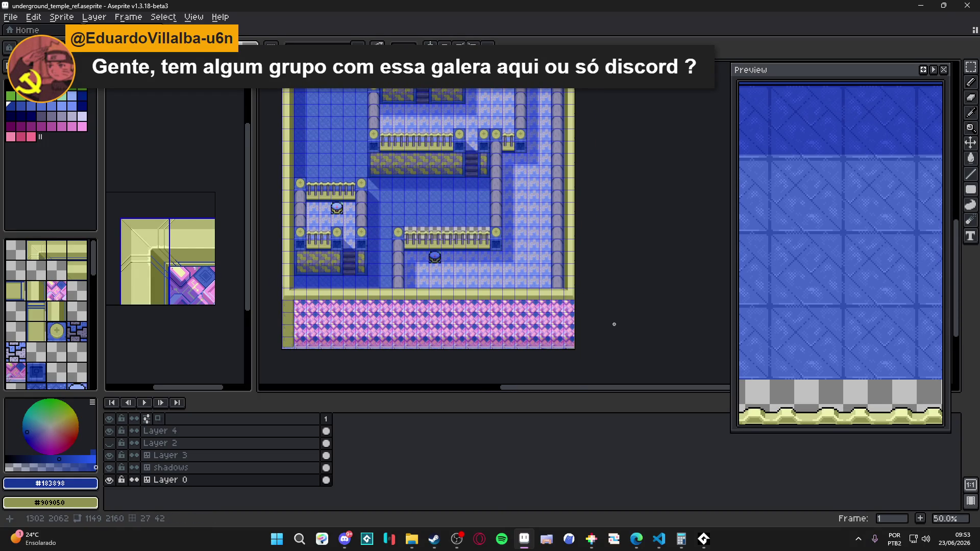
scroll(613, 328, up, 1)
scroll(541, 270, down, 1)
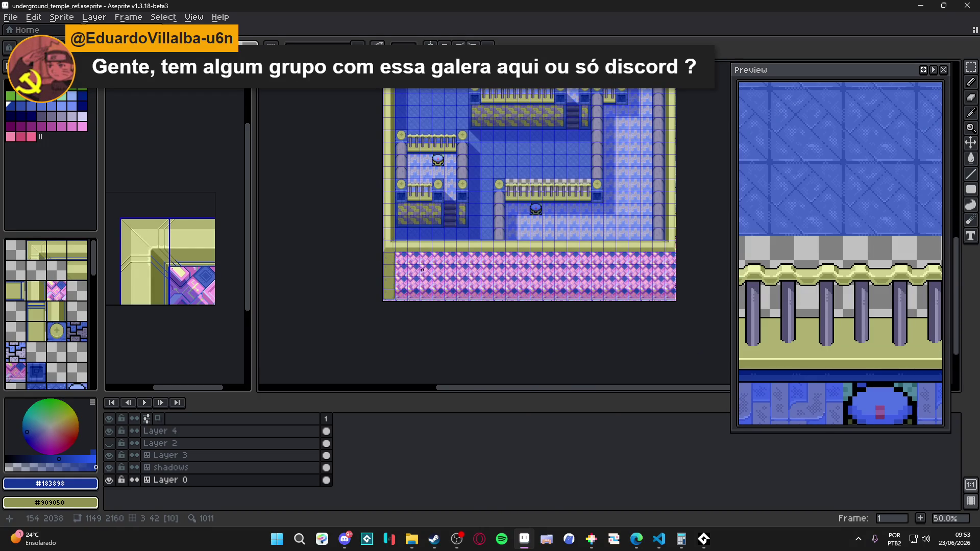
scroll(388, 260, up, 1)
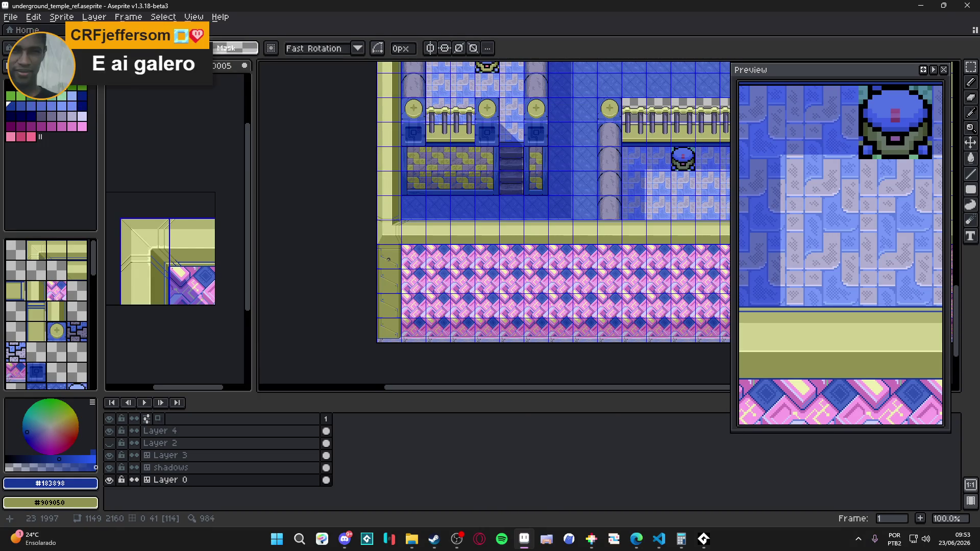
scroll(388, 259, up, 1)
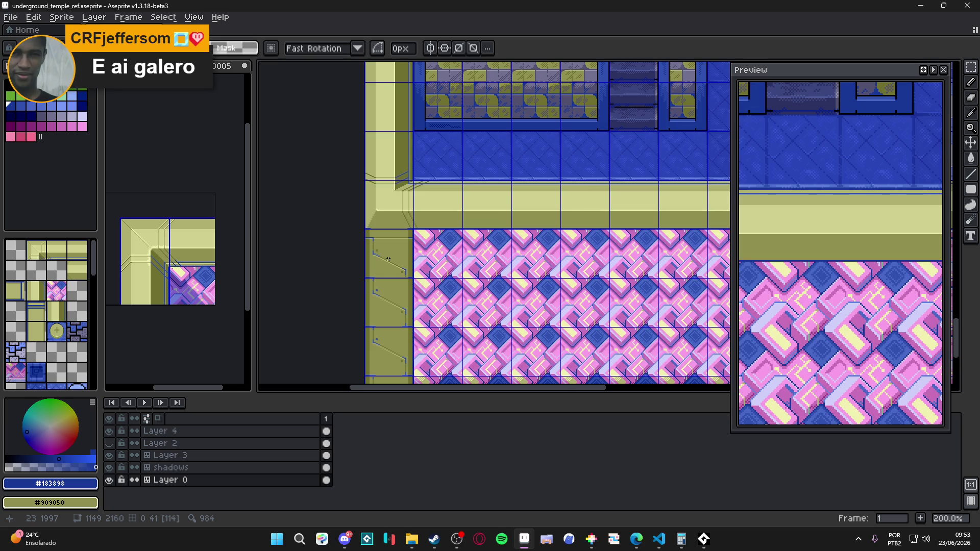
scroll(387, 259, down, 1)
drag(493, 143, 466, 273)
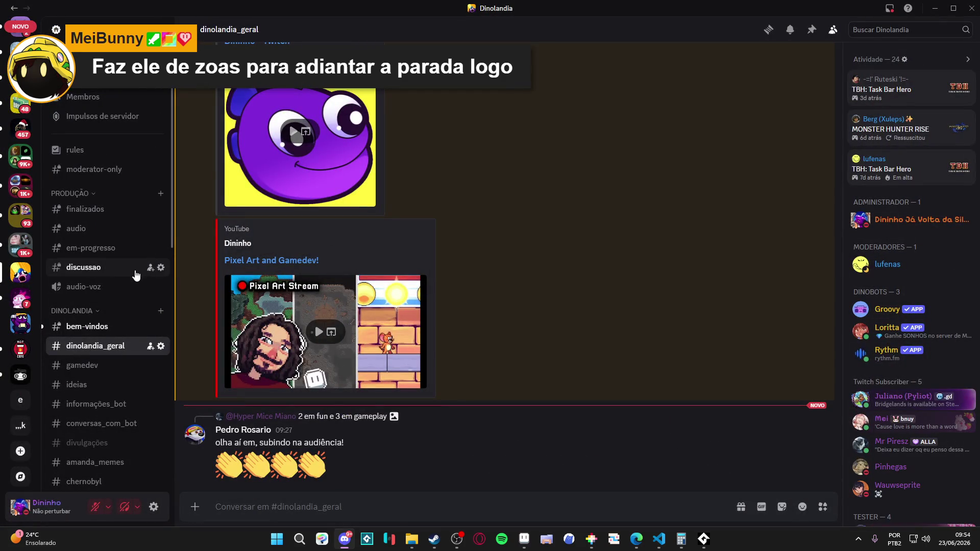
Step: Open feedback_artistico, then artes_da_rapazeada, and scroll through its shared pixel-art posts
scroll(113, 357, down, 10)
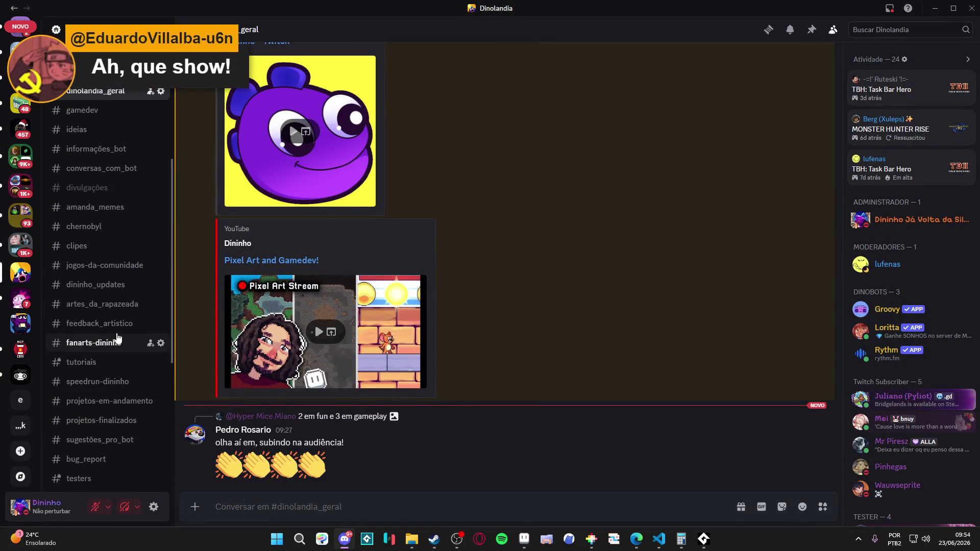
click(100, 323)
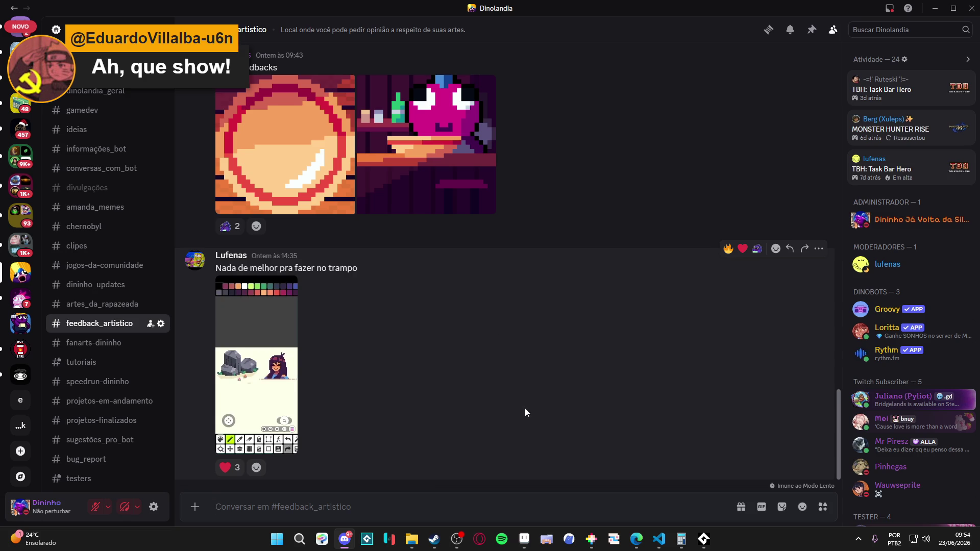
scroll(531, 405, up, 3)
scroll(532, 405, down, 4)
click(102, 304)
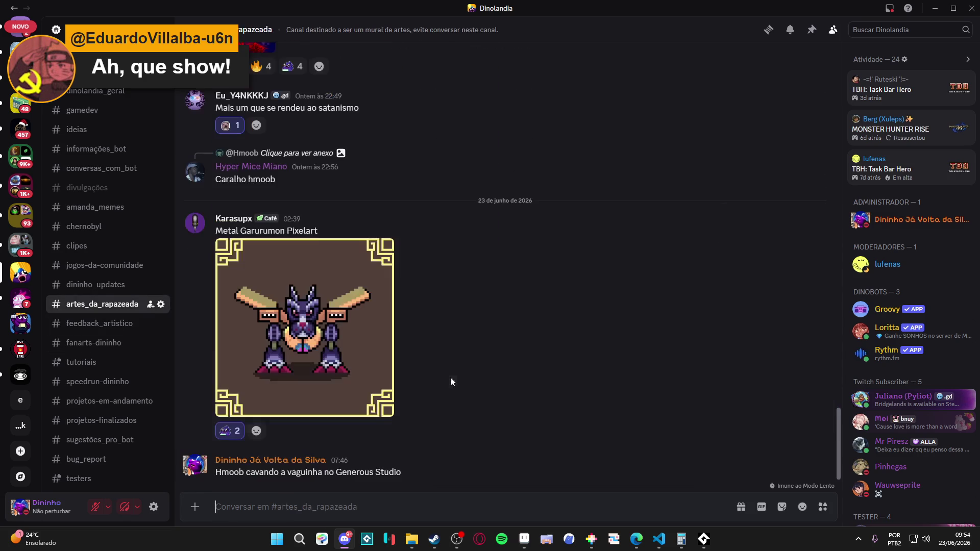
scroll(455, 368, up, 10)
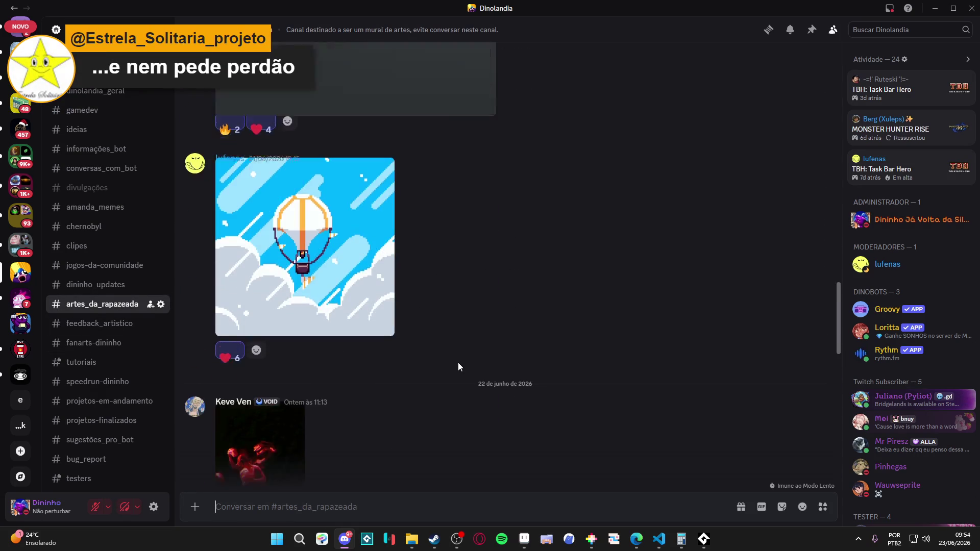
scroll(458, 363, down, 4)
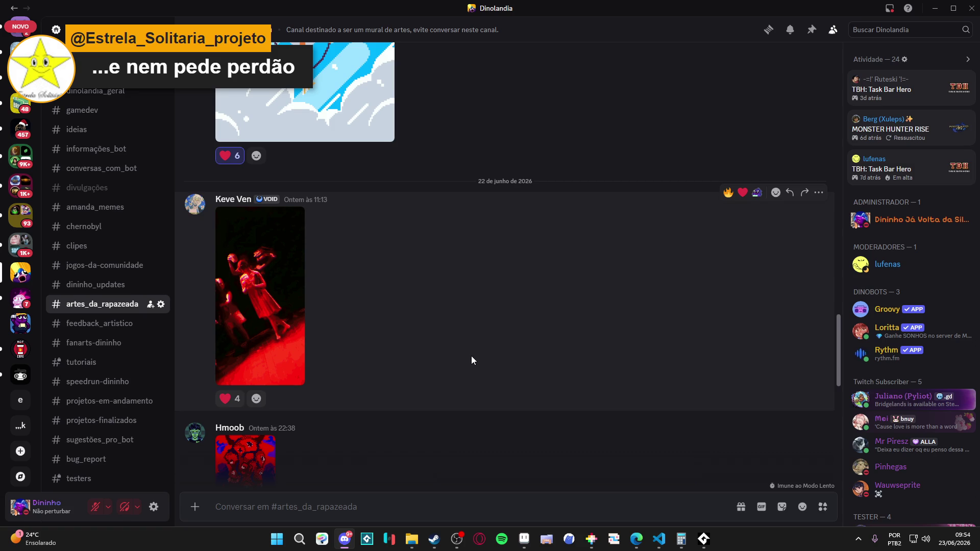
scroll(470, 356, up, 5)
scroll(510, 342, up, 5)
scroll(568, 322, down, 15)
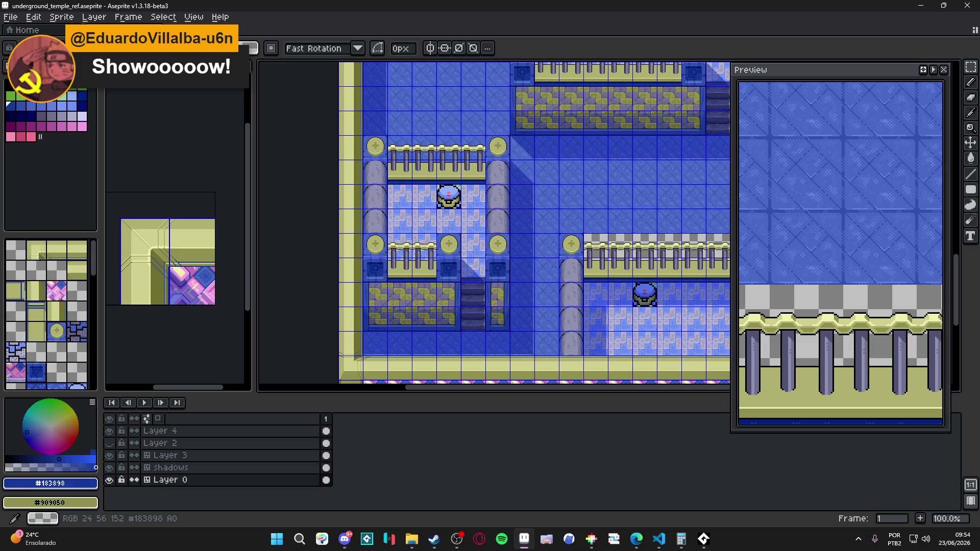
Step: Switch back to Aseprite and cycle open documents, returning to underground_temple_ref.aseprite
key(alt+Tab)
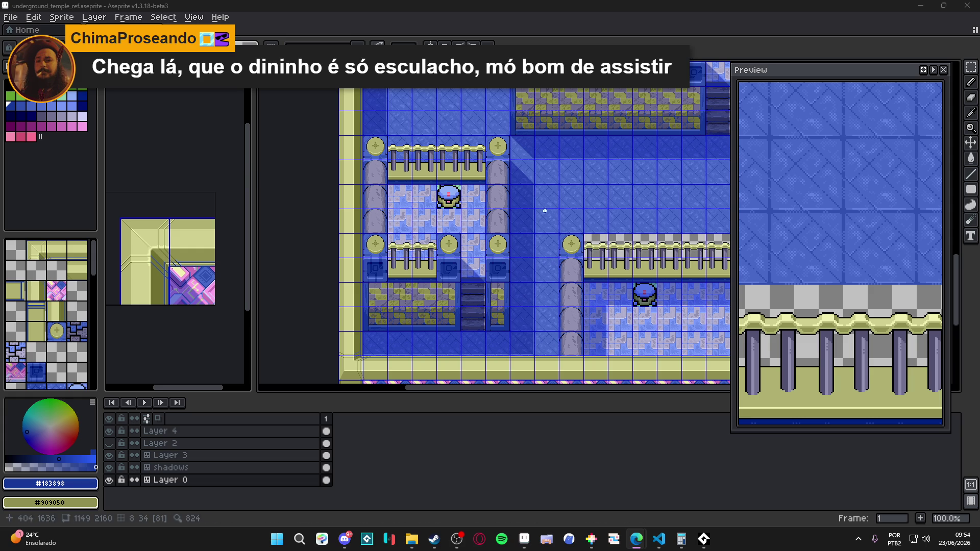
scroll(559, 254, down, 3)
scroll(424, 265, up, 3)
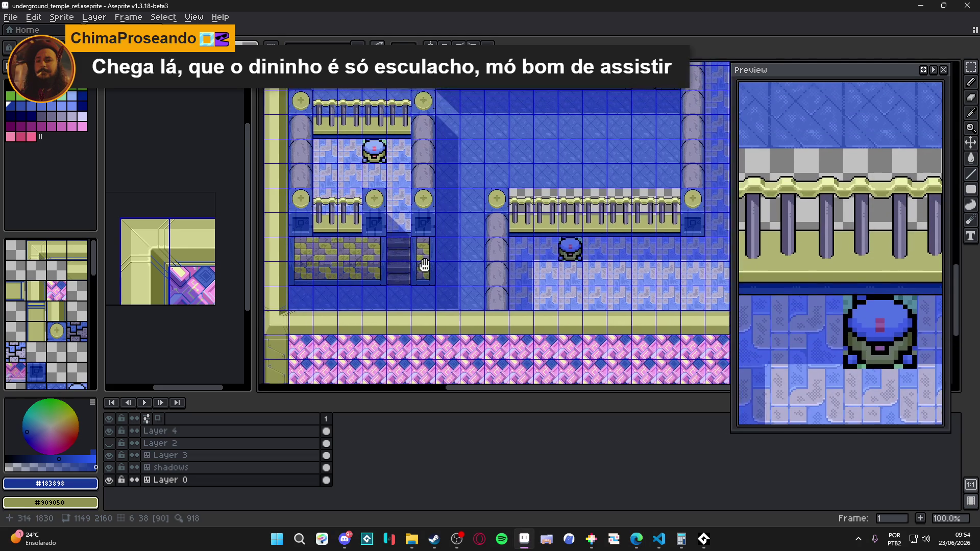
drag(424, 265, 426, 269)
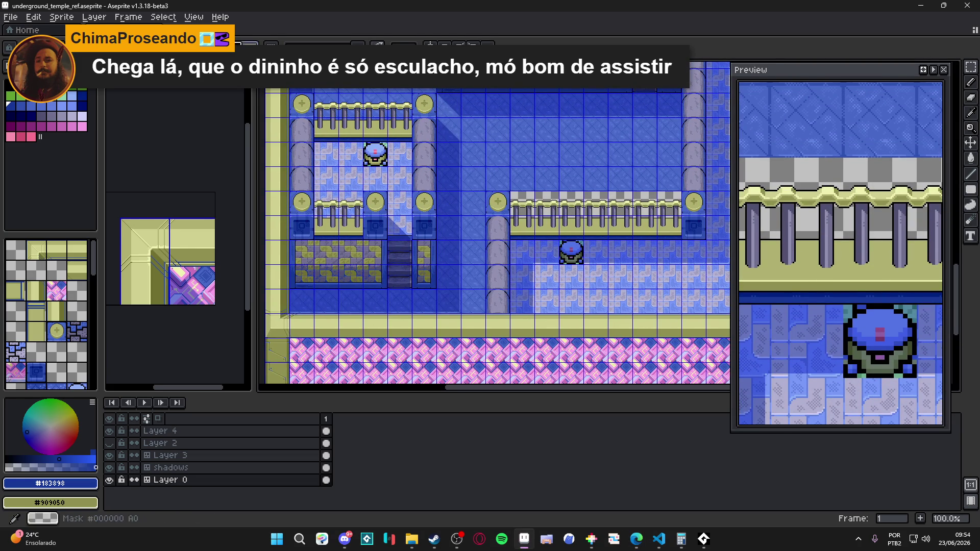
key(ctrl+Tab)
key(ctrl+Tab)
key(ctrl+Tab)
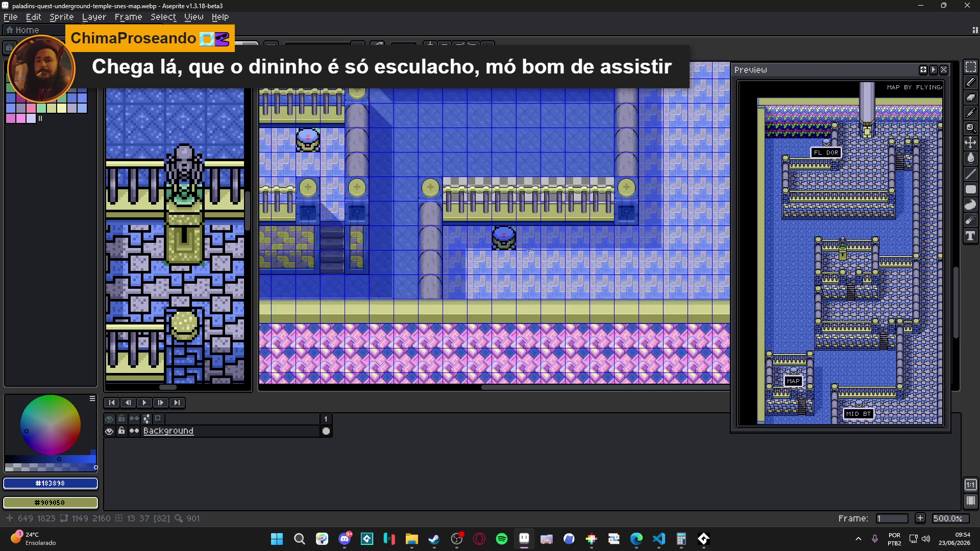
key(ctrl+Tab)
scroll(438, 253, up, 4)
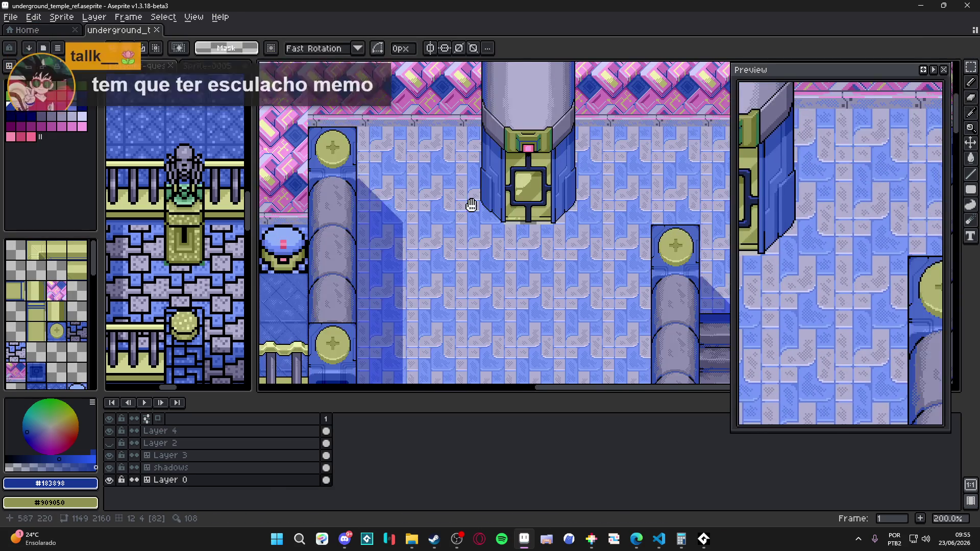
Step: Pan across the top of the temple map and save underground_temple_ref.aseprite repeatedly
drag(471, 205, 563, 208)
key(ctrl+s)
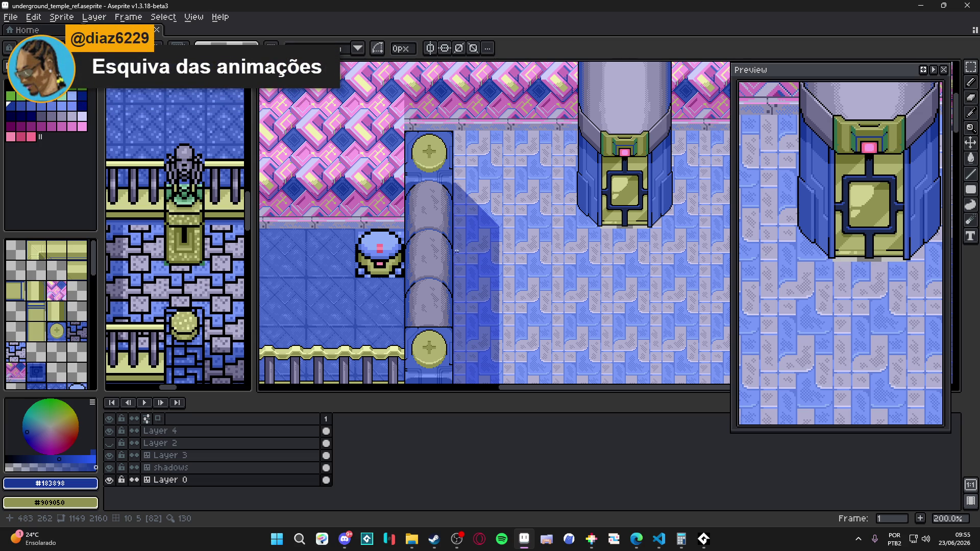
scroll(457, 252, down, 1)
scroll(386, 218, up, 1)
scroll(386, 218, down, 1)
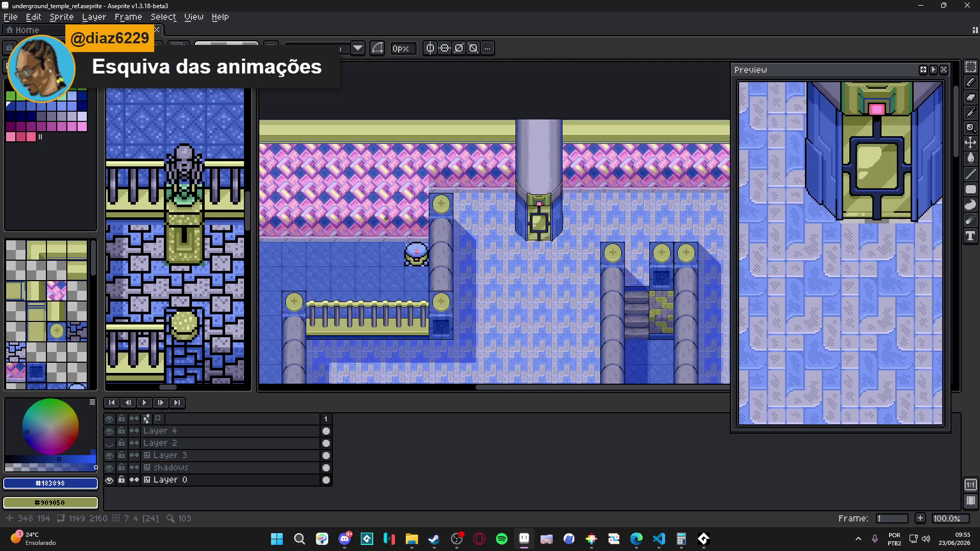
drag(386, 218, 472, 215)
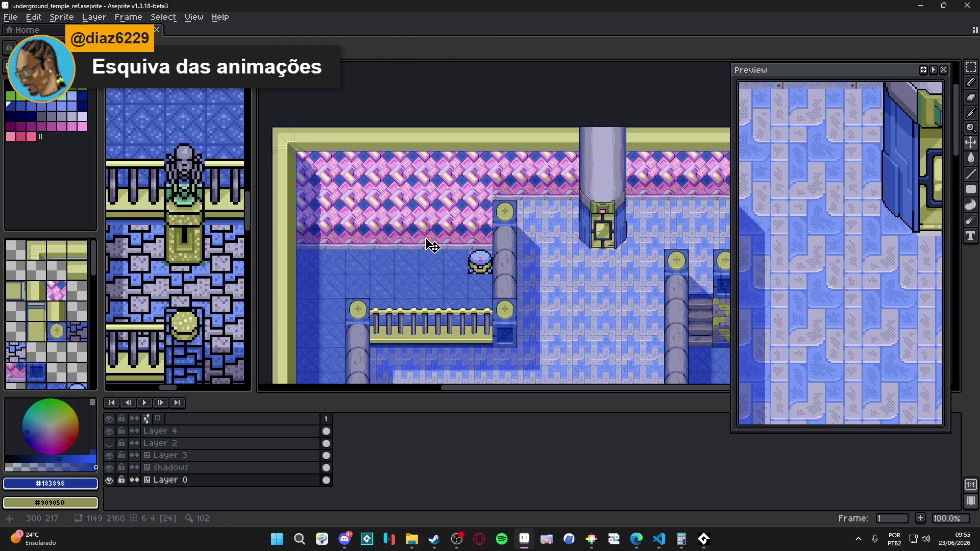
key(ctrl+s)
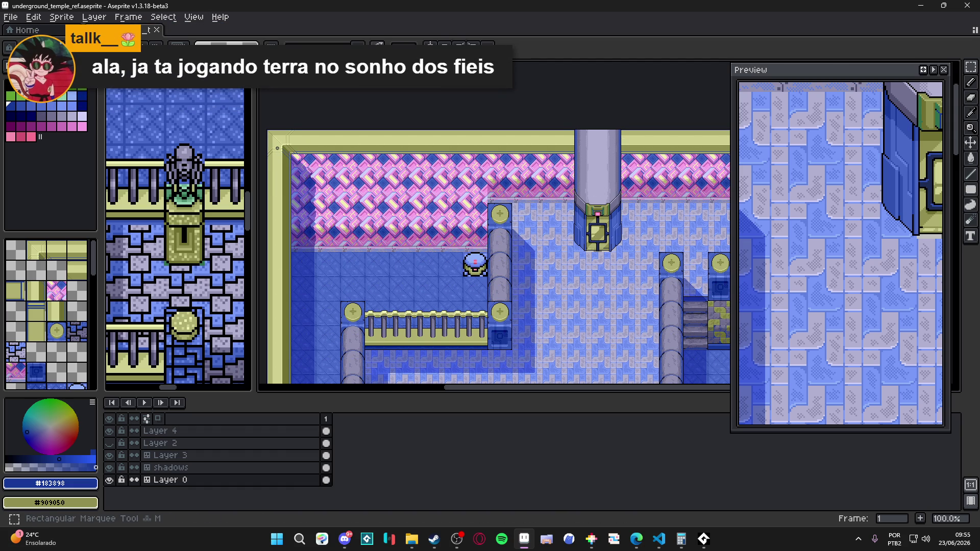
key(ctrl+s)
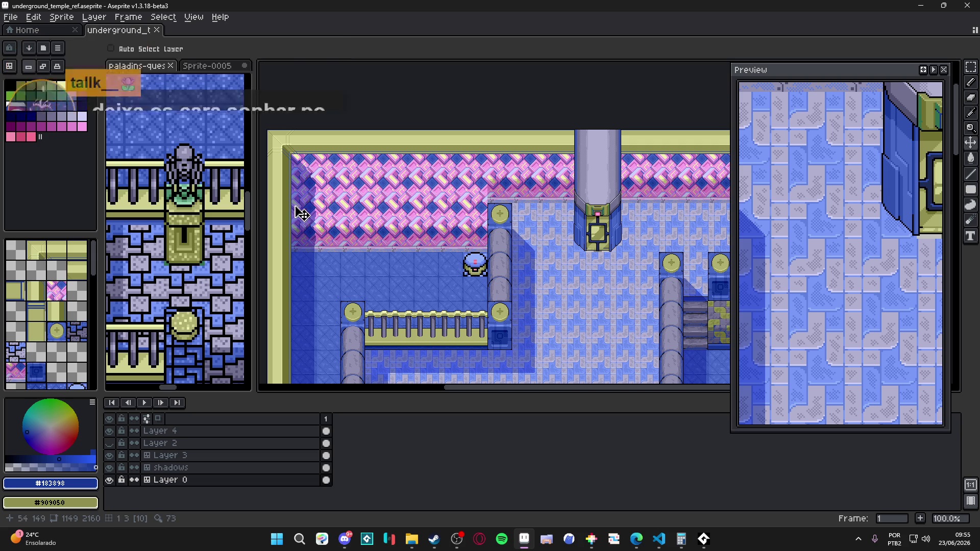
scroll(371, 323, up, 2)
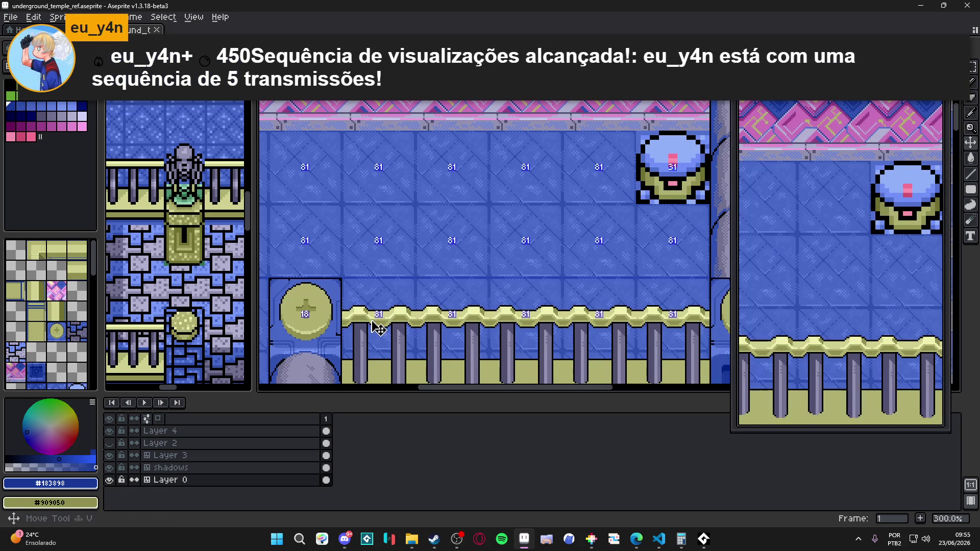
Step: On Layer 3, reselect the row of railing tiles, then drop the selection
ctrl+click(377, 318)
mouse_move(377, 317)
mouse_down()
mouse_move(363, 313)
mouse_move(335, 175)
mouse_move(534, 193)
mouse_move(478, 196)
mouse_up()
scroll(344, 193, down, 1)
click(488, 192)
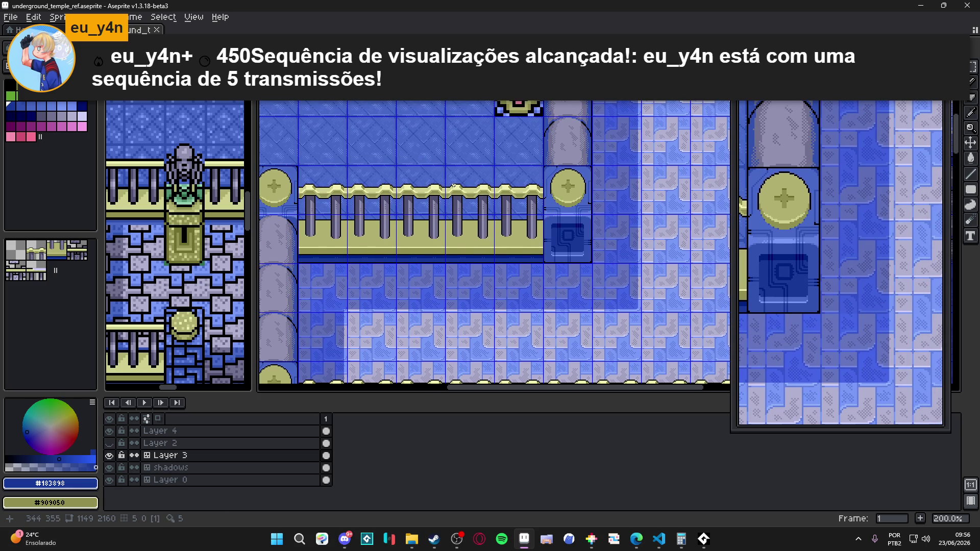
drag(326, 186, 533, 204)
mouse_move(388, 162)
mouse_down()
mouse_move(377, 171)
mouse_move(388, 178)
mouse_up()
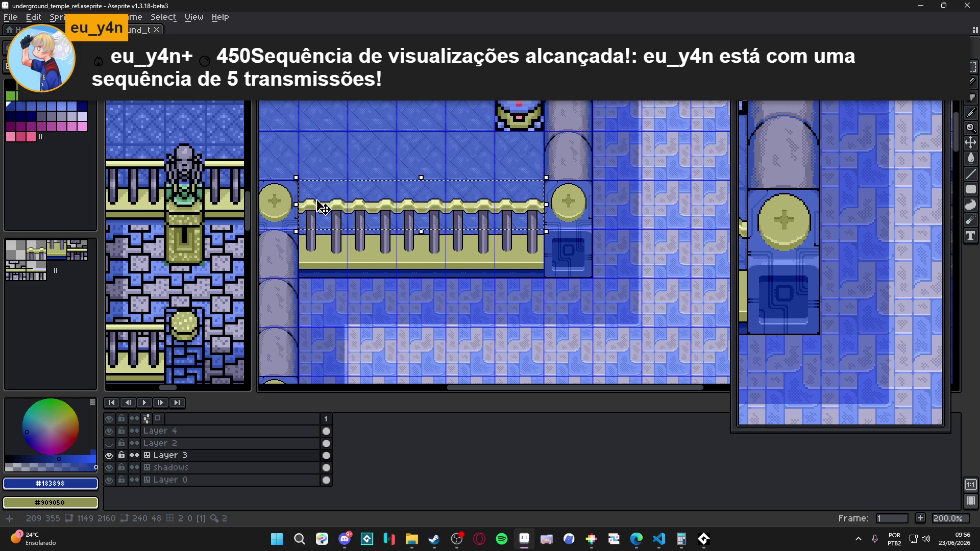
key(ctrl+d)
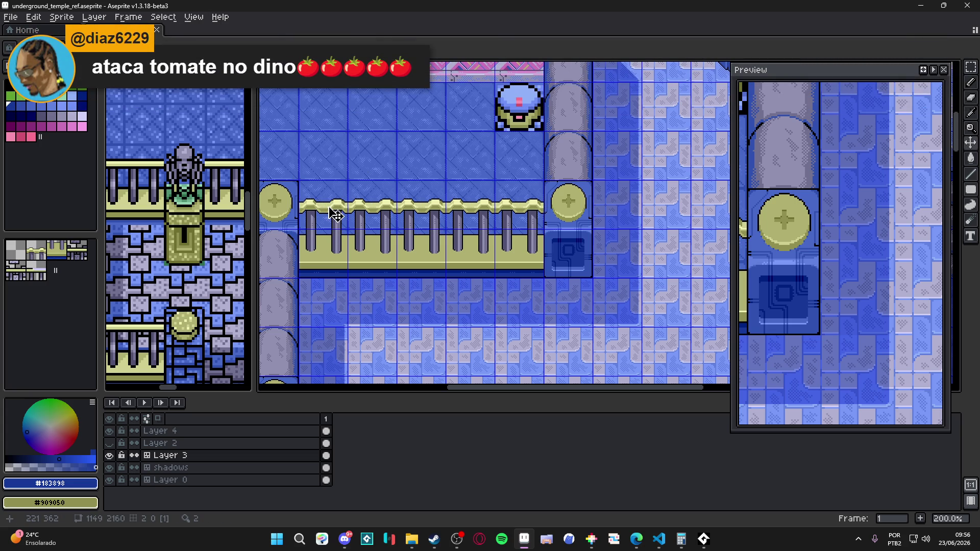
Step: Marquee the railing's top row, deselect it, and zoom out to review the temple map
key(m)
drag(334, 214, 514, 214)
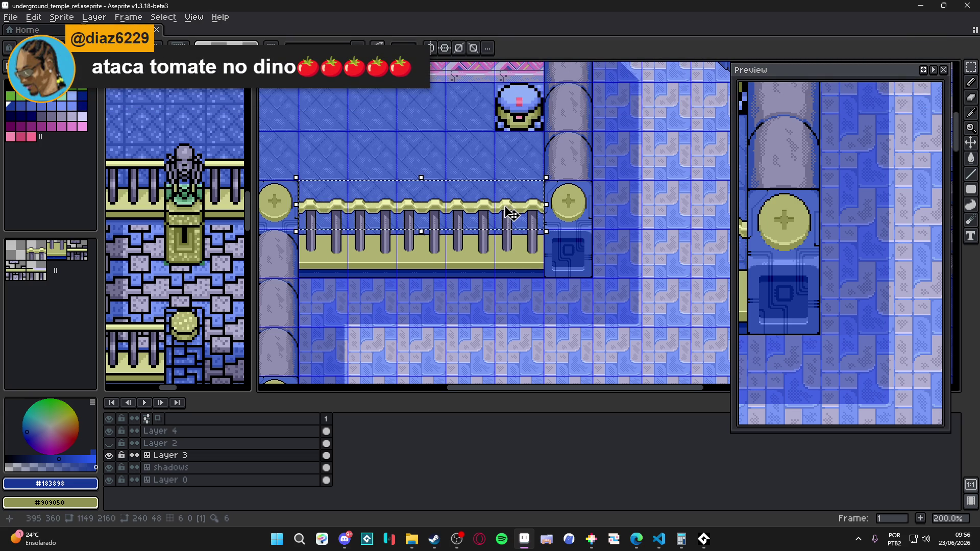
click(510, 214)
scroll(490, 212, right, 1)
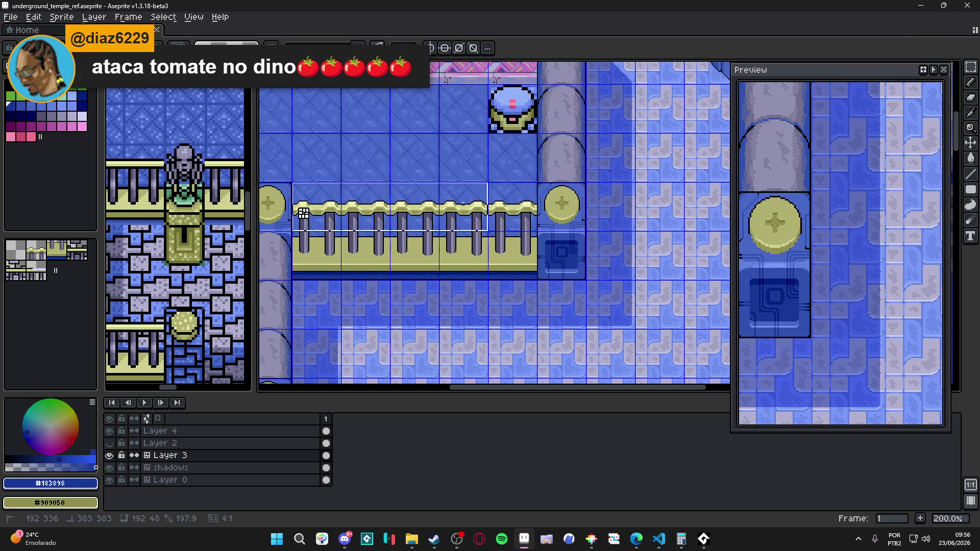
scroll(363, 203, down, 2)
scroll(363, 202, down, 1)
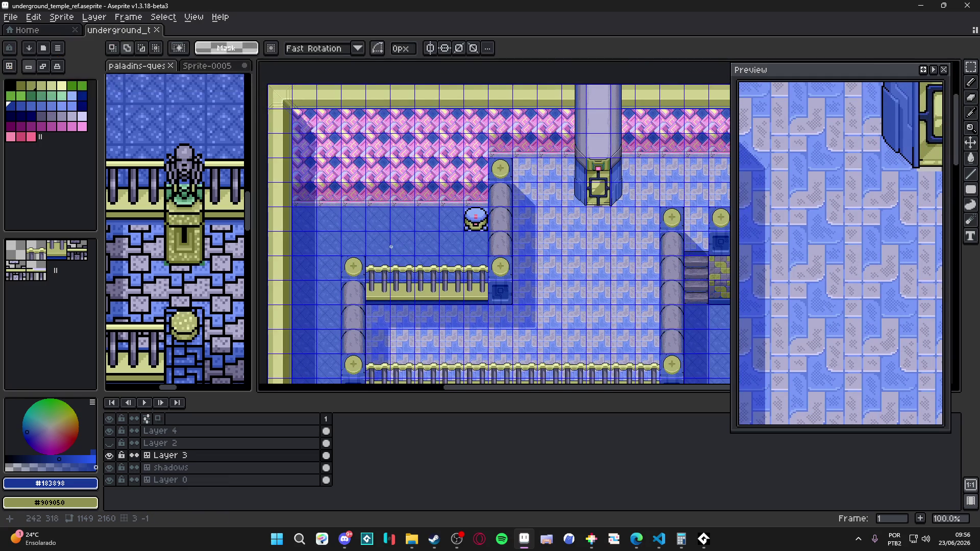
scroll(493, 199, up, 1)
scroll(493, 199, up, 1)
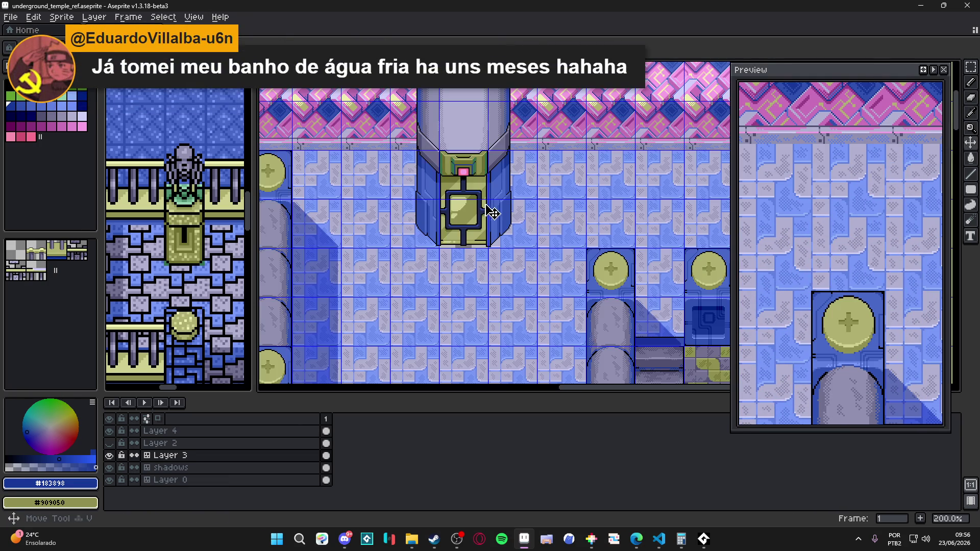
Step: On Layer 4, select the central pillar and shift it down a few pixels
ctrl+click(490, 212)
mouse_move(387, 250)
mouse_down()
mouse_move(539, 102)
mouse_move(539, 50)
mouse_up()
drag(494, 147, 505, 262)
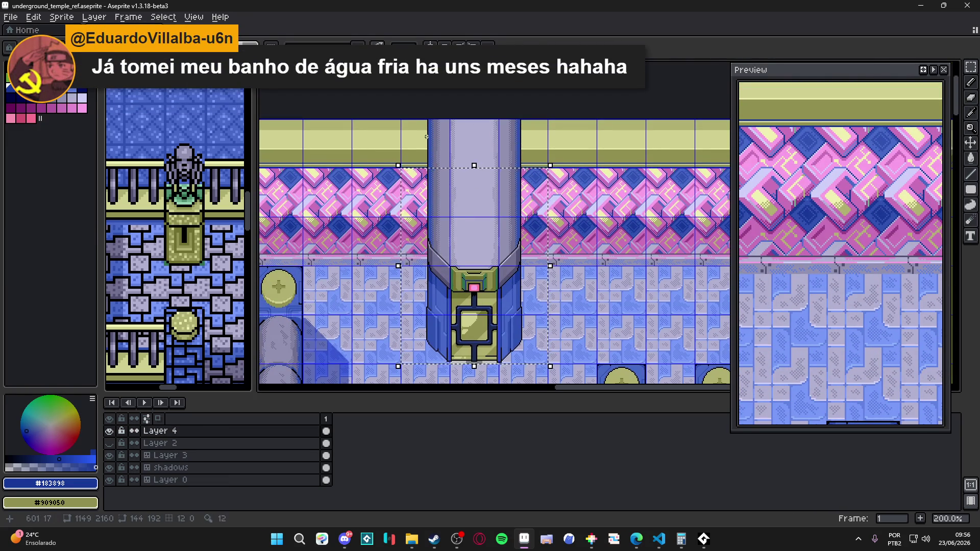
scroll(524, 279, down, 1)
scroll(523, 280, up, 2)
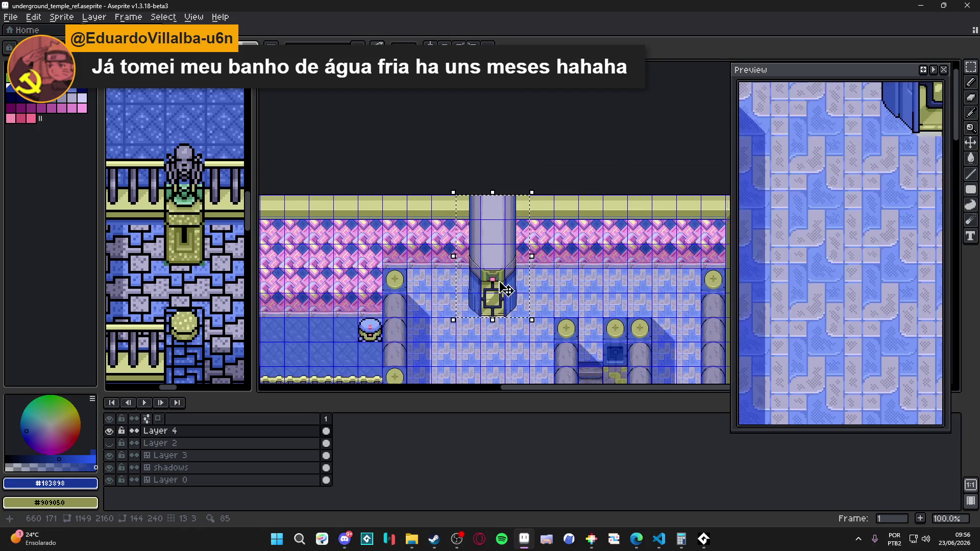
drag(493, 251, 493, 267)
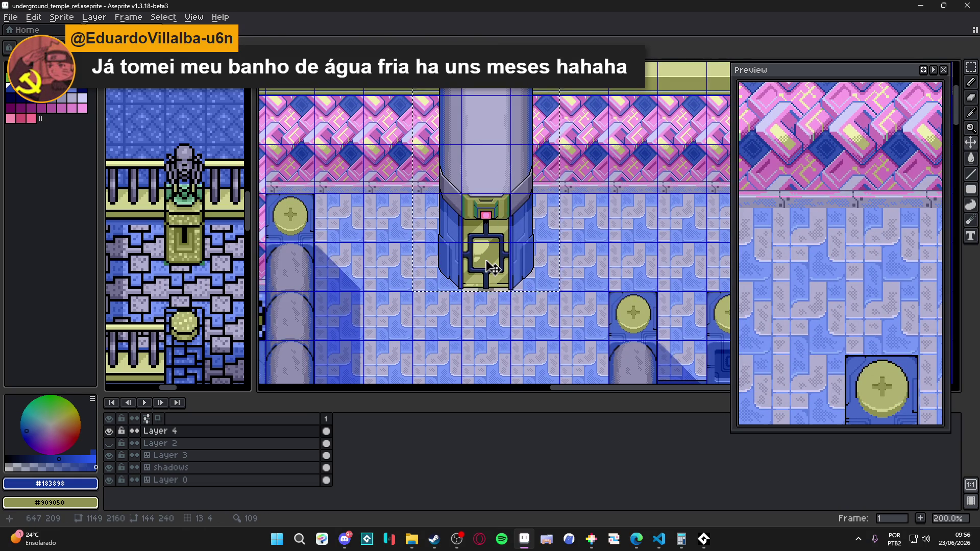
scroll(489, 263, down, 1)
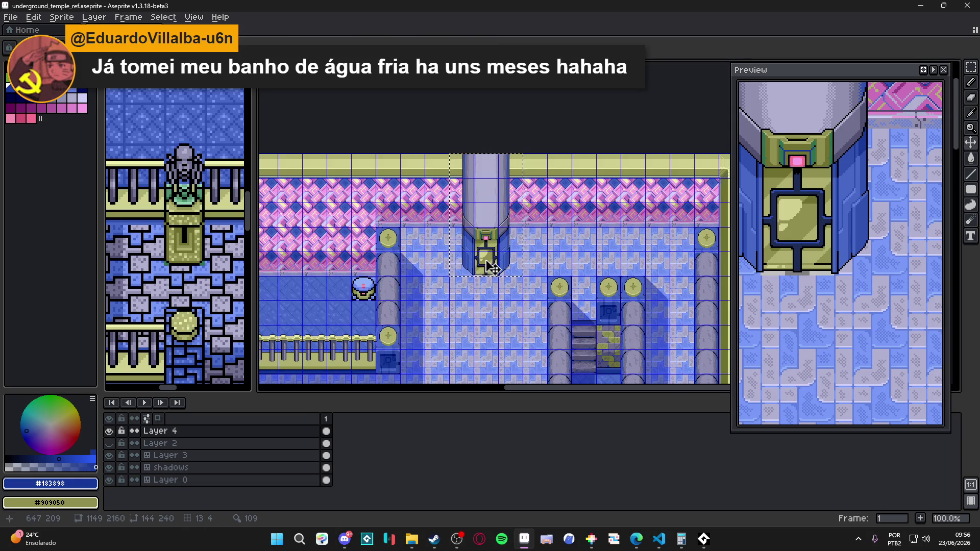
scroll(482, 251, up, 1)
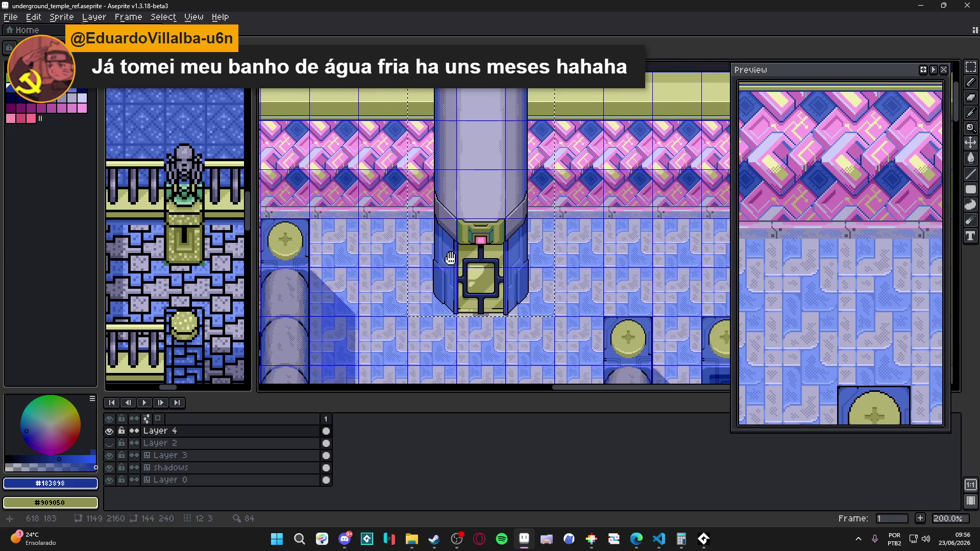
scroll(483, 255, down, 1)
scroll(492, 269, up, 1)
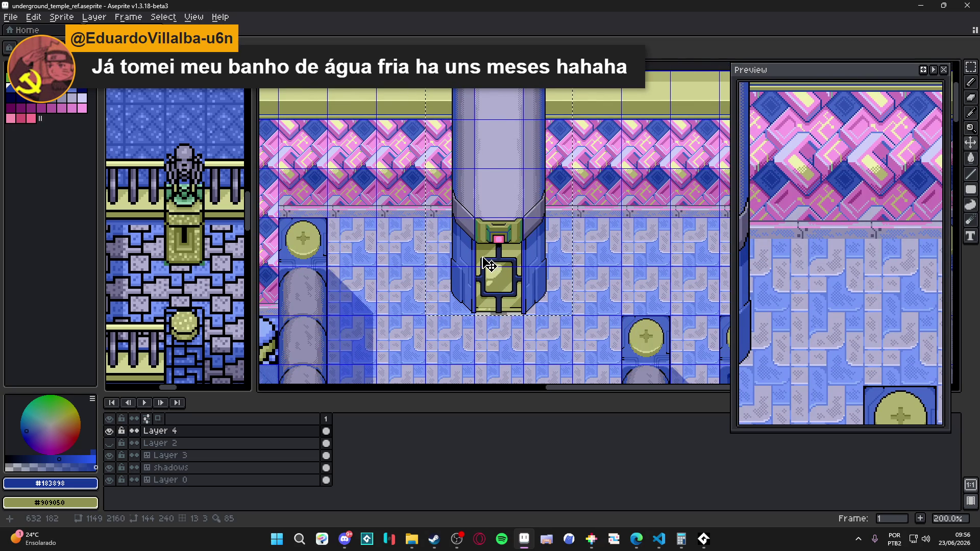
drag(489, 264, 470, 271)
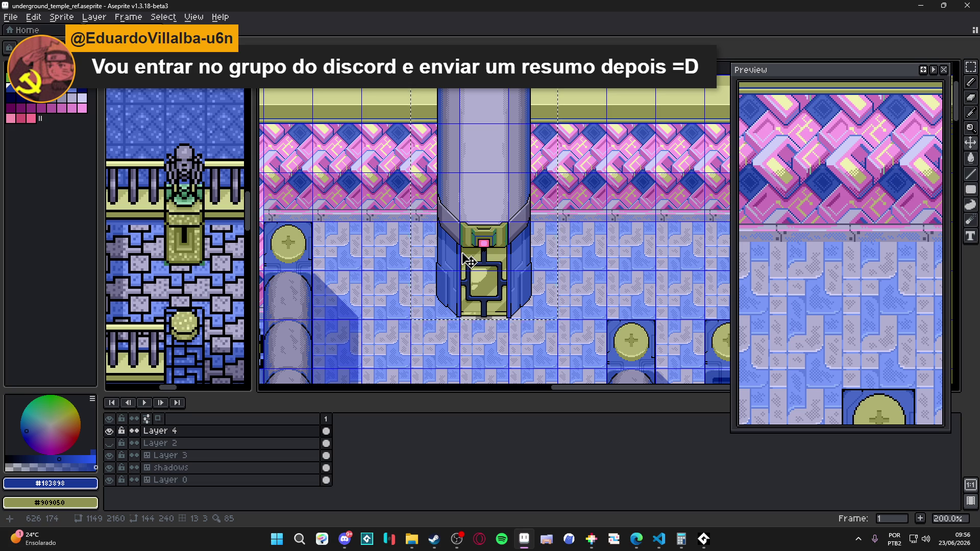
scroll(469, 260, down, 2)
mouse_move(468, 261)
mouse_down()
mouse_move(525, 211)
mouse_move(521, 194)
mouse_move(517, 209)
mouse_move(508, 109)
mouse_move(492, 158)
mouse_move(494, 108)
mouse_move(499, 265)
mouse_move(508, 279)
mouse_up()
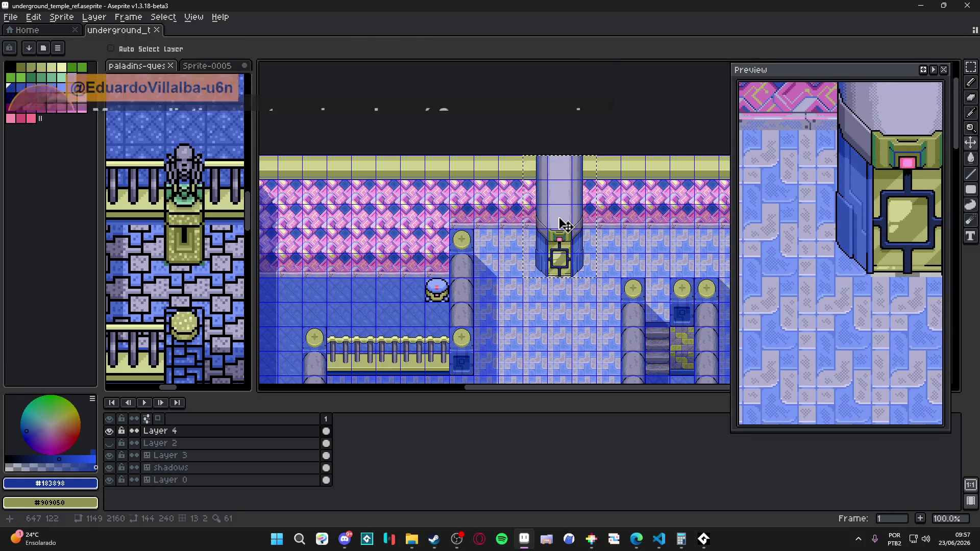
Step: Inspect the lowered pillar at several zoom levels and commit the move
scroll(531, 250, down, 1)
scroll(536, 244, up, 1)
scroll(537, 244, down, 1)
scroll(582, 215, up, 2)
scroll(578, 223, down, 1)
scroll(578, 223, up, 2)
scroll(562, 239, down, 1)
scroll(556, 245, down, 1)
scroll(550, 255, up, 2)
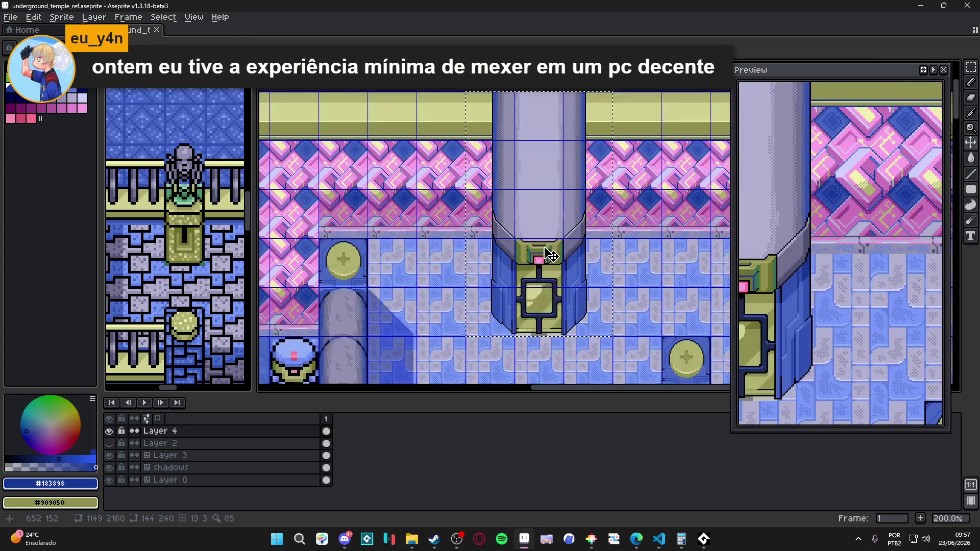
scroll(550, 255, down, 1)
scroll(551, 257, up, 1)
scroll(552, 259, down, 1)
scroll(550, 255, down, 1)
scroll(526, 240, up, 2)
scroll(534, 225, up, 1)
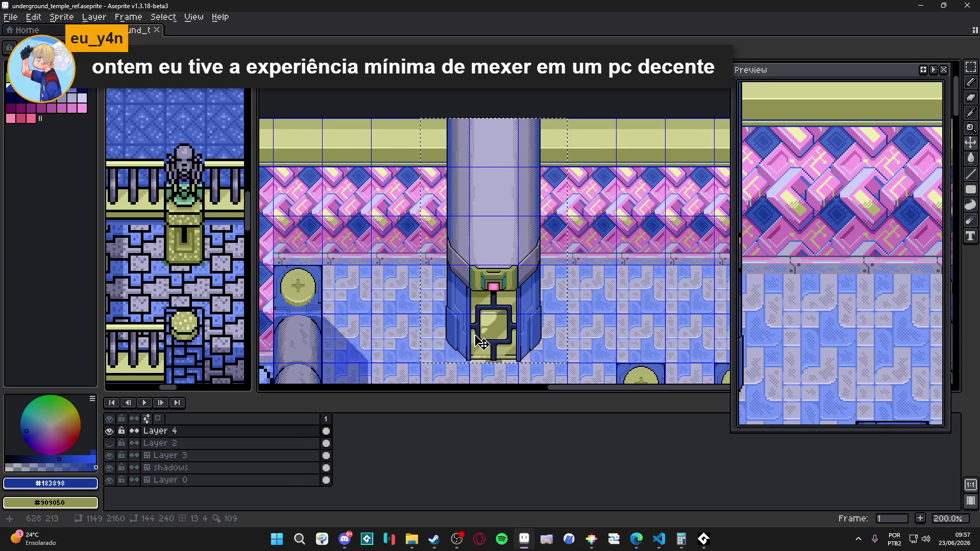
drag(487, 337, 490, 333)
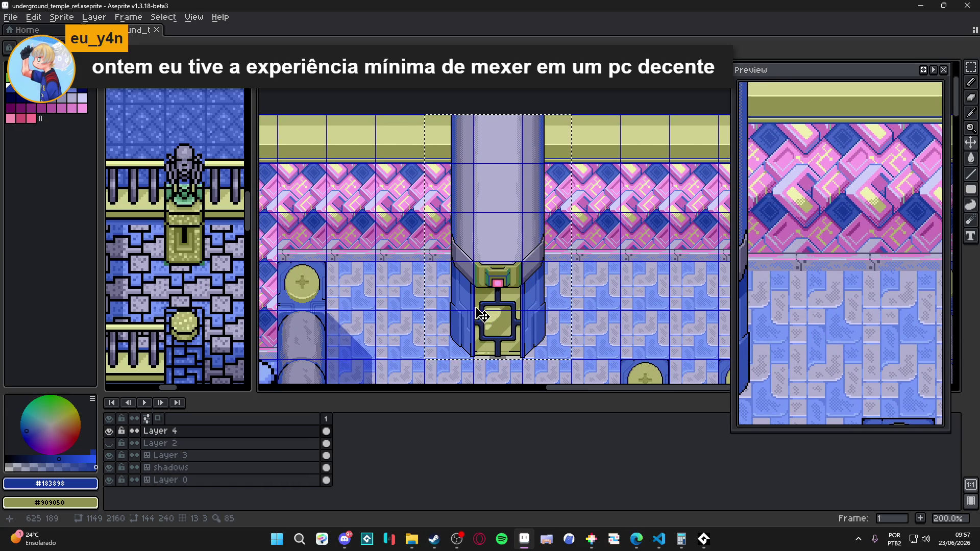
scroll(526, 284, down, 2)
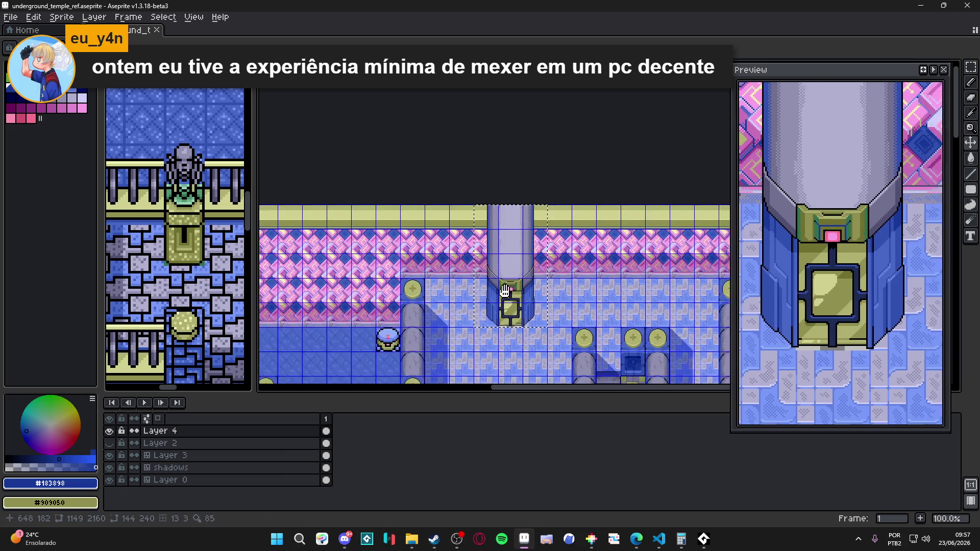
key(Return)
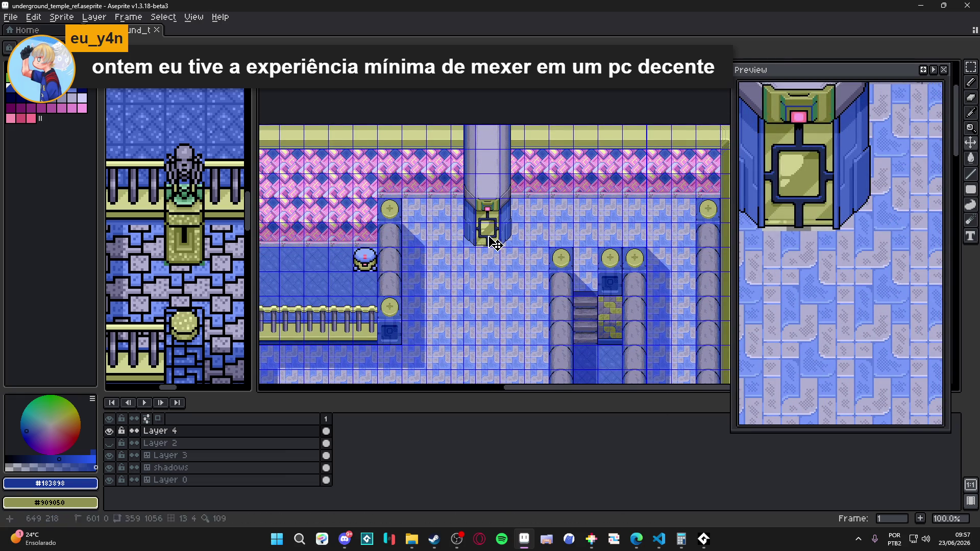
Step: Undo to restore the pillar selection, then close Sprite-0005 without saving its changes
key(ctrl+z)
scroll(504, 153, up, 2)
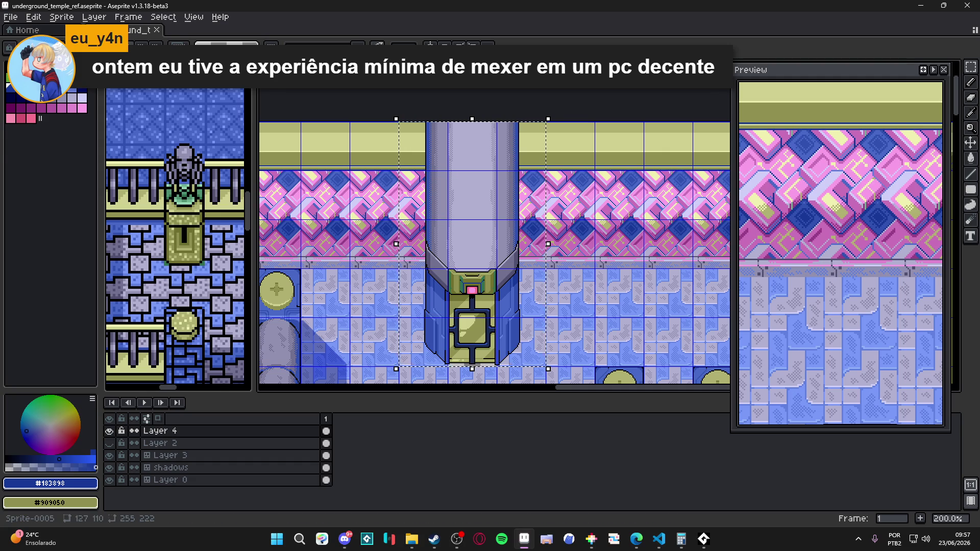
click(102, 30)
key(ctrl+w)
click(485, 291)
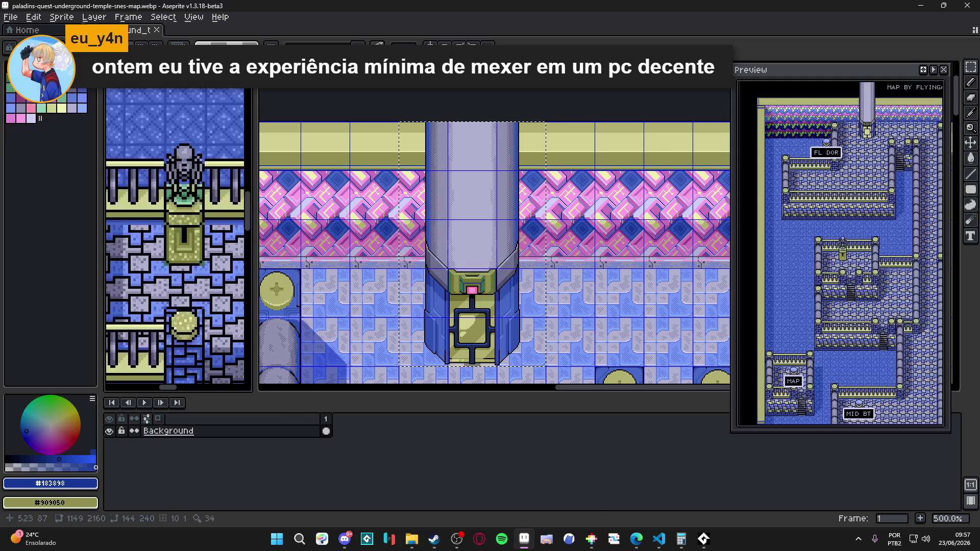
key(ctrl+Tab)
Step: Recenter the temple map, open the File menu, then switch to the external file browser
scroll(405, 182, down, 1)
drag(405, 182, 290, 163)
click(11, 17)
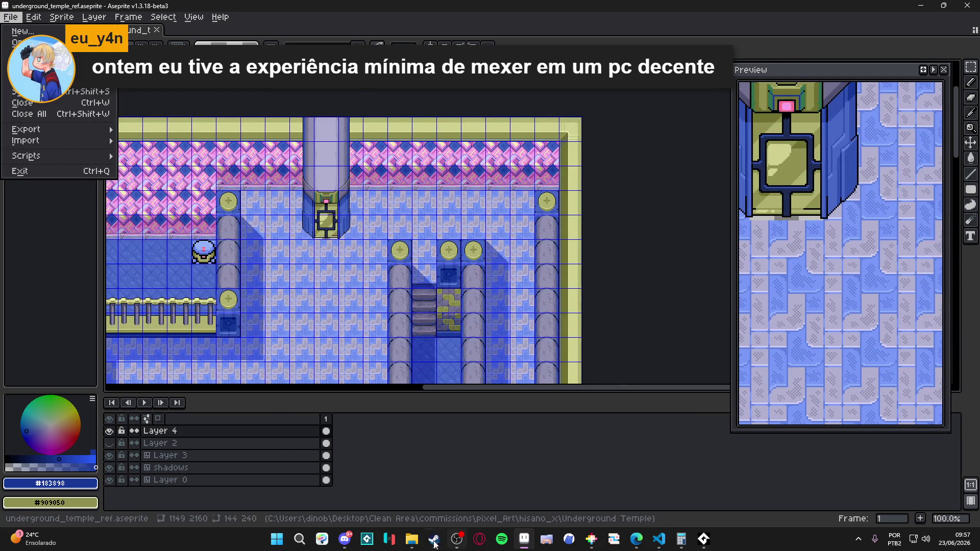
click(412, 539)
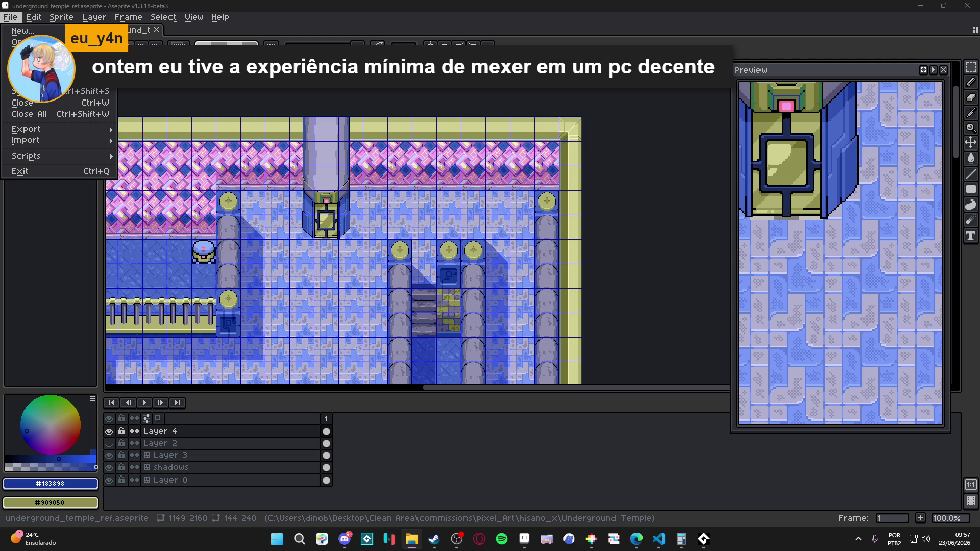